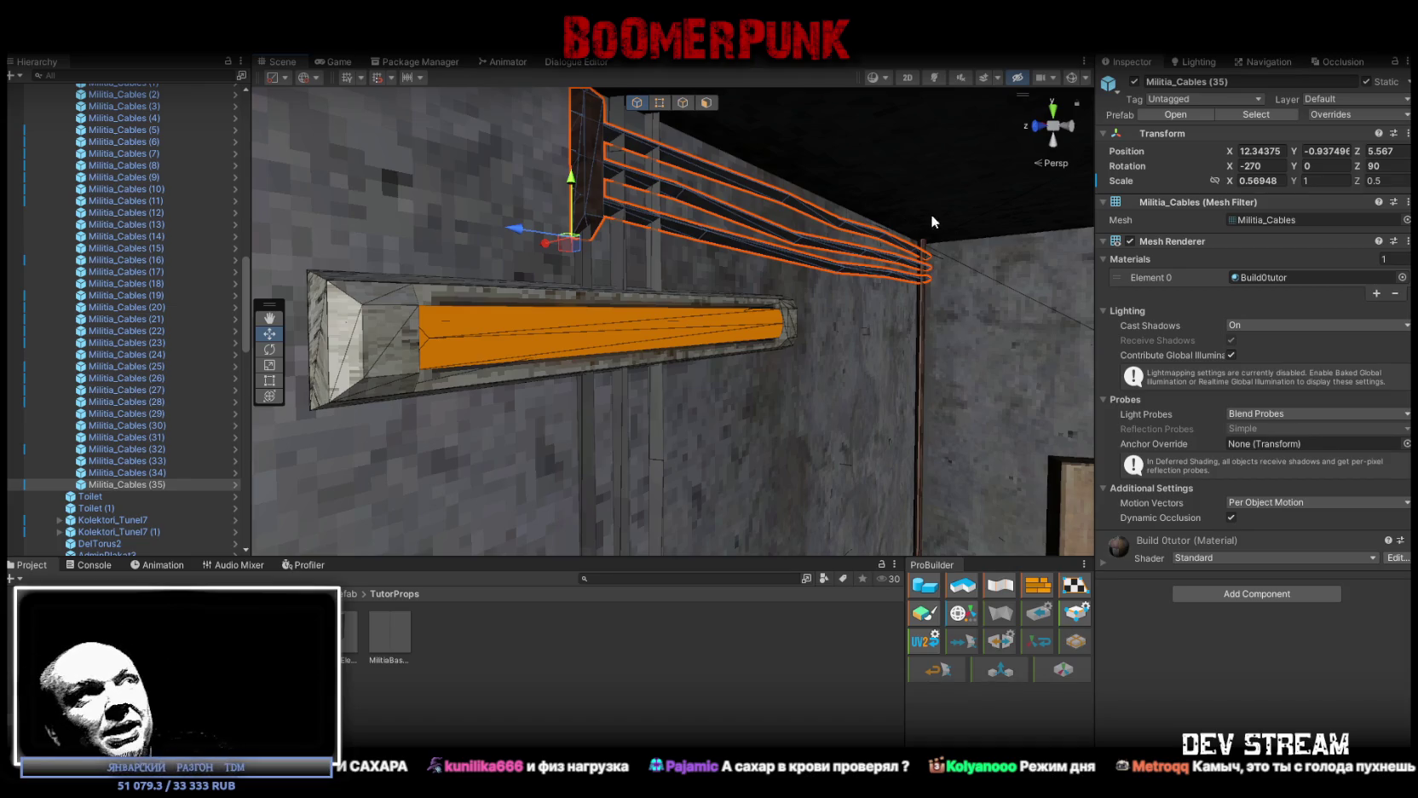
Orbit around the wall cables and select the ceiling lamp above them
left_click_drag(852, 372, 694, 354)
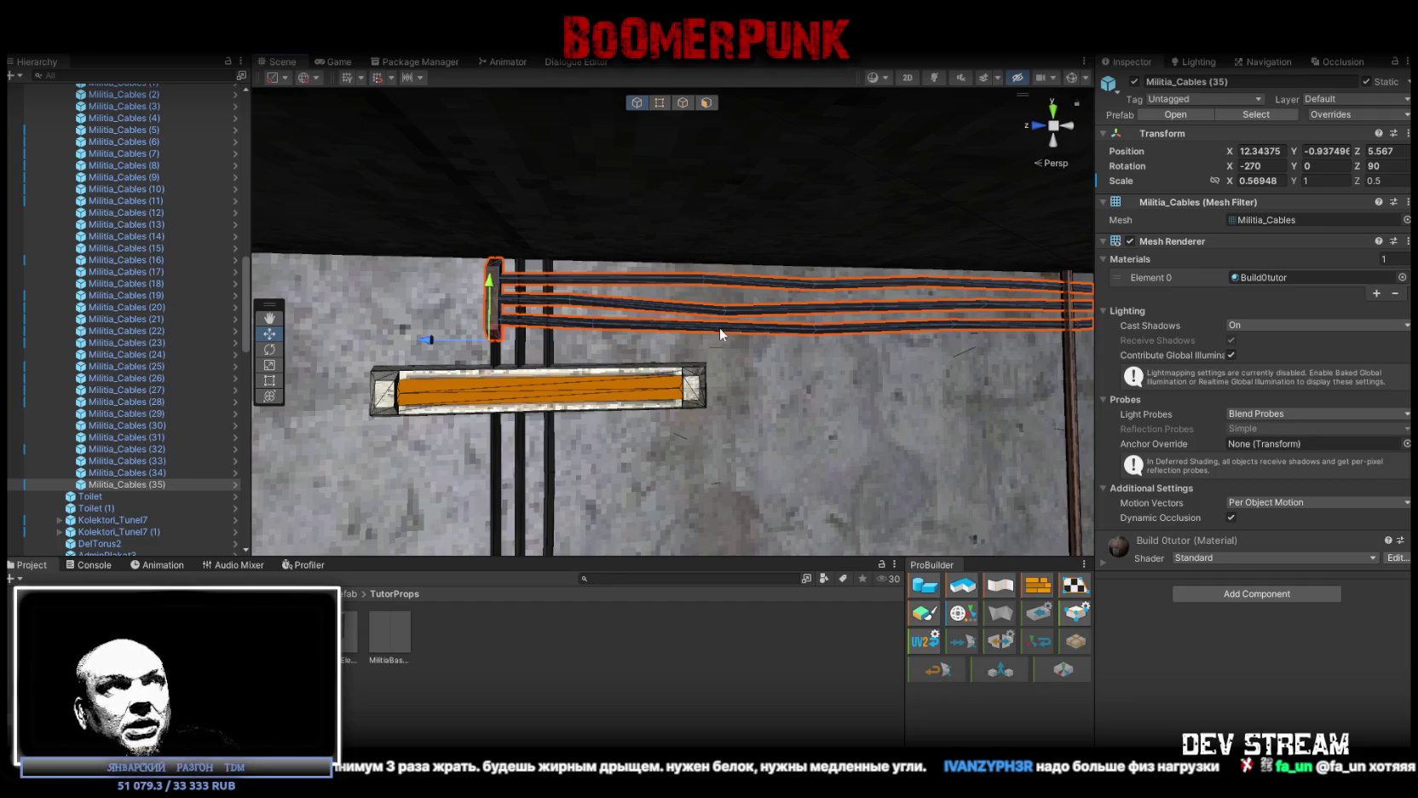
mouse_move(720, 330)
left_mouse_down()
mouse_move(723, 373)
mouse_move(623, 371)
mouse_move(648, 379)
mouse_move(690, 341)
left_mouse_up()
scroll(767, 371, "up", 5)
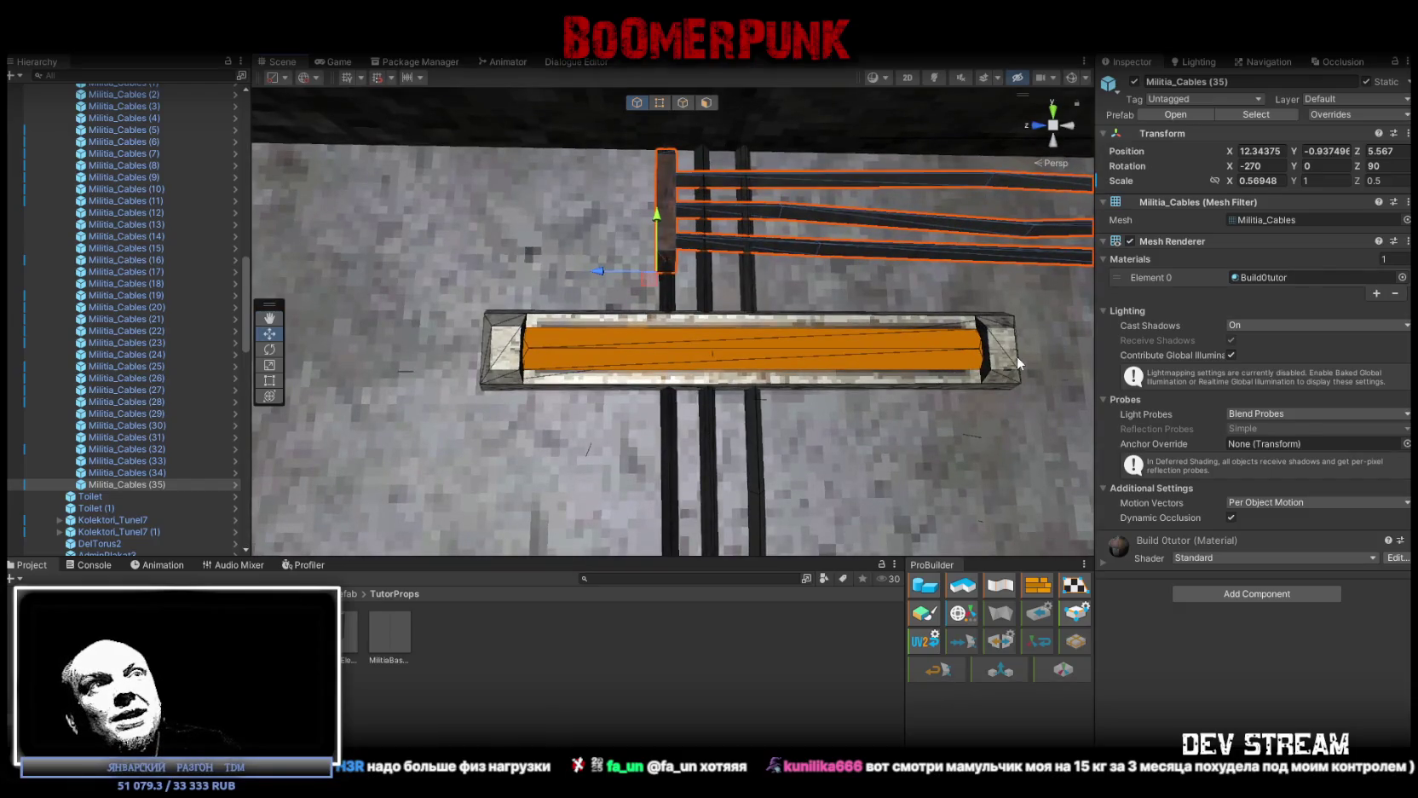
left_click(980, 368)
scroll(943, 421, "down", 3)
mouse_move(944, 421)
left_mouse_down()
mouse_move(946, 439)
mouse_move(930, 266)
mouse_move(940, 276)
left_mouse_up()
Add the second lamp, frame it, and slide it along Z above the cables
left_click(777, 220, "shift")
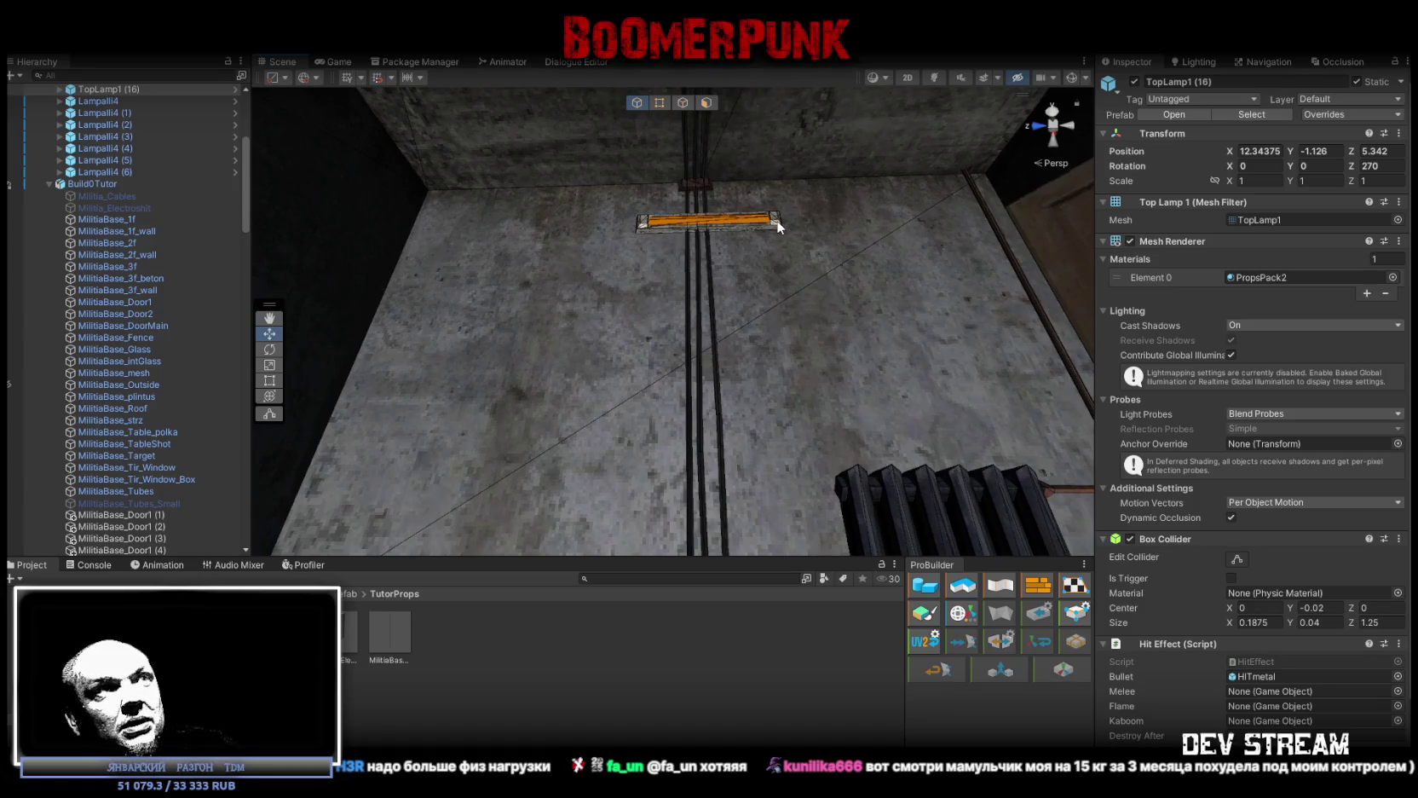
key("f")
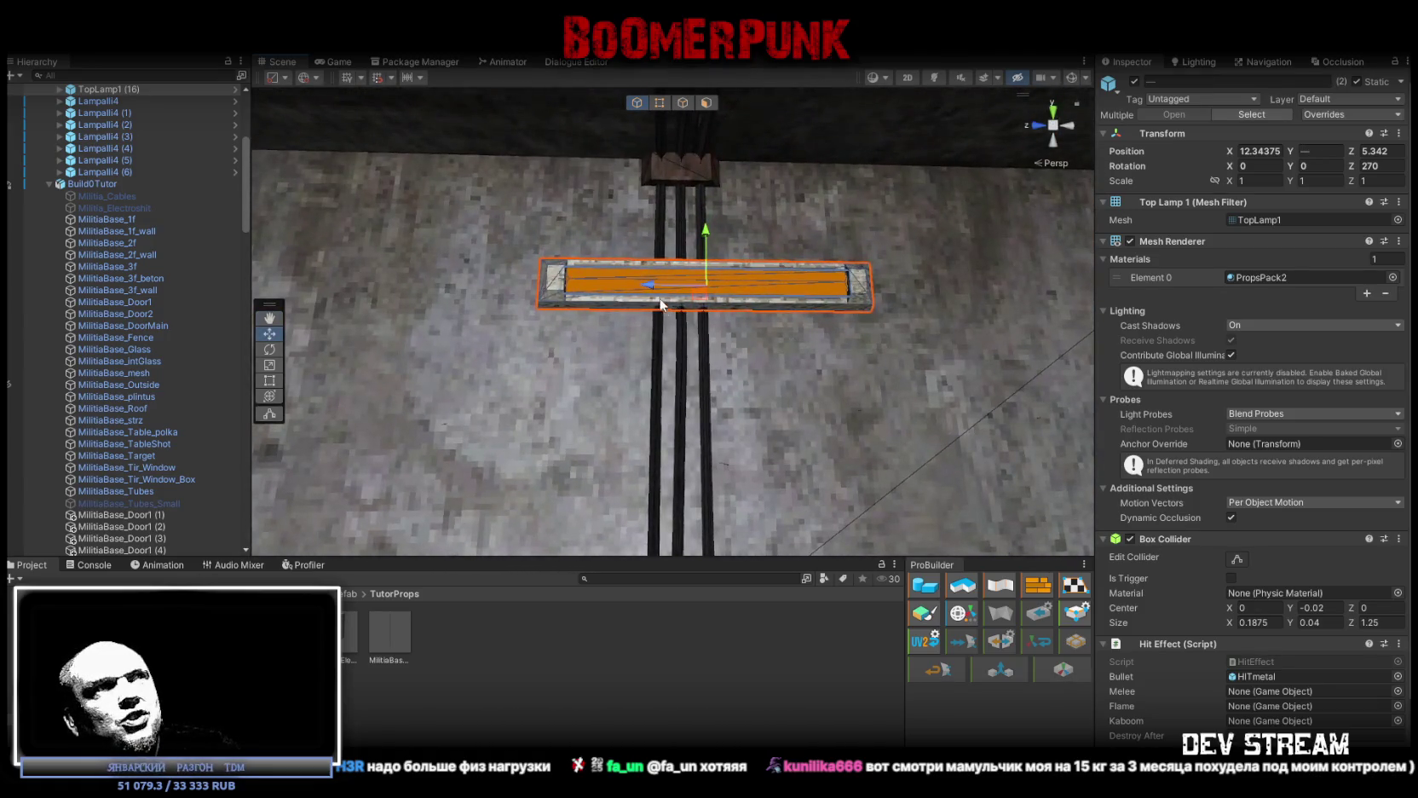
mouse_move(648, 281)
left_mouse_down()
mouse_move(624, 279)
mouse_move(735, 341)
mouse_move(697, 319)
mouse_move(750, 378)
left_mouse_up()
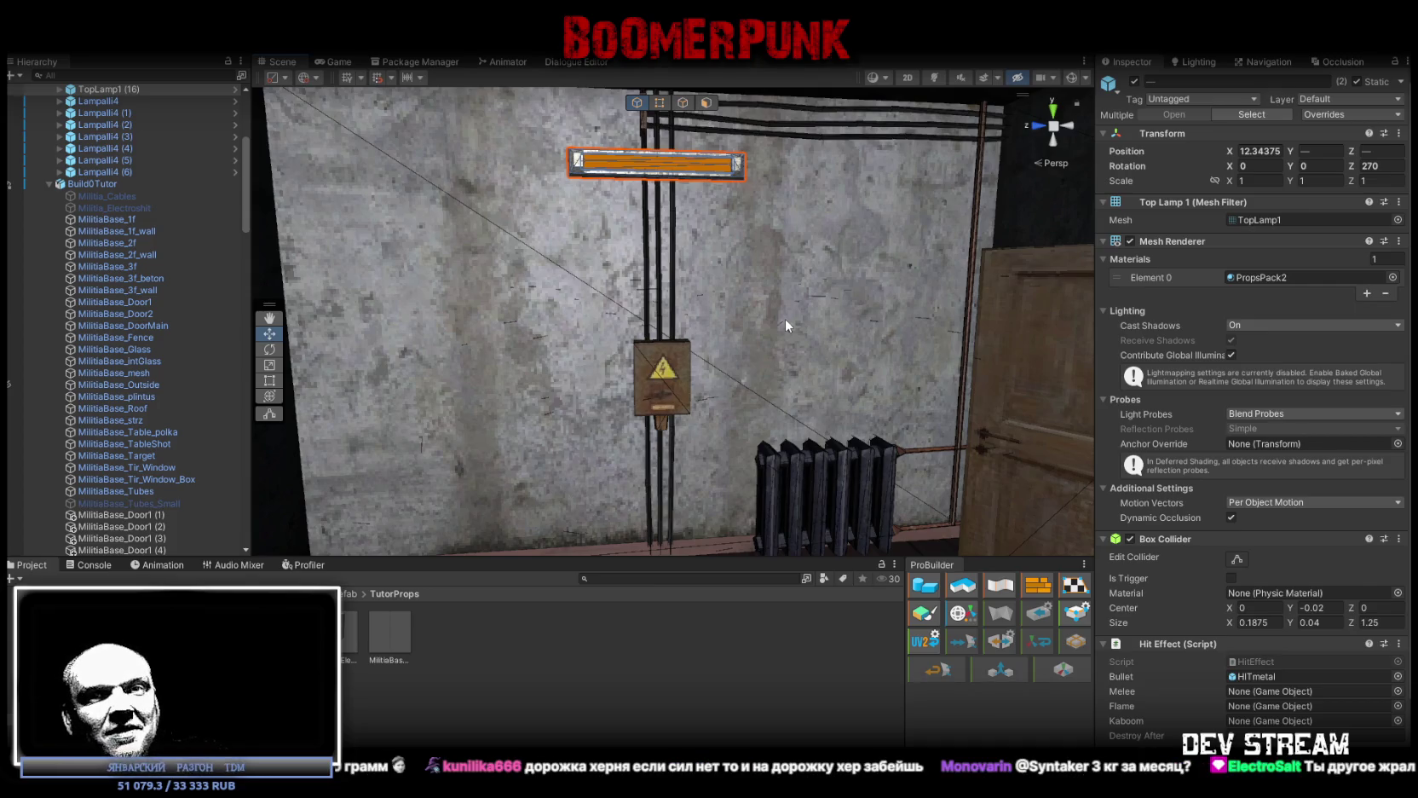
left_click_drag(784, 317, 882, 294)
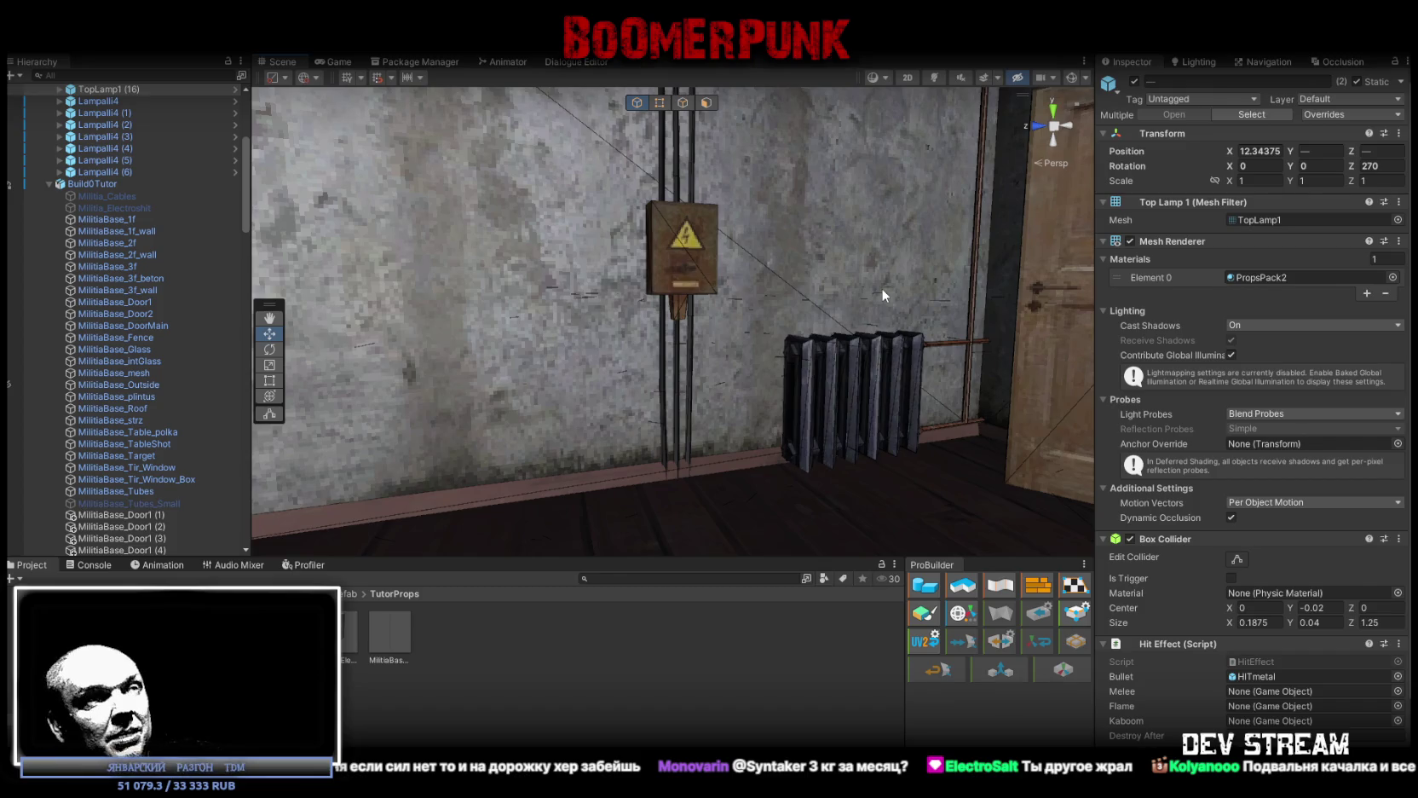
mouse_move(915, 296)
left_mouse_down()
mouse_move(693, 307)
mouse_move(867, 316)
mouse_move(839, 279)
mouse_move(908, 173)
mouse_move(894, 205)
mouse_move(1020, 269)
mouse_move(791, 230)
left_mouse_up()
left_click(613, 247)
mouse_move(613, 247)
left_mouse_down()
mouse_move(802, 301)
mouse_move(704, 318)
left_mouse_up()
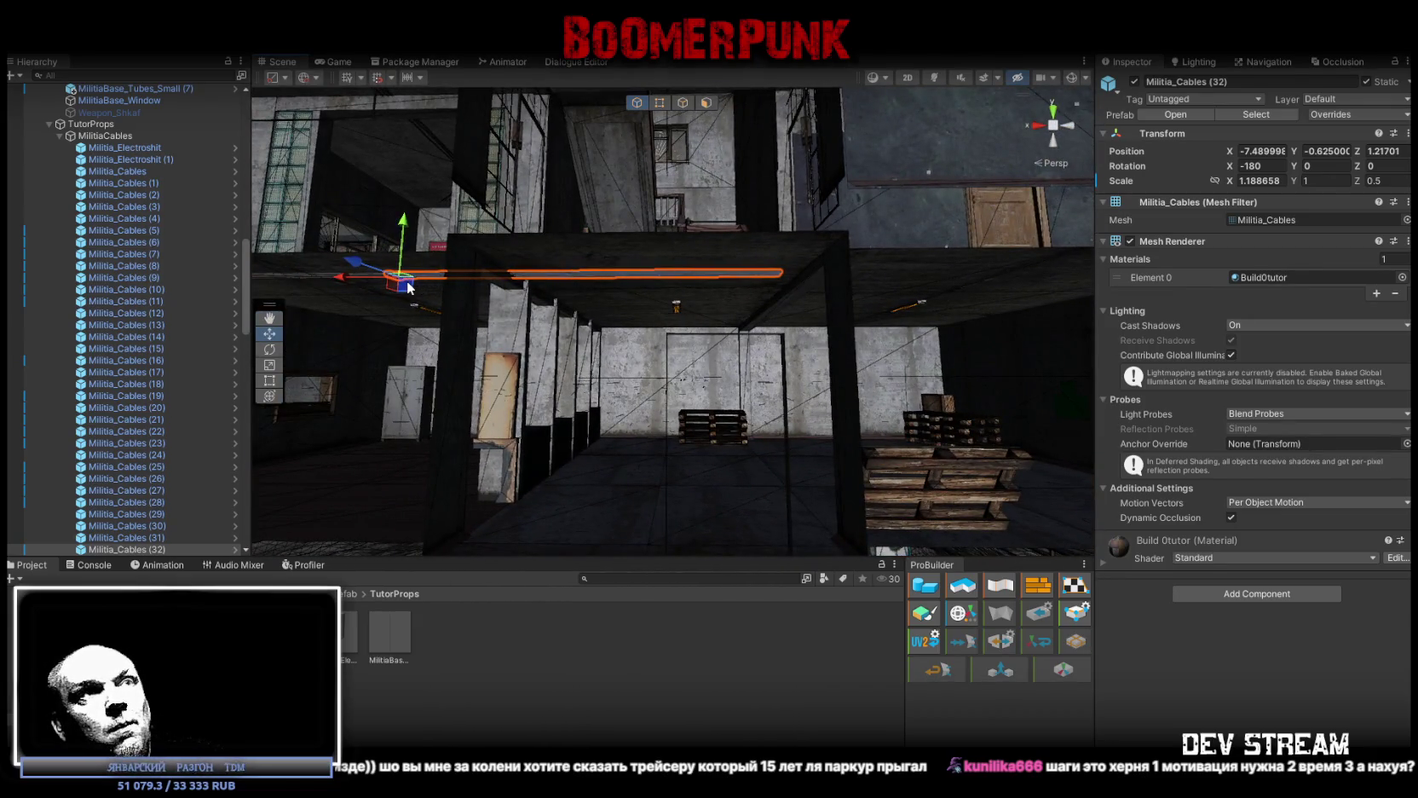
Duplicate the ceiling cable, move the copy along X, and rotate it 90 degrees into place
key("ctrl+d")
mouse_move(367, 275)
left_mouse_down()
mouse_move(884, 308)
mouse_move(873, 261)
mouse_move(916, 246)
left_mouse_up()
key("e")
mouse_move(797, 265)
left_mouse_down()
mouse_move(634, 250)
mouse_move(951, 253)
mouse_move(661, 265)
mouse_move(878, 279)
mouse_move(671, 287)
mouse_move(709, 291)
left_mouse_up()
key("w")
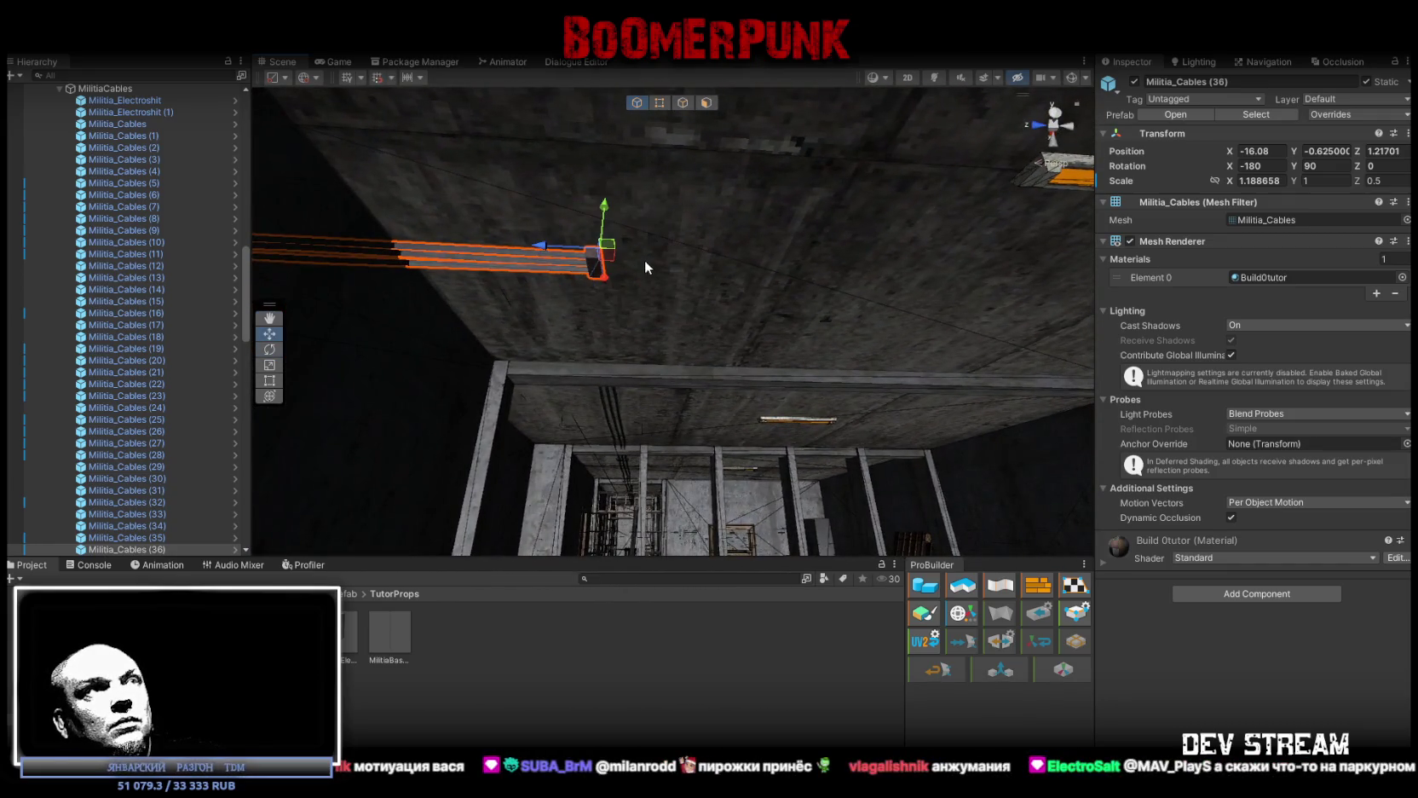
left_click_drag(728, 201, 565, 162)
mouse_move(615, 220)
left_mouse_down()
mouse_move(604, 222)
mouse_move(763, 292)
mouse_move(609, 224)
mouse_move(675, 322)
mouse_move(761, 266)
mouse_move(665, 275)
mouse_move(916, 322)
left_mouse_up()
Stretch the original Militia_Cables (32) along X to a scale of about 1.89
left_click(742, 271)
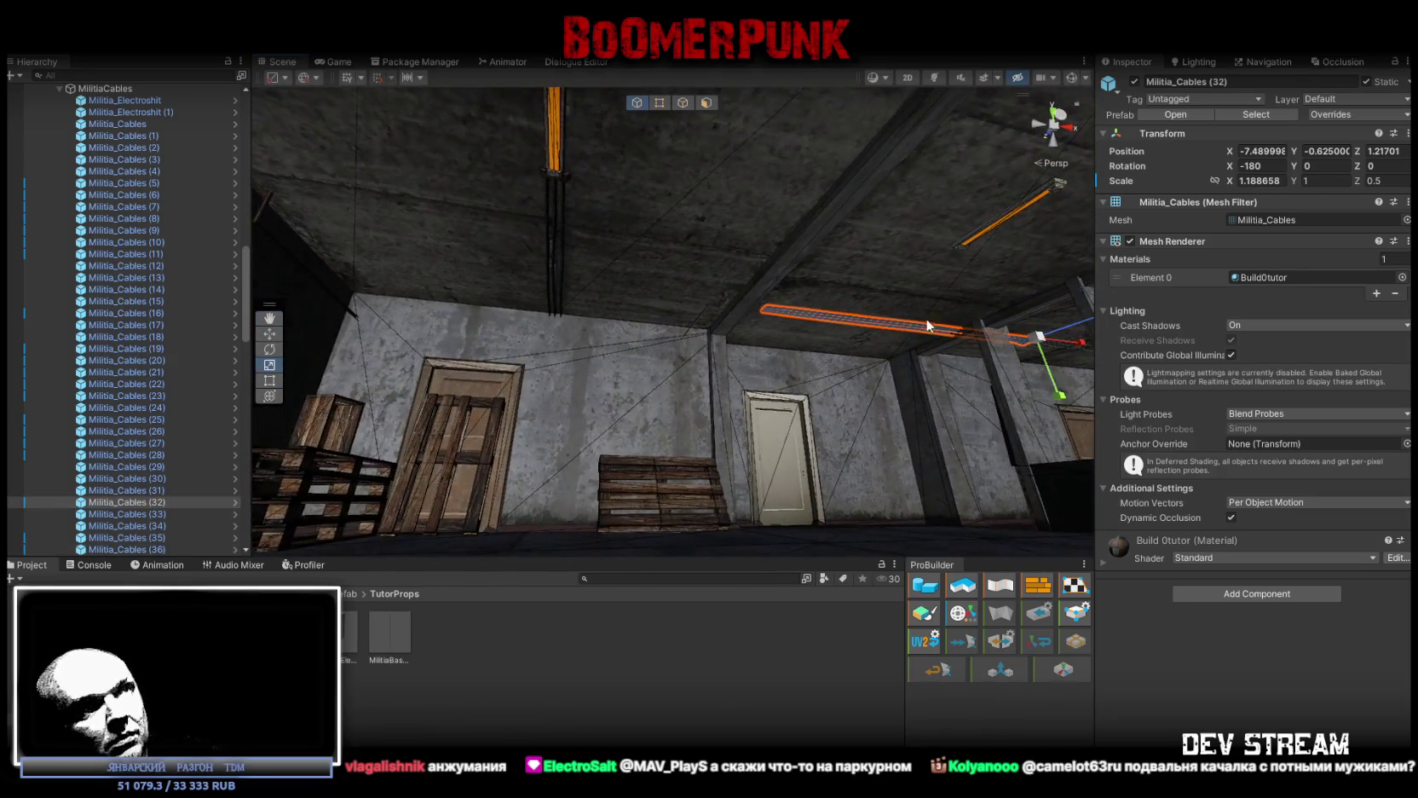
left_click_drag(1081, 345, 1103, 344)
mouse_move(529, 242)
left_mouse_down()
mouse_move(552, 233)
mouse_move(576, 181)
mouse_move(563, 171)
left_mouse_up()
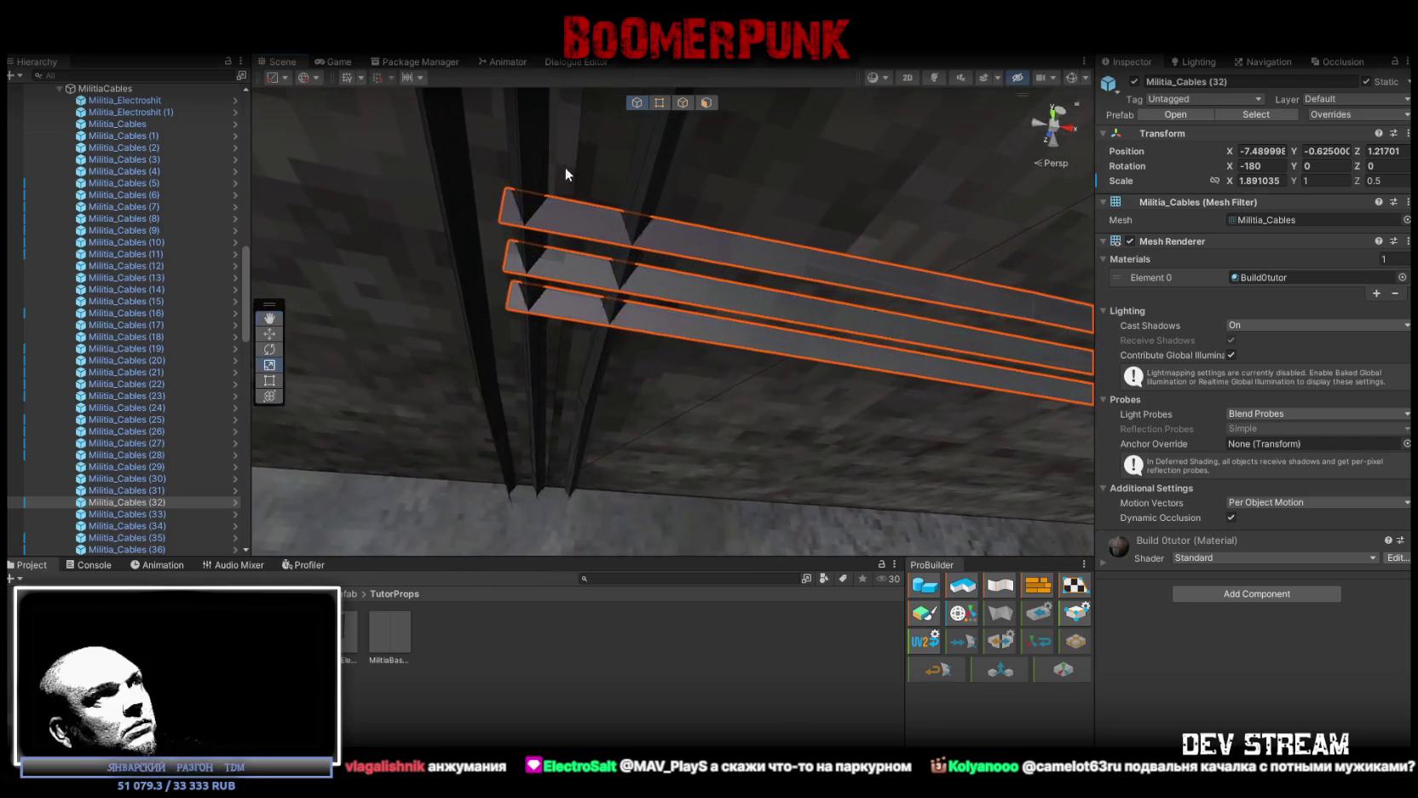
left_click(1253, 180)
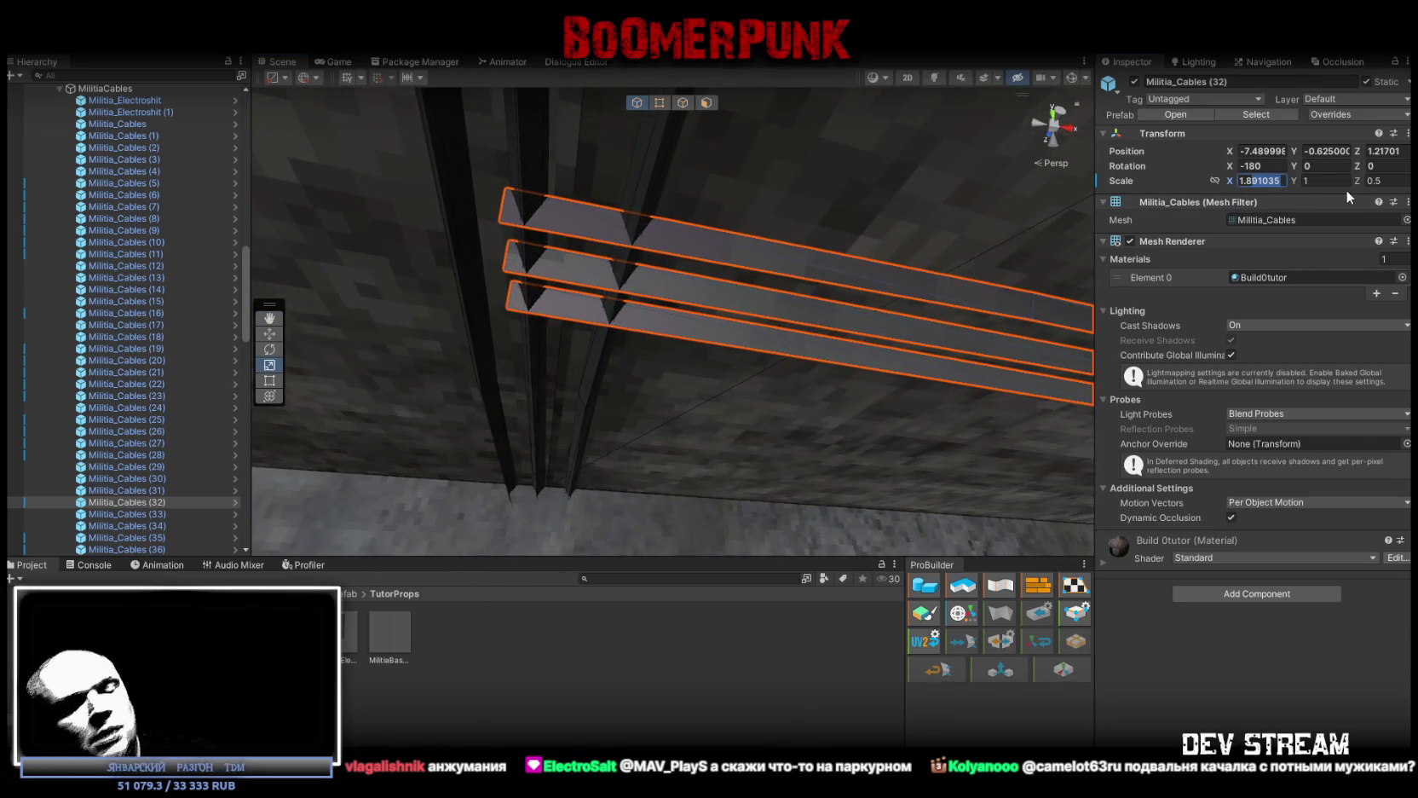
Enter 1.886 as the original ceiling cable's X scale
type("1.88")
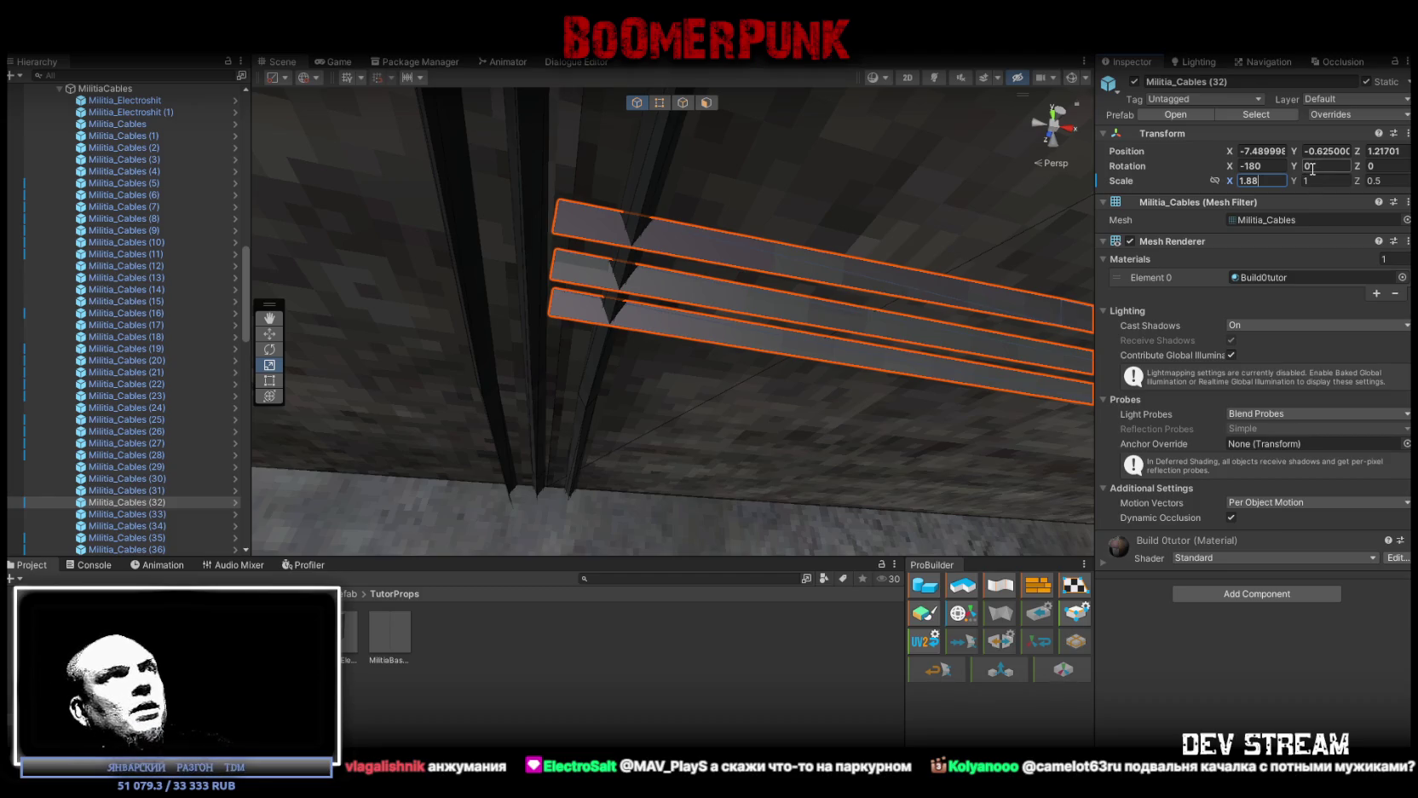
key("BackSpace")
type("9")
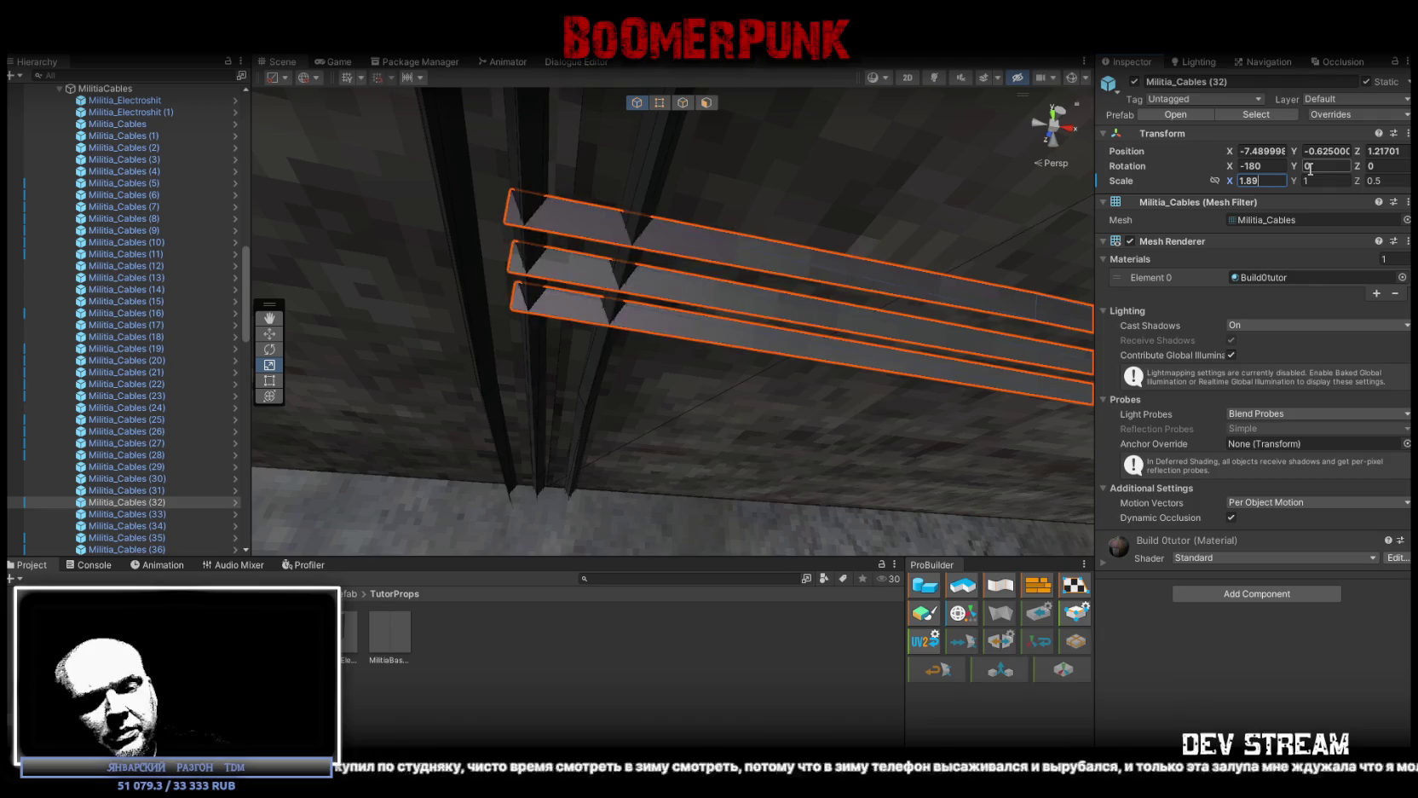
key("BackSpace")
type("88")
key("BackSpace")
type("6")
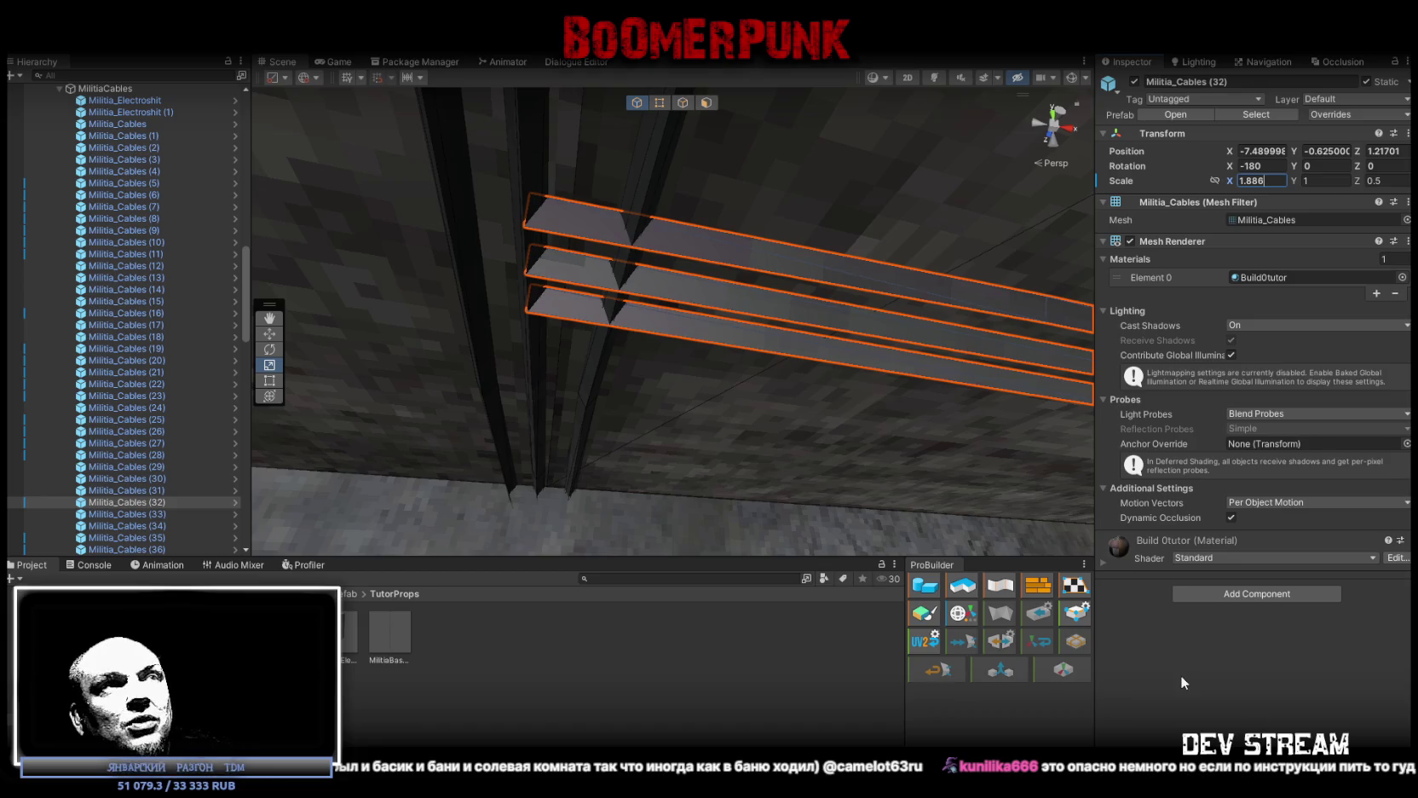
mouse_move(979, 385)
left_mouse_down()
mouse_move(759, 421)
mouse_move(750, 506)
mouse_move(762, 368)
mouse_move(901, 382)
mouse_move(547, 368)
mouse_move(588, 285)
mouse_move(538, 278)
left_mouse_up()
Duplicate the rotated cable copy and move the new copy along X
left_click(594, 209)
key("f")
key("ctrl+d")
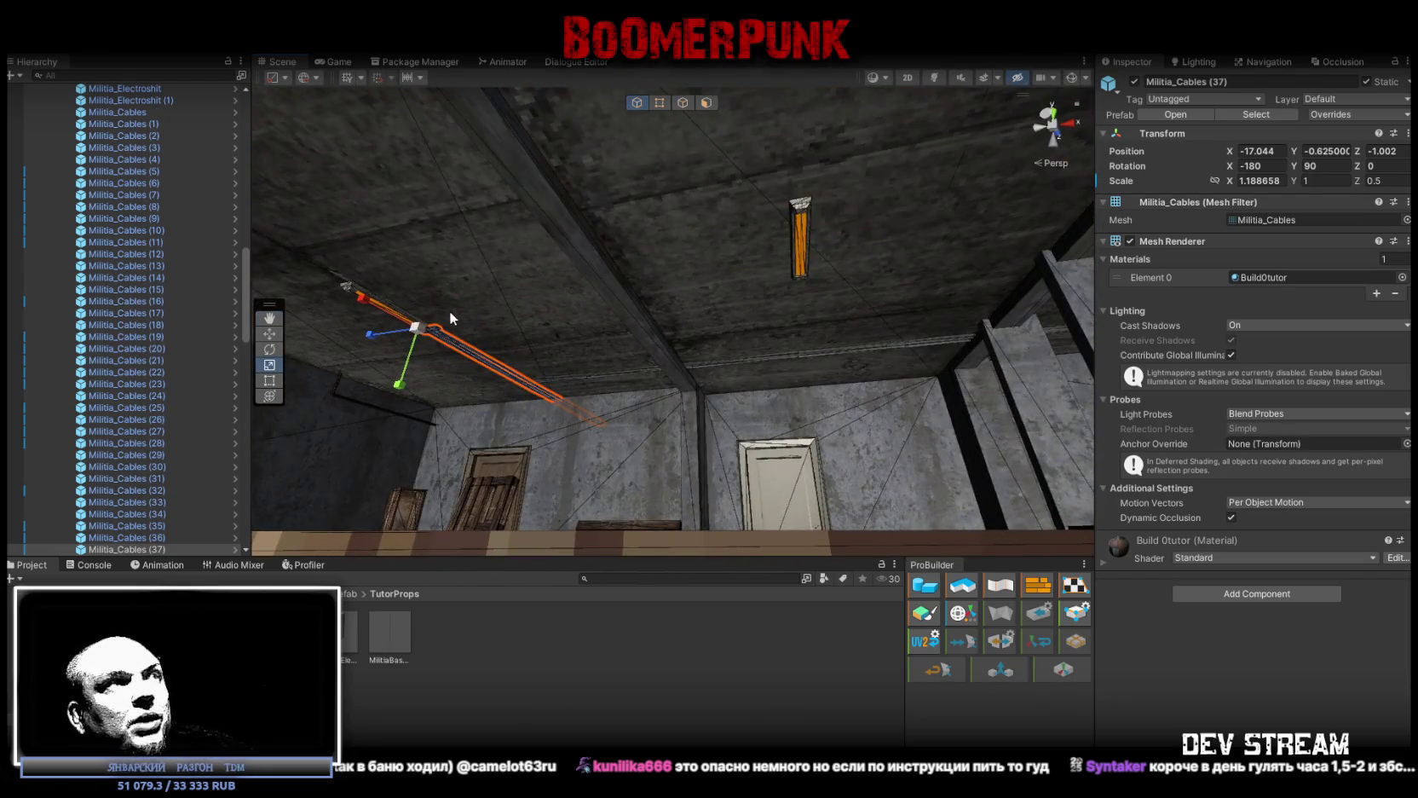
left_click_drag(357, 341, 444, 331)
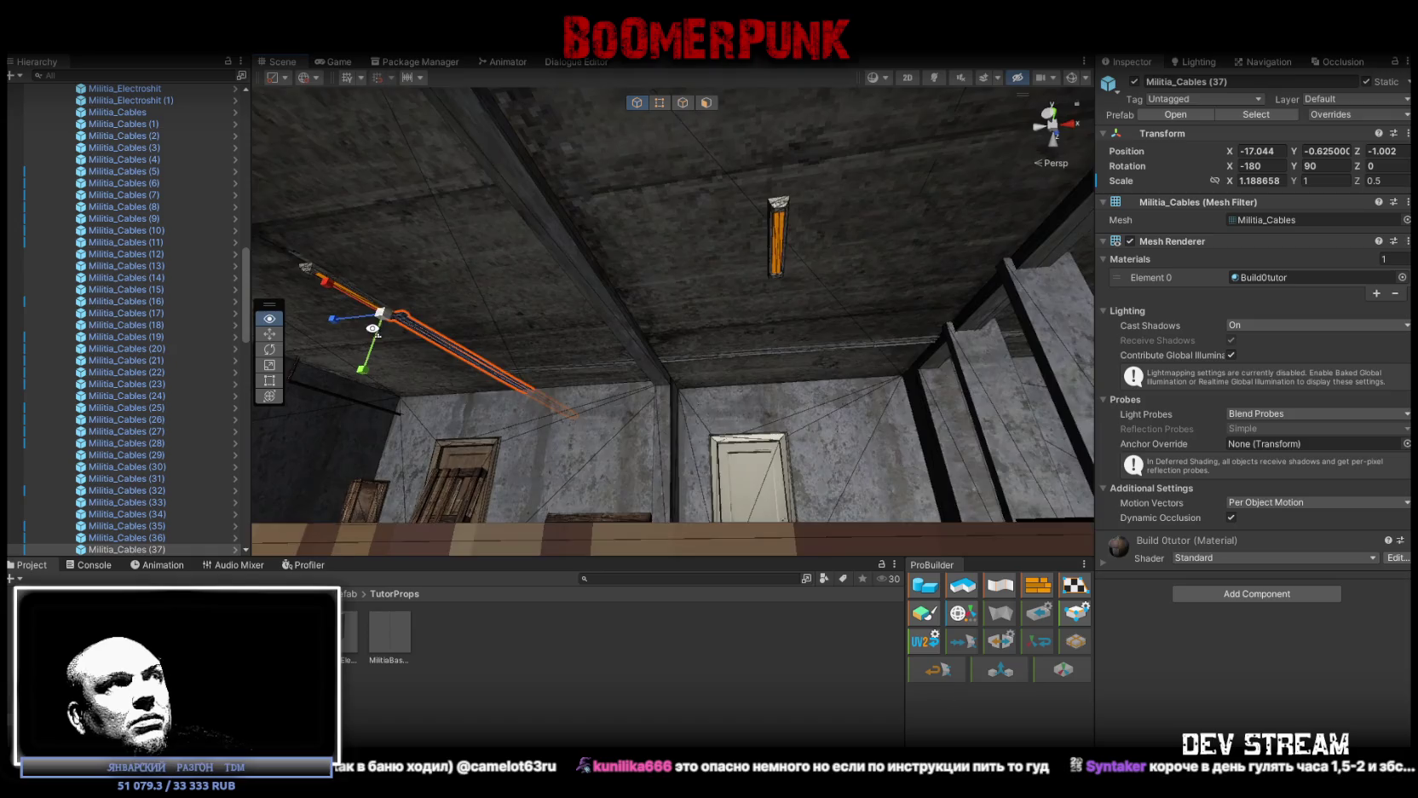
key("w")
mouse_move(454, 320)
left_mouse_down()
mouse_move(716, 272)
mouse_move(919, 280)
mouse_move(876, 285)
mouse_move(832, 196)
mouse_move(746, 266)
mouse_move(762, 260)
mouse_move(752, 284)
mouse_move(903, 358)
mouse_move(521, 339)
left_mouse_up()
Make another cable copy and shift it along X and Z to the wall bracket
key("ctrl+d")
mouse_move(397, 363)
left_mouse_down()
mouse_move(801, 359)
mouse_move(721, 349)
mouse_move(766, 307)
mouse_move(701, 290)
mouse_move(439, 347)
mouse_move(690, 329)
mouse_move(705, 305)
left_mouse_up()
mouse_move(791, 259)
left_mouse_down()
mouse_move(722, 254)
mouse_move(1001, 339)
mouse_move(1047, 409)
mouse_move(980, 349)
mouse_move(943, 339)
mouse_move(468, 403)
mouse_move(718, 424)
mouse_move(643, 402)
mouse_move(554, 307)
mouse_move(767, 247)
mouse_move(920, 387)
mouse_move(896, 409)
mouse_move(418, 306)
mouse_move(767, 228)
mouse_move(721, 200)
mouse_move(483, 290)
left_mouse_up()
key("ctrl+d")
key("r")
mouse_move(332, 300)
left_mouse_down()
mouse_move(805, 256)
mouse_move(531, 245)
mouse_move(591, 318)
left_mouse_up()
Duplicate, turn around, and slide Militia_Cables (40) to about X 5.789, Z 1.291 at the lamp
key("ctrl+d")
key("w")
mouse_move(537, 397)
left_mouse_down()
mouse_move(895, 281)
mouse_move(840, 262)
left_mouse_up()
key("f")
key("e")
mouse_move(657, 184)
left_mouse_down()
mouse_move(368, 263)
mouse_move(409, 256)
left_mouse_up()
mouse_move(767, 271)
left_mouse_down()
mouse_move(794, 271)
mouse_move(771, 273)
mouse_move(709, 229)
mouse_move(686, 281)
mouse_move(992, 271)
mouse_move(923, 191)
left_mouse_up()
key("w")
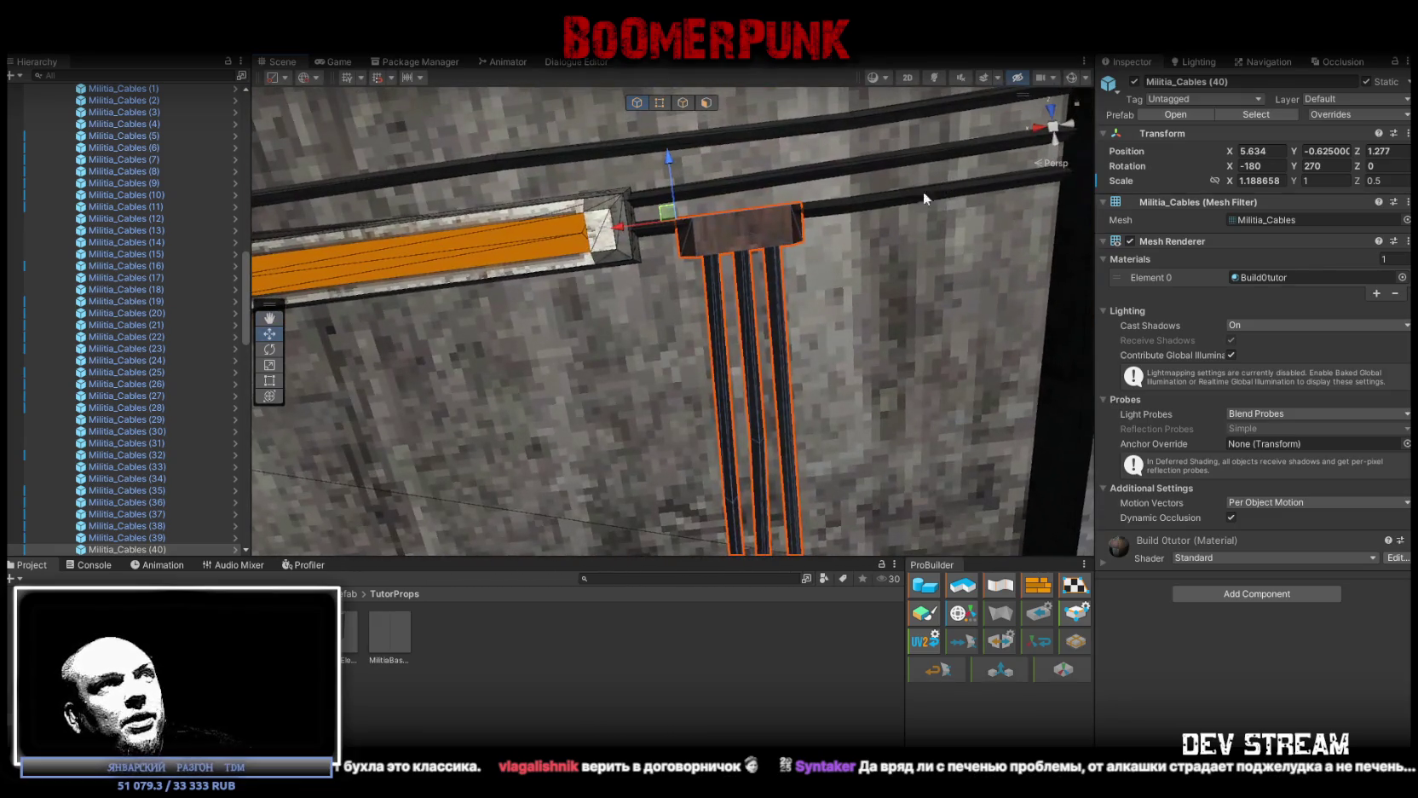
left_click_drag(670, 213, 618, 215)
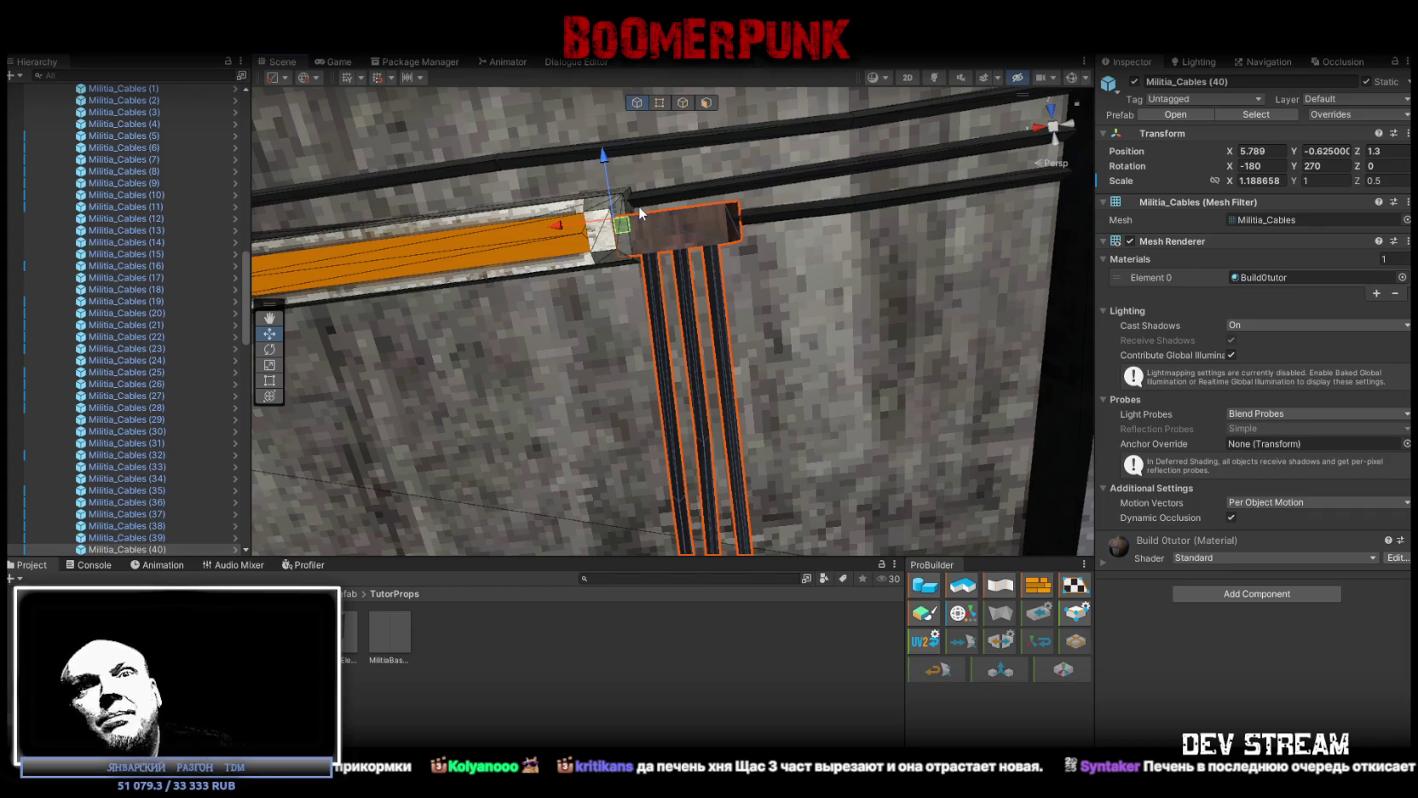
mouse_move(723, 248)
left_mouse_down()
mouse_move(773, 301)
mouse_move(694, 397)
mouse_move(762, 373)
mouse_move(728, 396)
mouse_move(674, 316)
mouse_move(686, 337)
mouse_move(648, 335)
mouse_move(871, 333)
mouse_move(750, 269)
mouse_move(681, 277)
mouse_move(615, 258)
left_mouse_up()
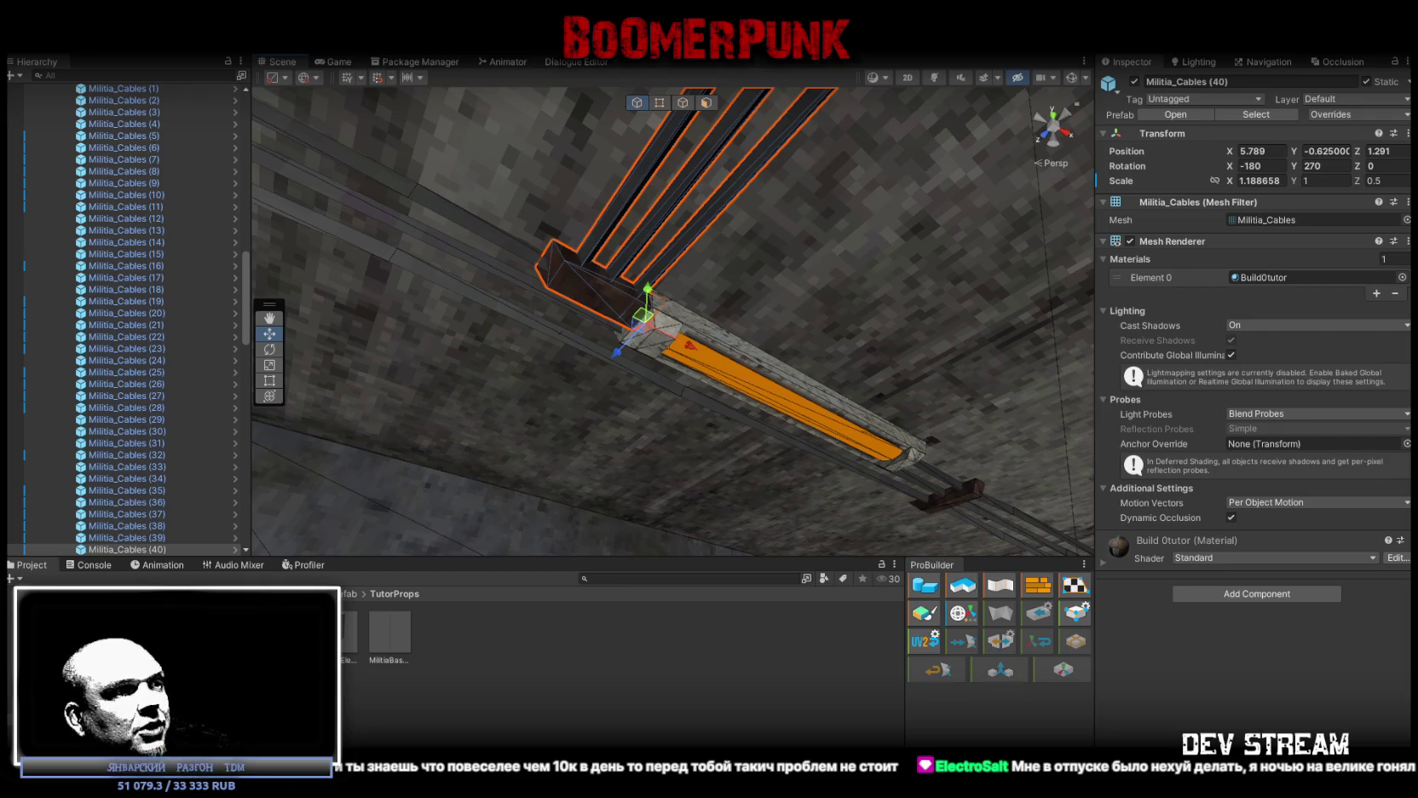
key("alt+Tab")
left_click(511, 75)
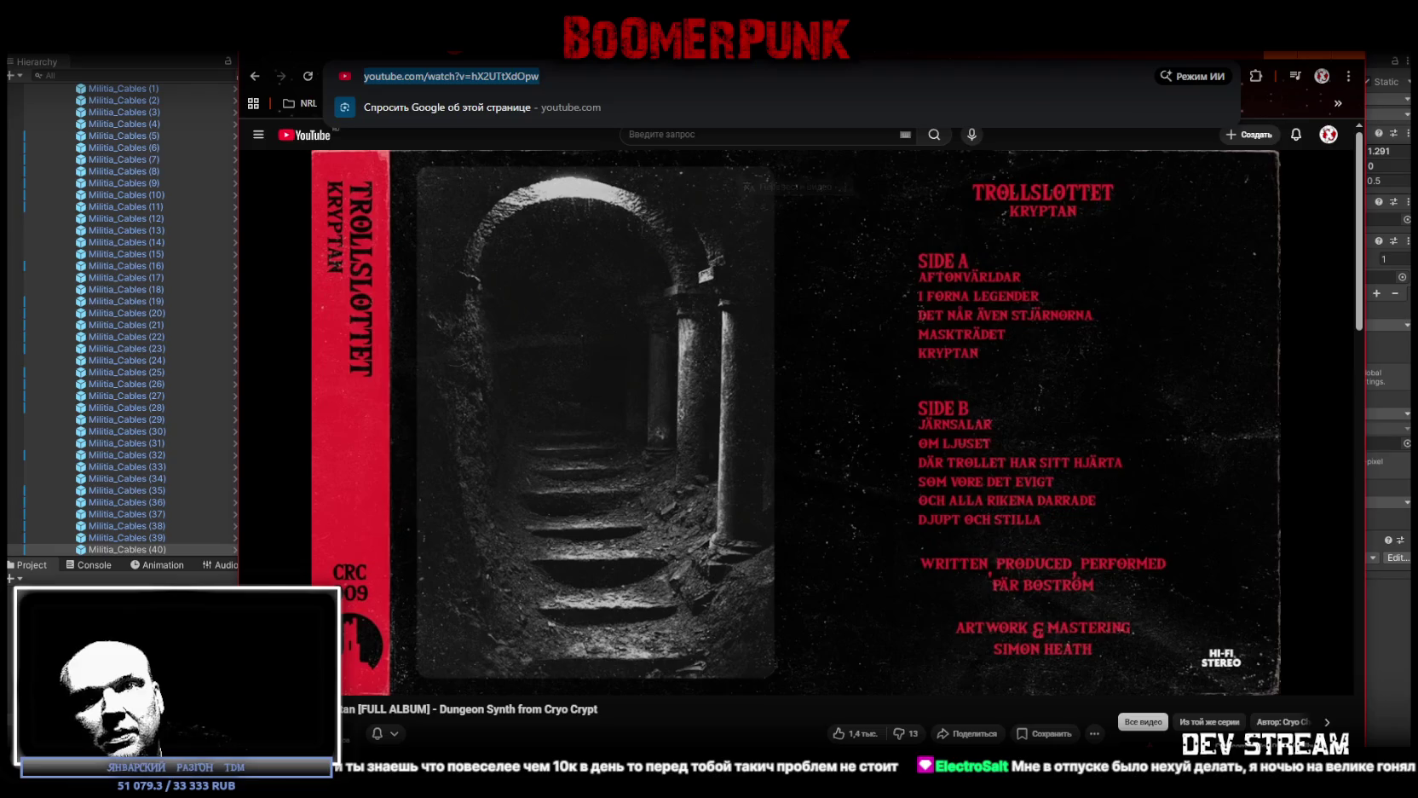
key("Escape")
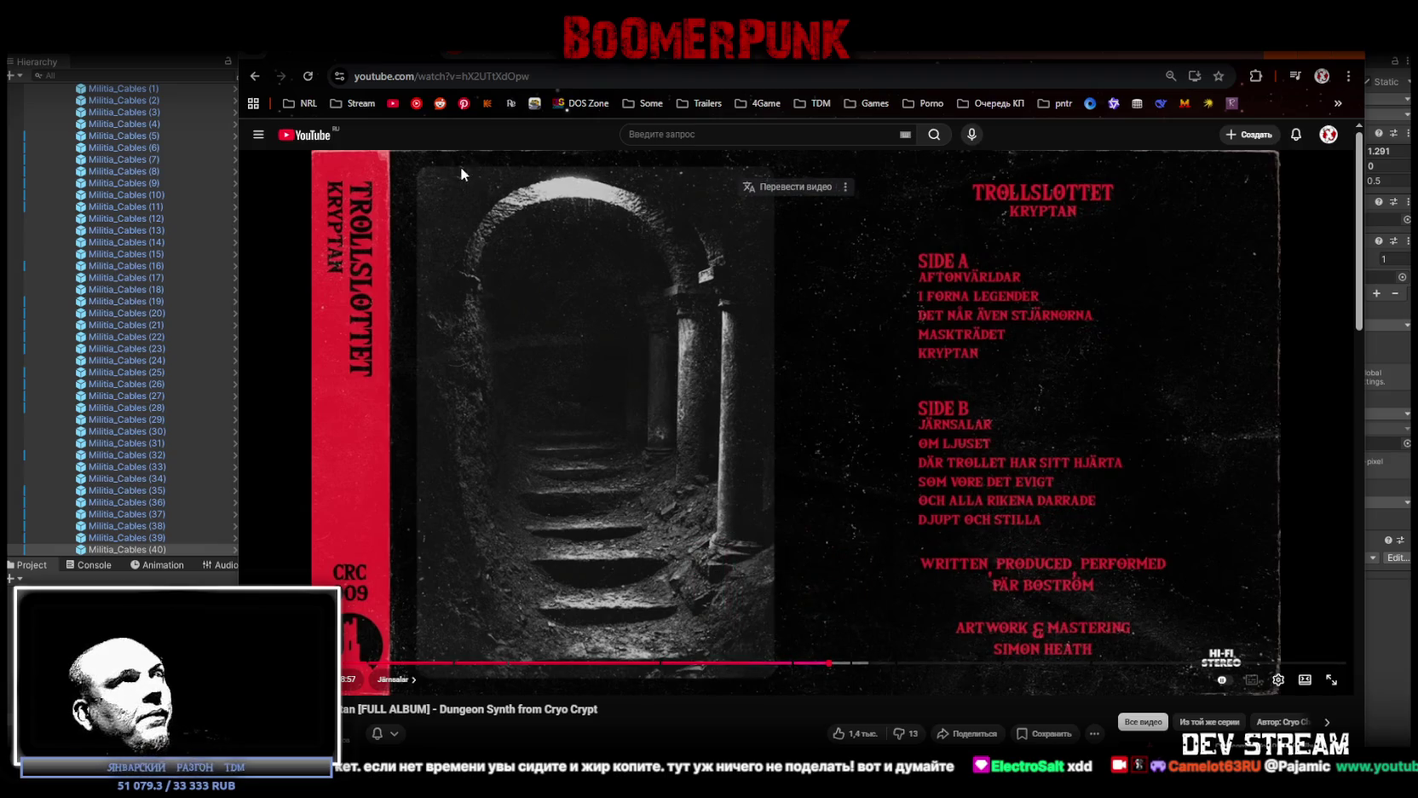
key("alt+Tab")
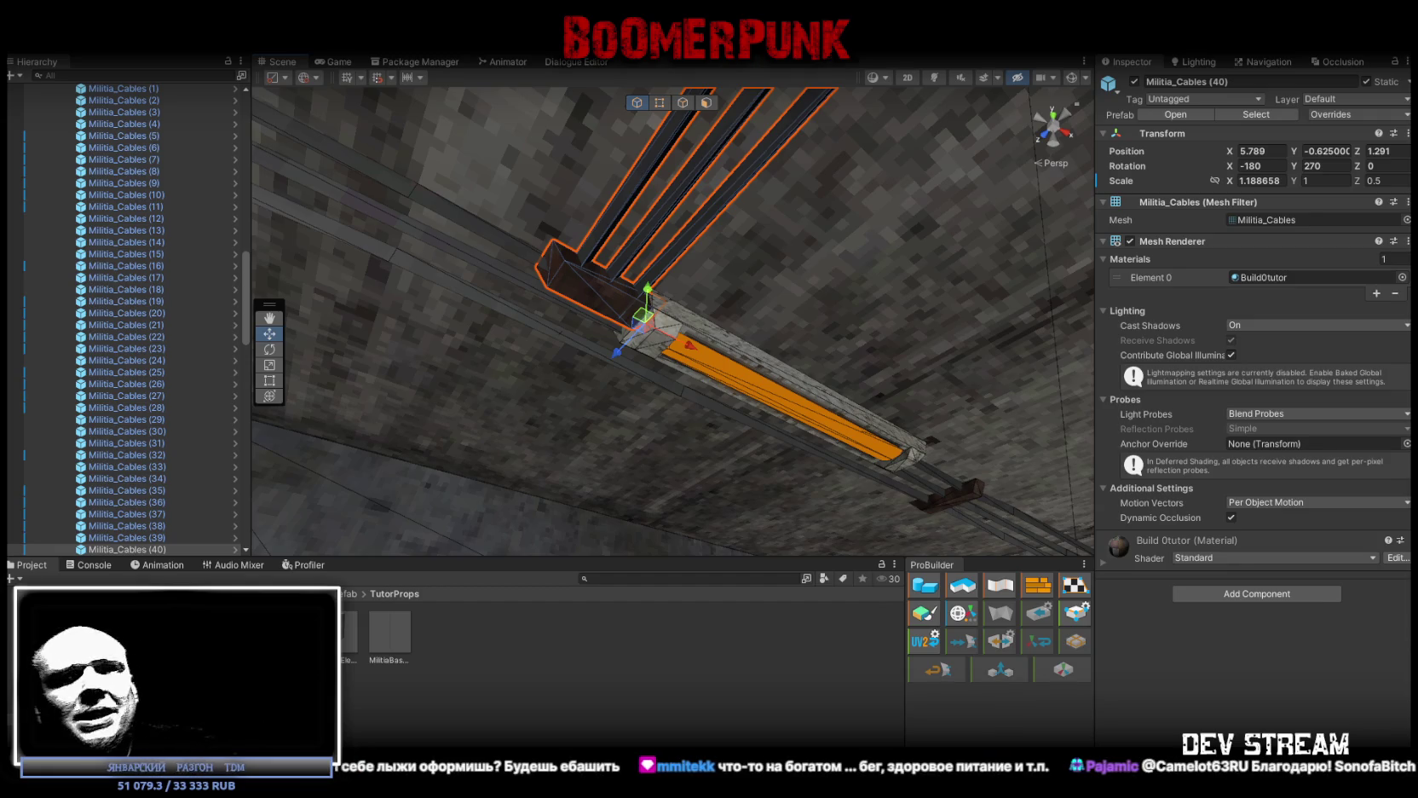
Orbit along the ceiling cables and select the TopLamp1 (12) lamp at the run's end
left_click_drag(647, 162, 751, 403)
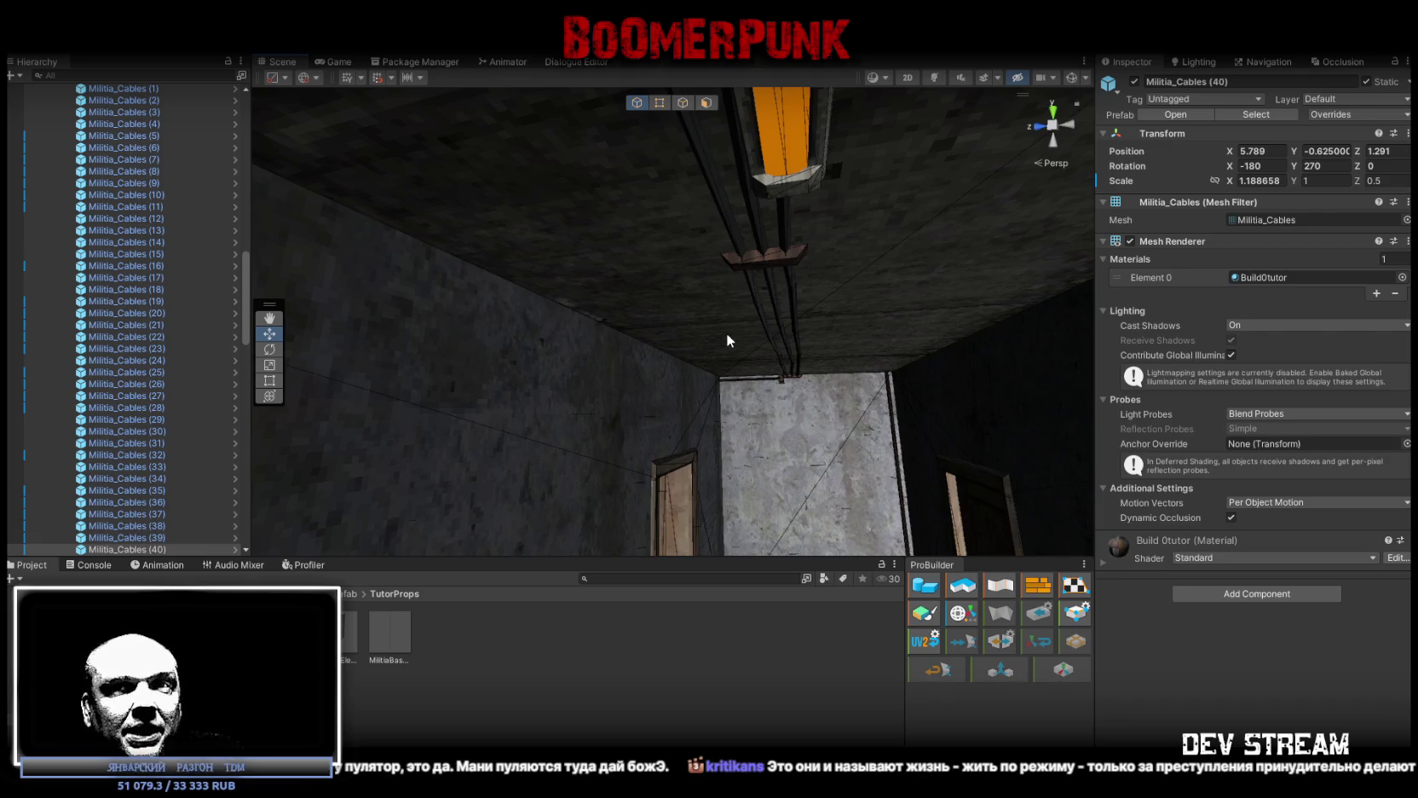
mouse_move(717, 339)
left_mouse_down()
mouse_move(917, 305)
mouse_move(722, 254)
mouse_move(315, 234)
mouse_move(310, 301)
mouse_move(421, 306)
mouse_move(345, 363)
mouse_move(603, 282)
mouse_move(563, 210)
left_mouse_up()
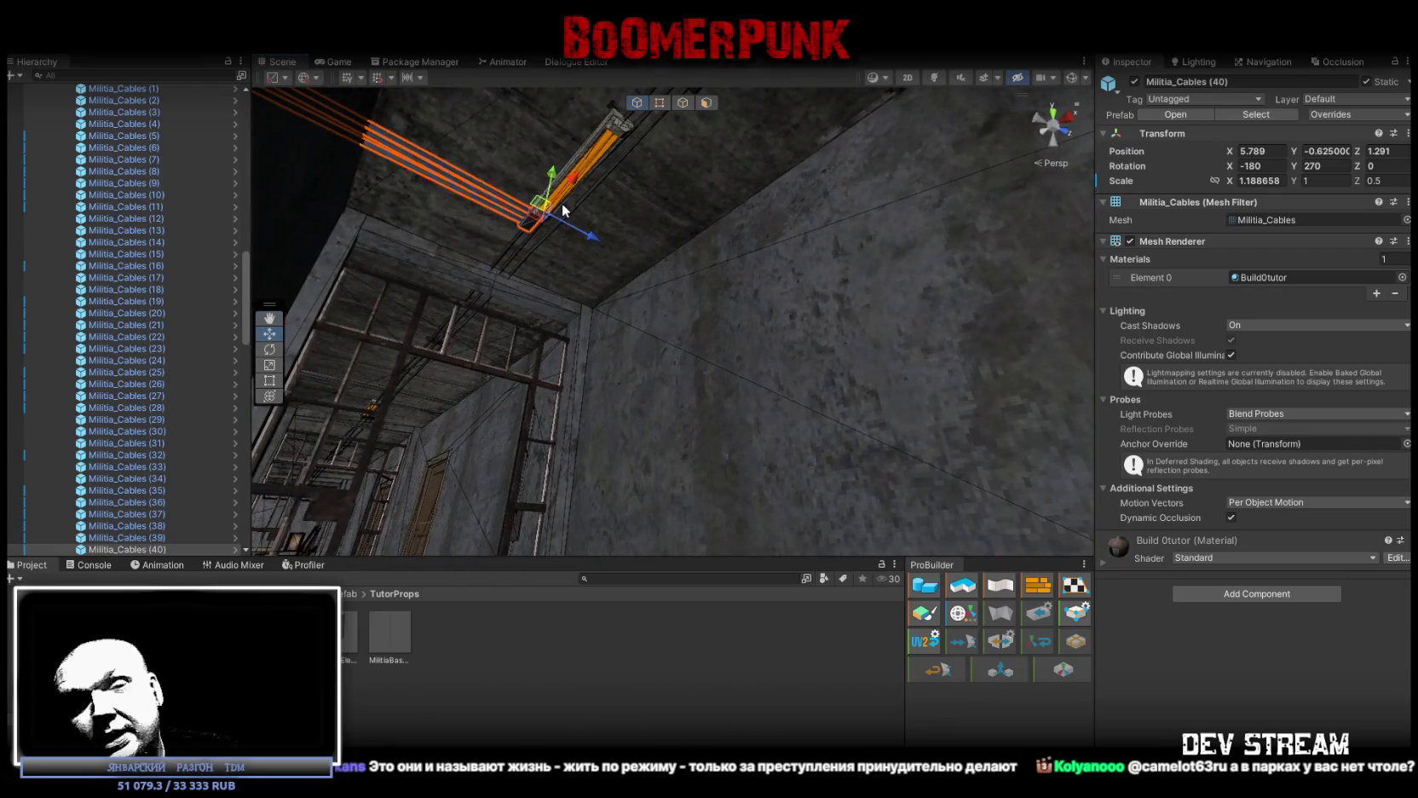
mouse_move(566, 228)
left_mouse_down()
mouse_move(558, 197)
mouse_move(654, 225)
mouse_move(716, 385)
mouse_move(659, 353)
mouse_move(811, 327)
left_mouse_up()
left_click(645, 202)
left_click(734, 281)
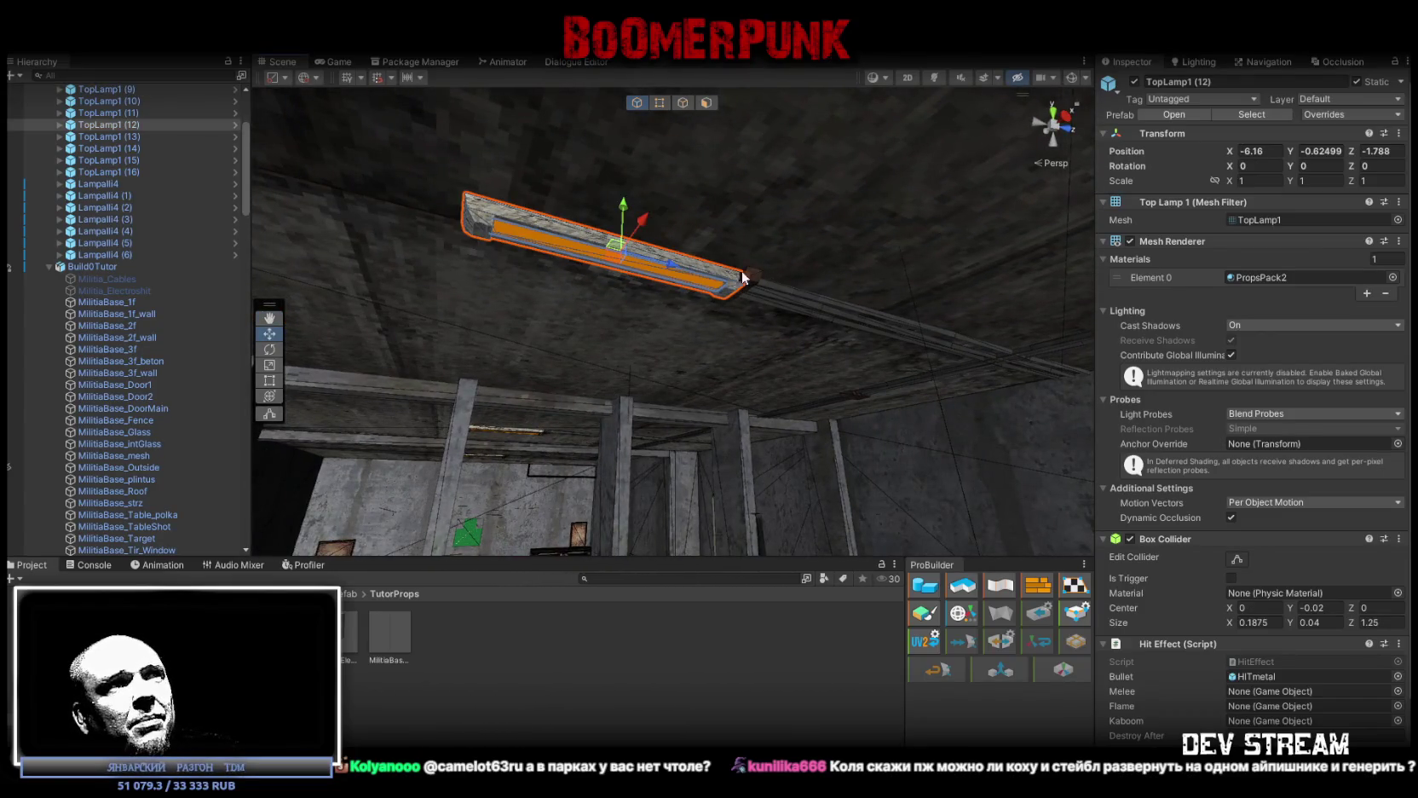
Select Militia_Cables (38) instead of the lamp and orbit to view its vertical cables
left_click(754, 275)
left_click(754, 275)
mouse_move(696, 314)
left_mouse_down()
mouse_move(887, 256)
mouse_move(766, 284)
mouse_move(819, 326)
left_mouse_up()
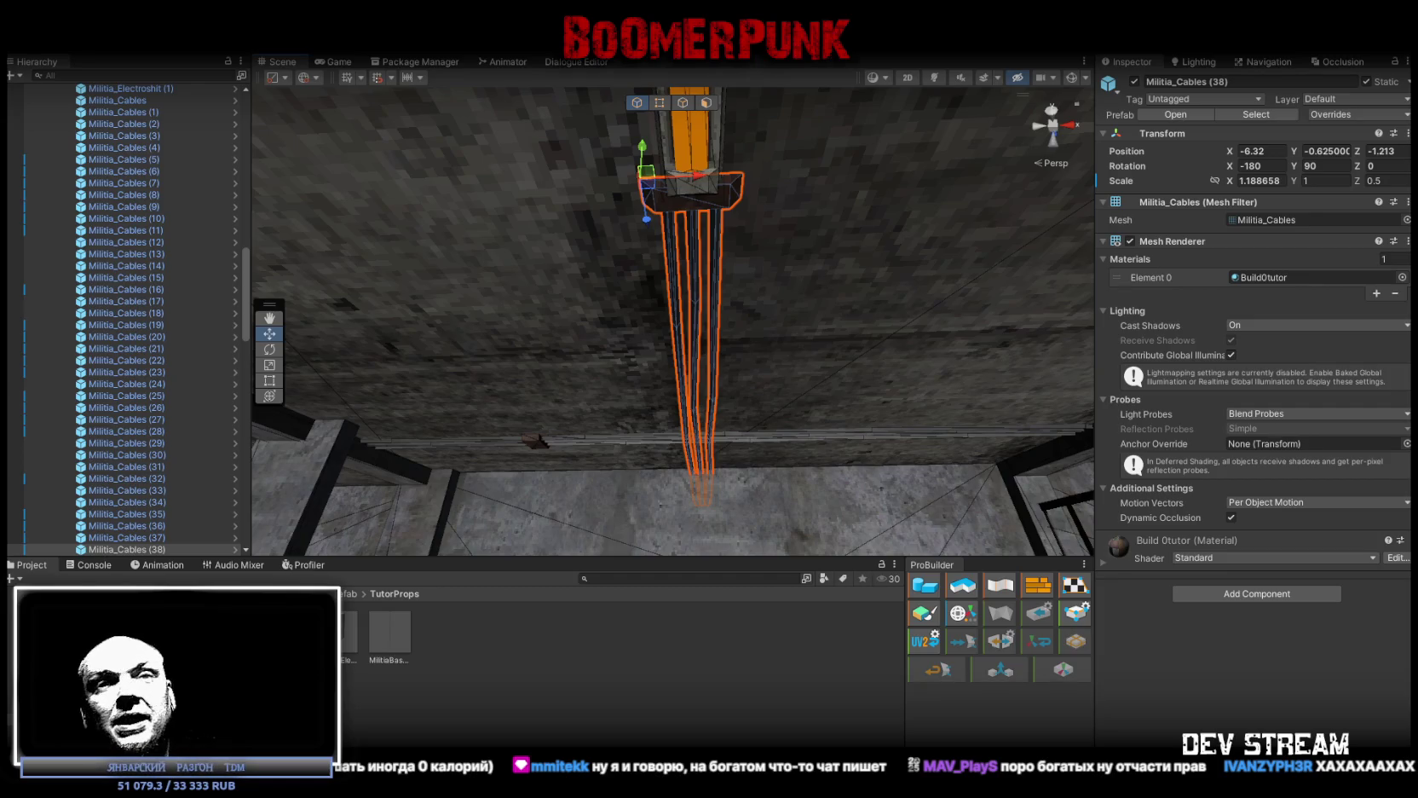
mouse_move(534, 277)
left_mouse_down()
mouse_move(602, 380)
mouse_move(576, 394)
mouse_move(704, 411)
mouse_move(758, 372)
mouse_move(821, 377)
left_mouse_up()
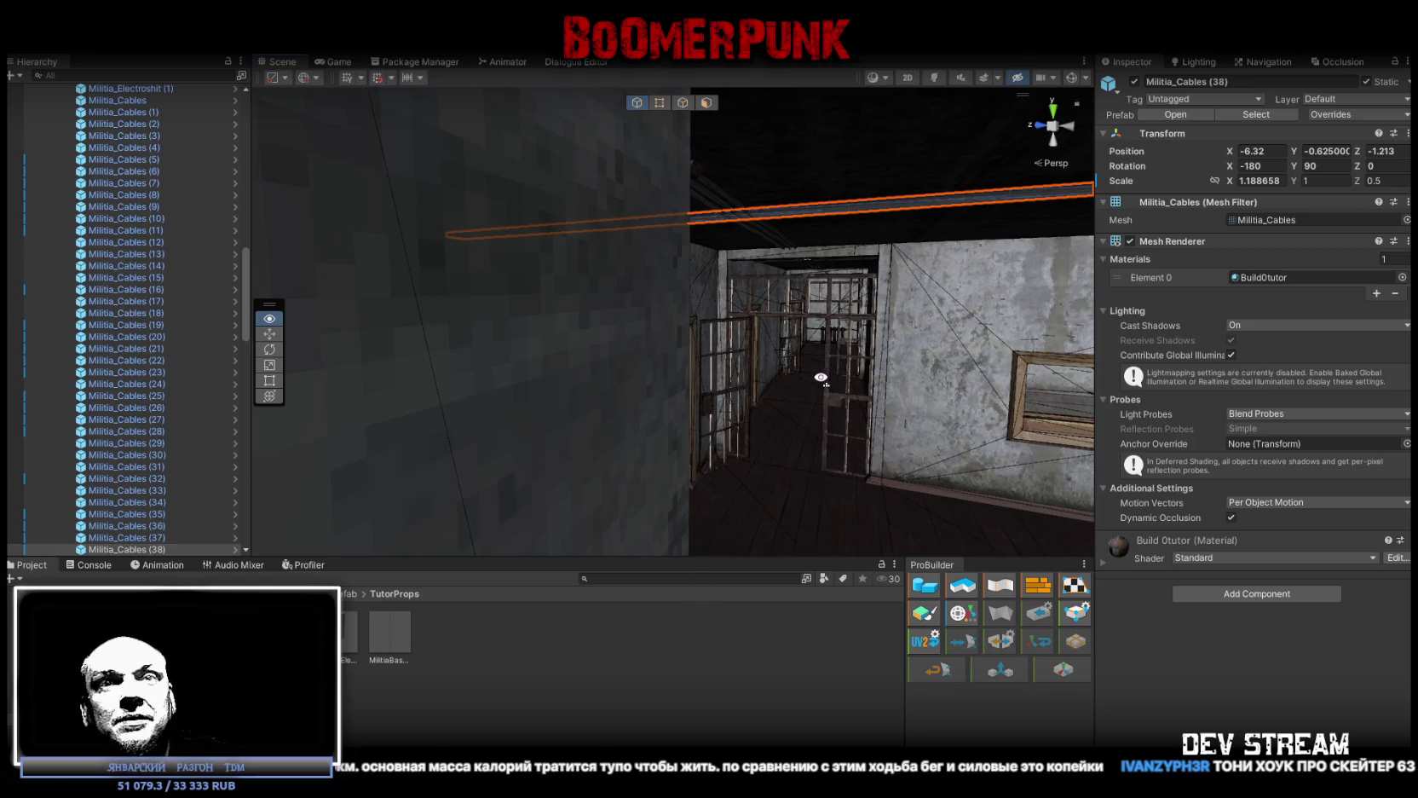
left_click_drag(821, 378, 905, 376)
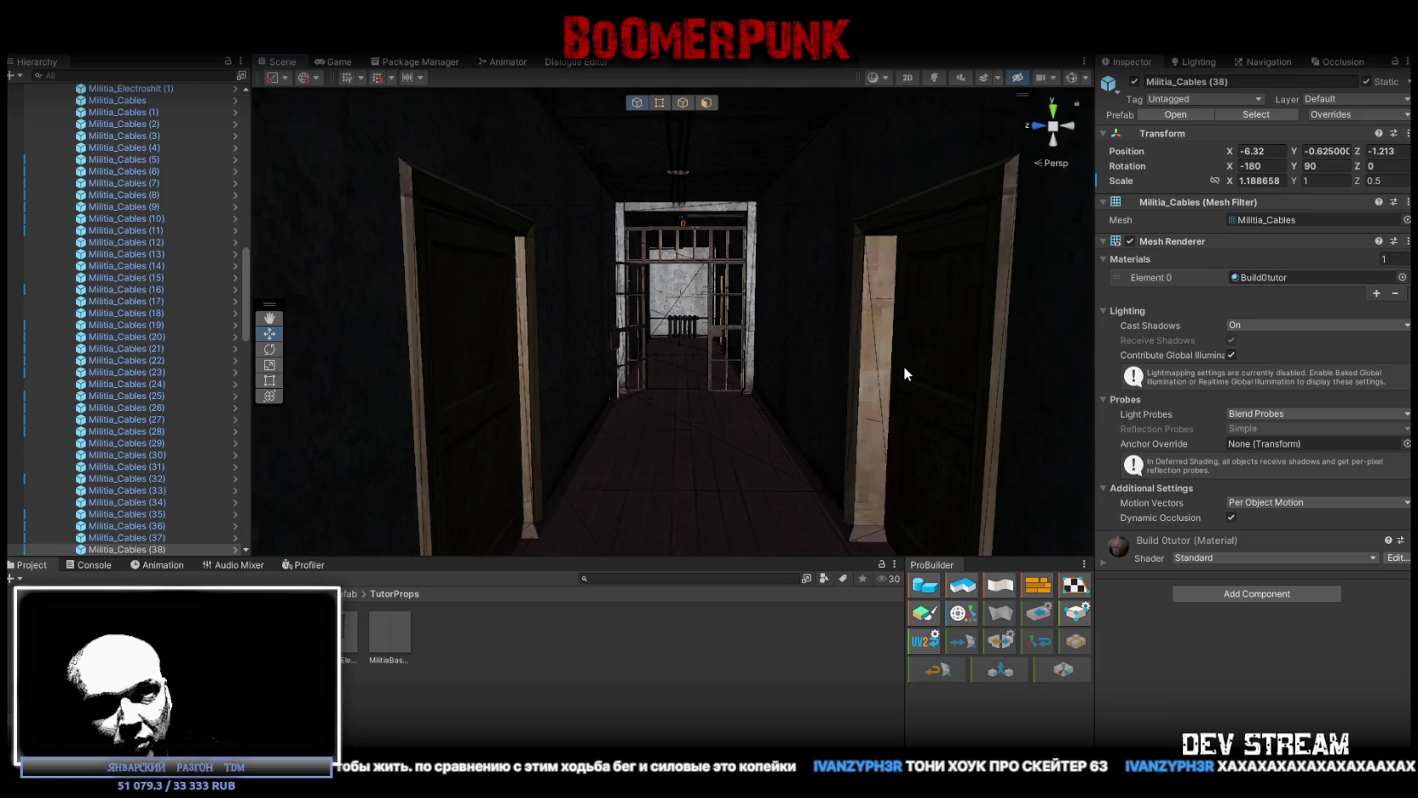
mouse_move(895, 359)
left_mouse_down()
mouse_move(846, 355)
mouse_move(839, 387)
mouse_move(864, 328)
left_mouse_up()
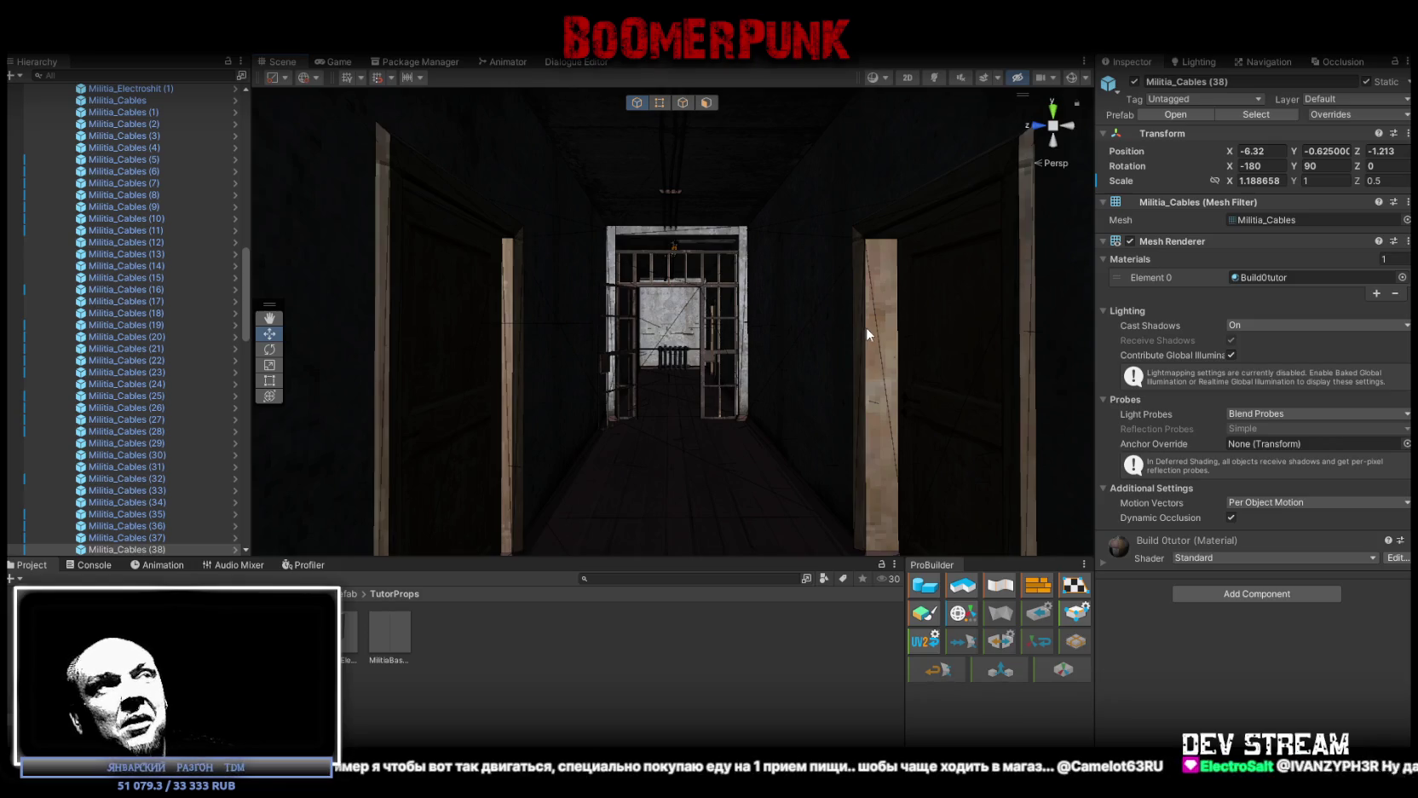
left_click_drag(865, 324, 783, 300)
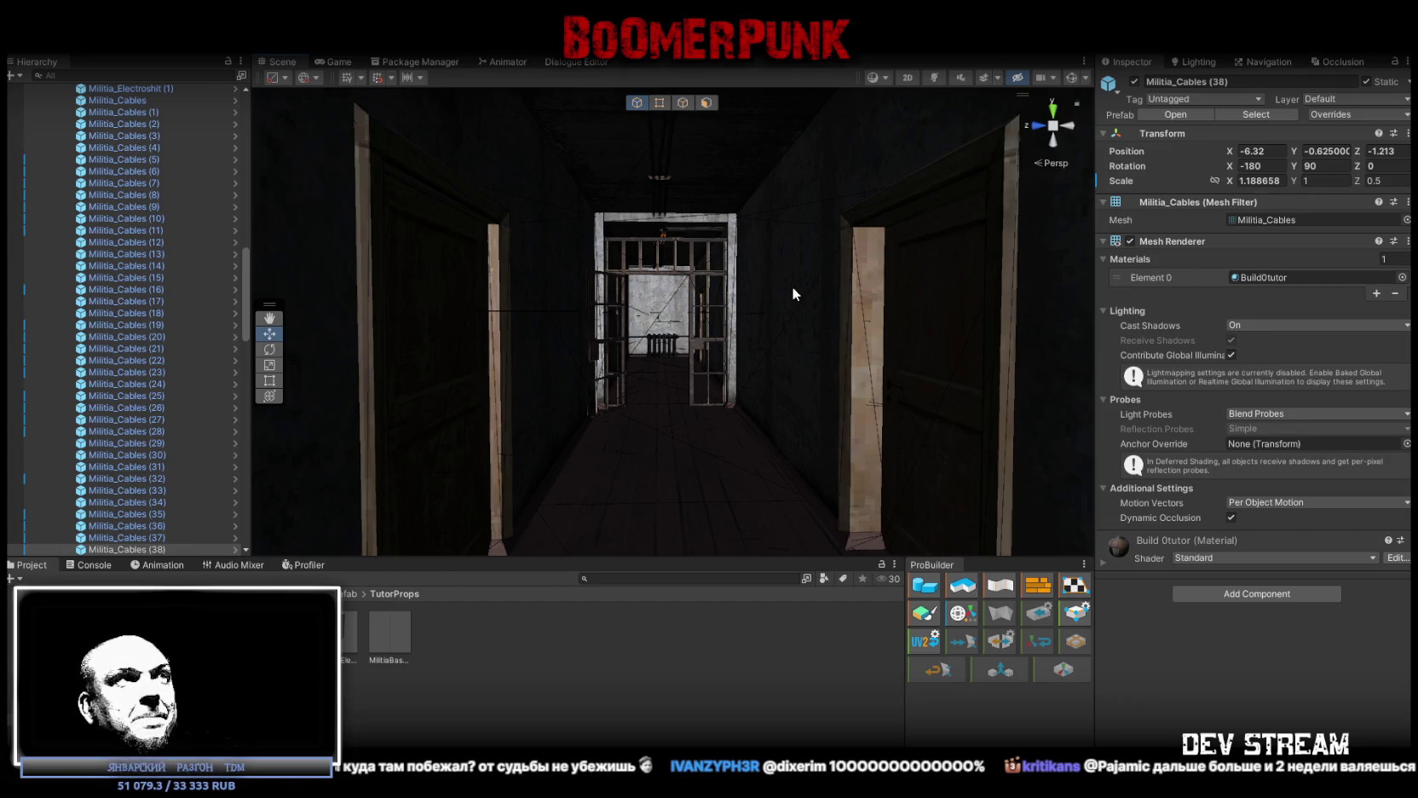
key("f")
mouse_move(793, 294)
left_mouse_down()
mouse_move(781, 248)
mouse_move(720, 229)
mouse_move(827, 211)
mouse_move(824, 185)
left_mouse_up()
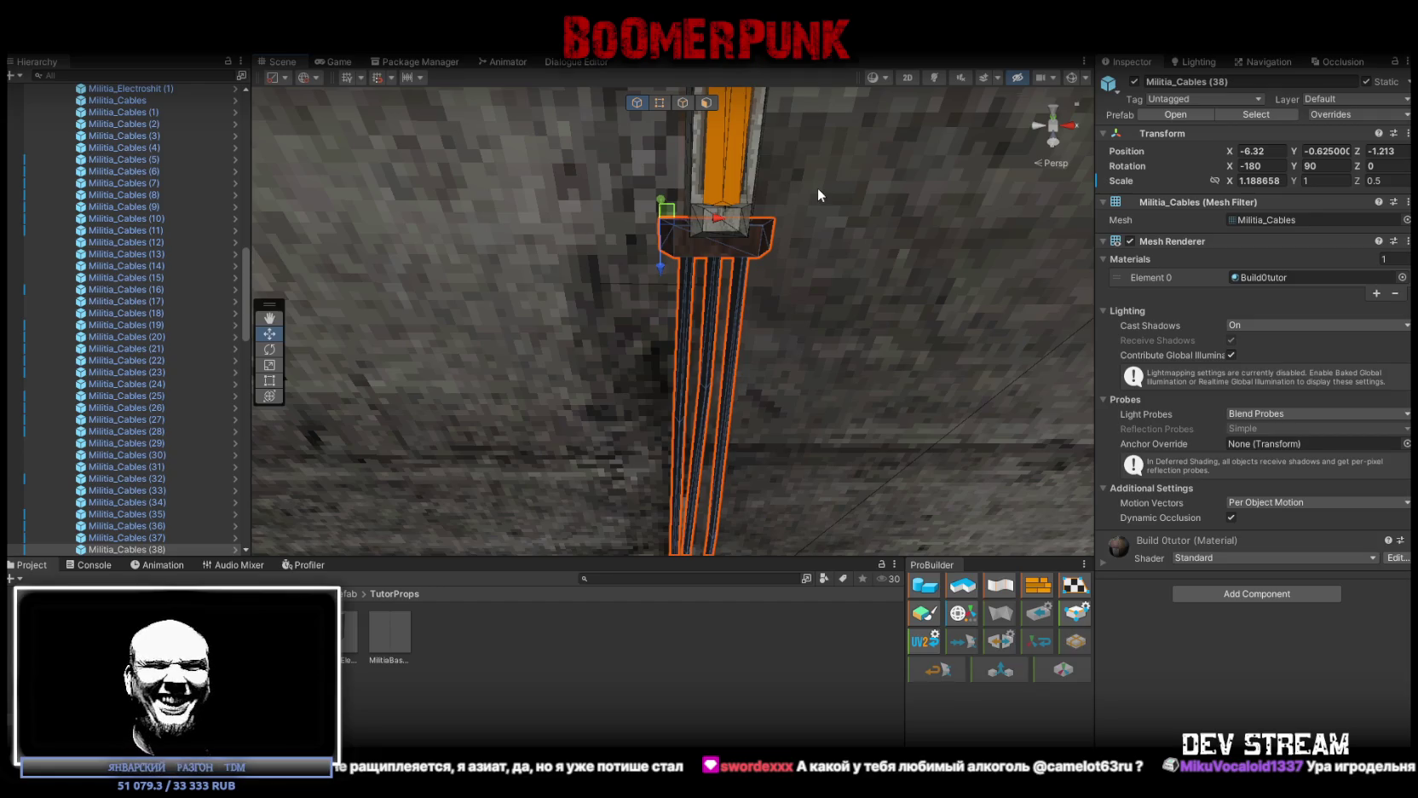
key("alt")
mouse_move(729, 250)
left_mouse_down()
mouse_move(671, 189)
mouse_move(693, 253)
mouse_move(848, 307)
mouse_move(832, 342)
mouse_move(856, 357)
left_mouse_up()
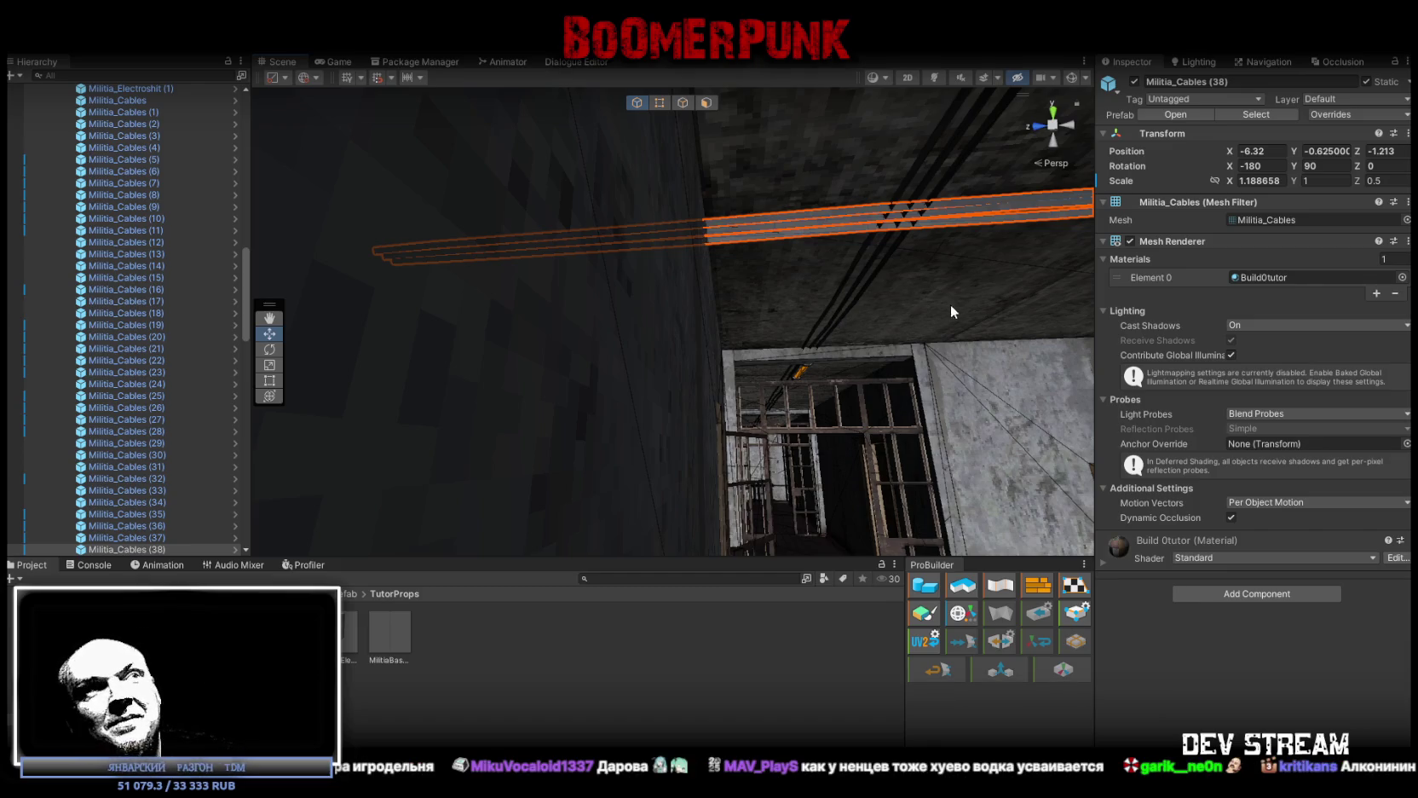
key("f")
mouse_move(950, 444)
left_mouse_down()
mouse_move(929, 310)
mouse_move(927, 339)
mouse_move(878, 281)
mouse_move(772, 207)
mouse_move(731, 225)
left_mouse_up()
Frame Militia_Cables (40) and nudge it to position X 5.778, Z 1.301
left_click(733, 223)
left_click(738, 219)
key("f")
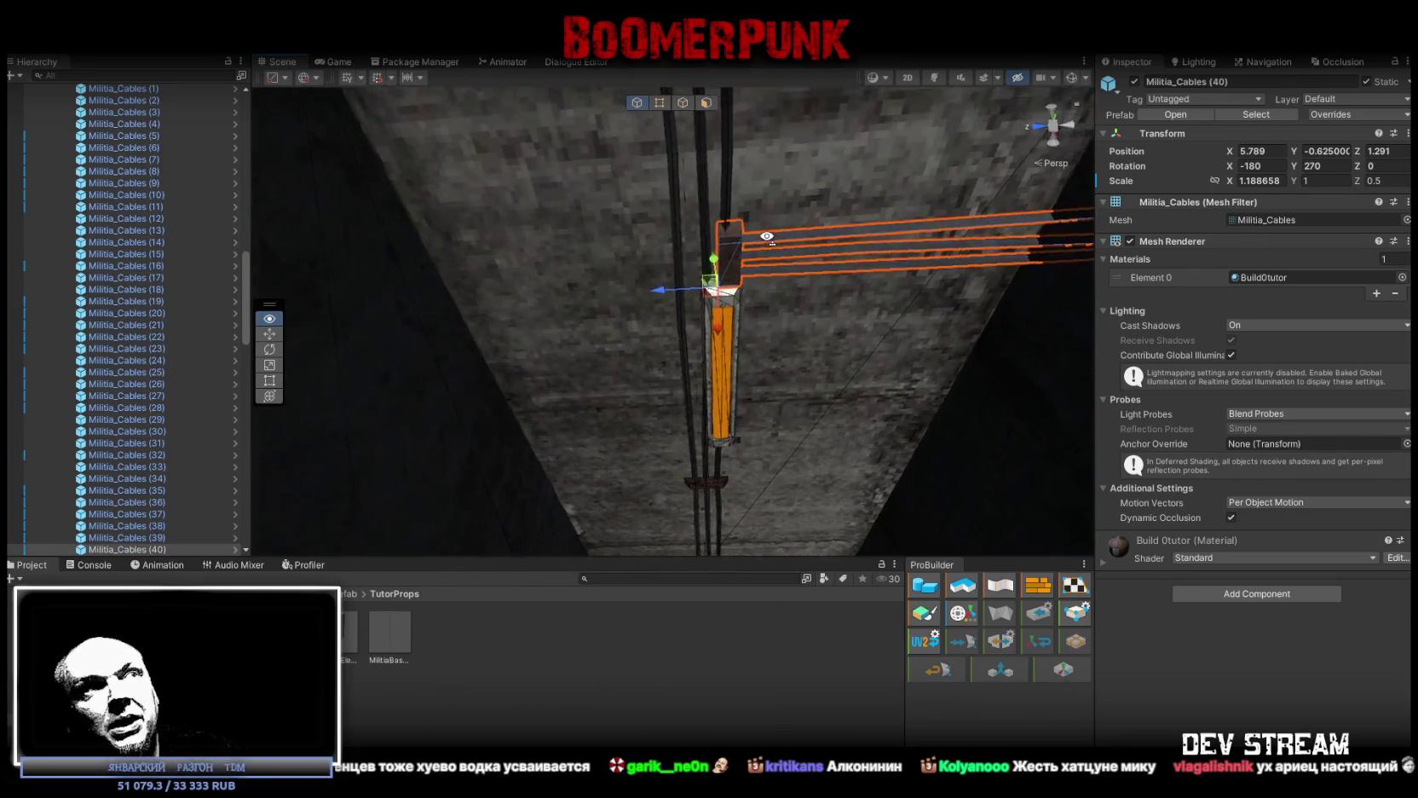
mouse_move(732, 284)
left_mouse_down()
mouse_move(798, 307)
mouse_move(822, 358)
mouse_move(737, 370)
mouse_move(584, 428)
mouse_move(601, 418)
mouse_move(598, 455)
mouse_move(825, 530)
left_mouse_up()
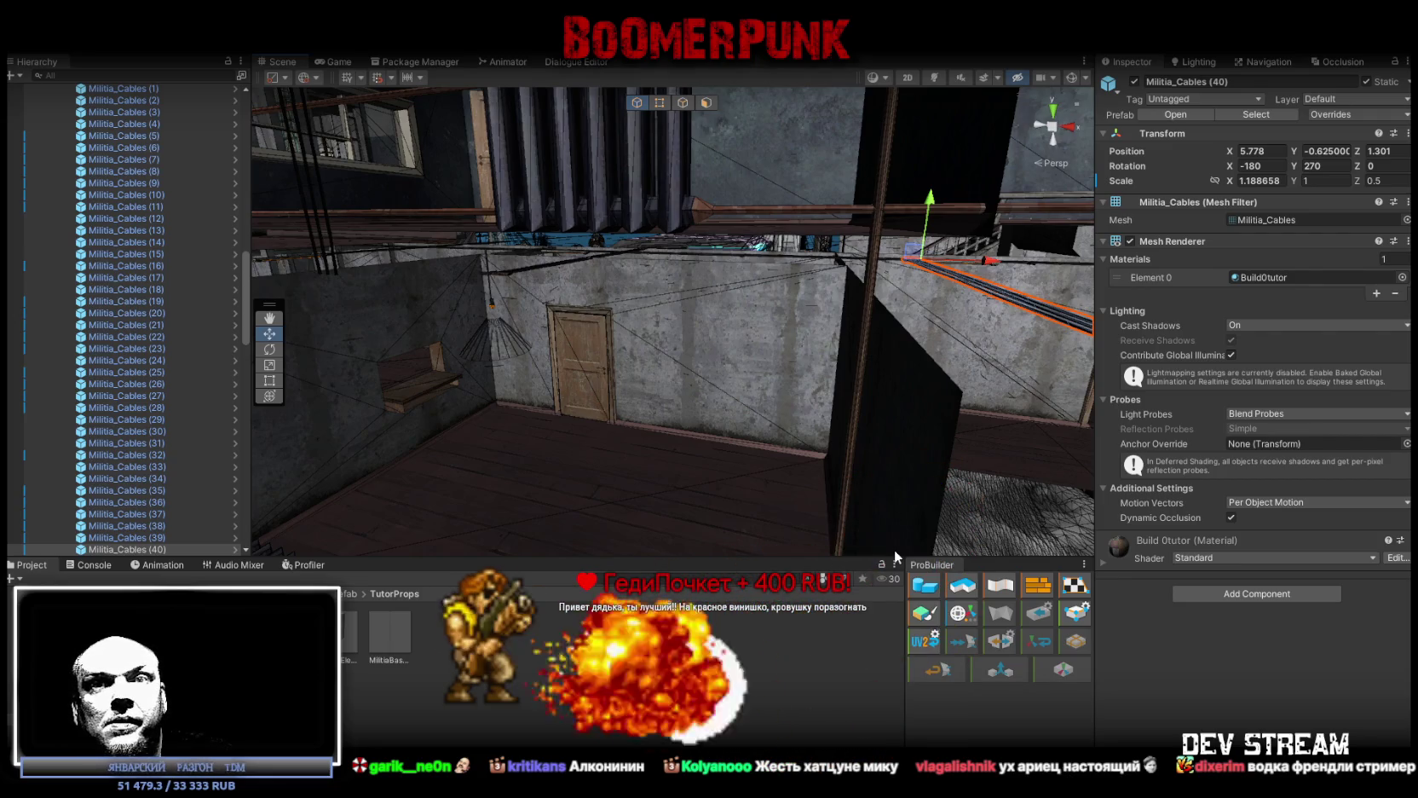
Fly into the building and select the Lampalli4 (4) lamp beside the concrete pillar
mouse_move(840, 379)
left_mouse_down()
mouse_move(731, 377)
mouse_move(799, 395)
left_mouse_up()
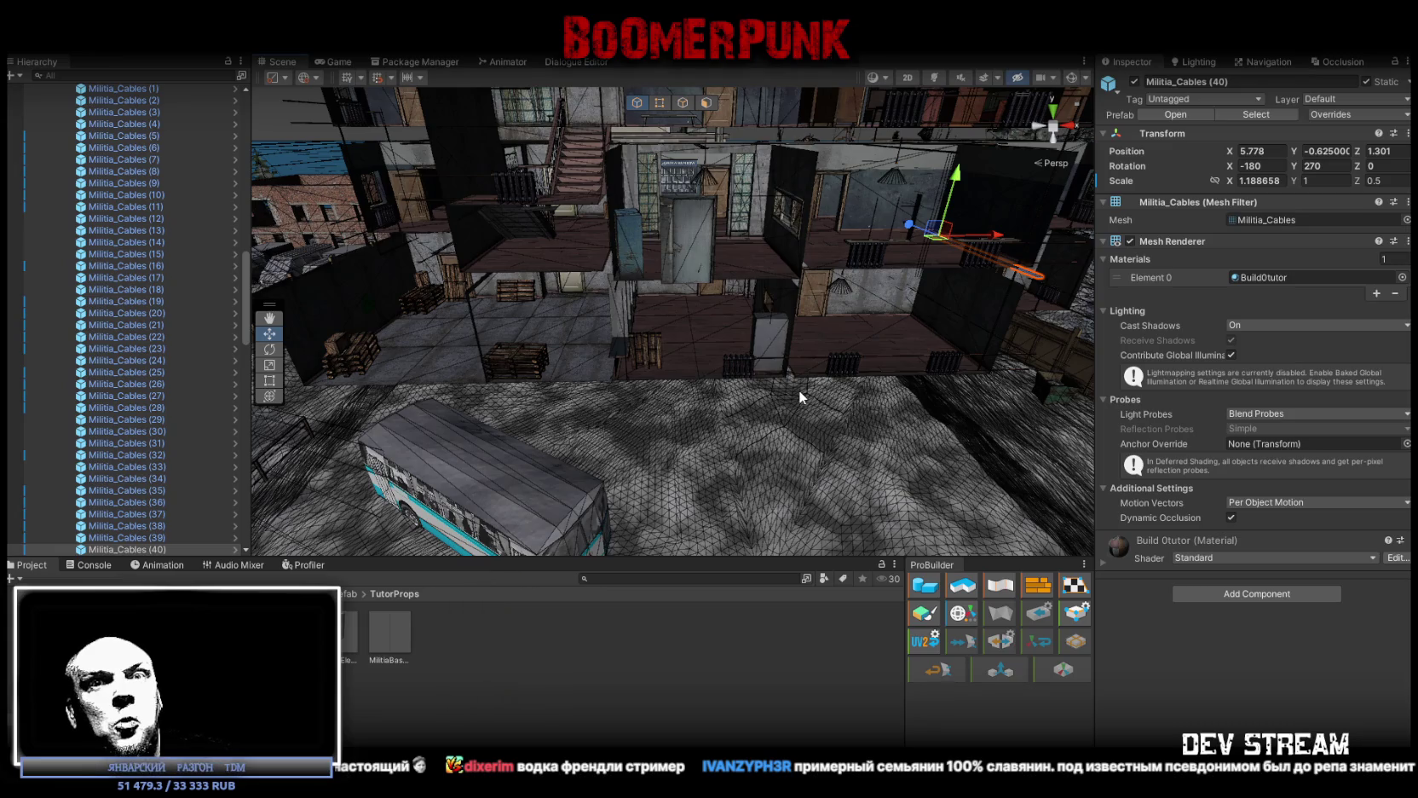
left_click_drag(799, 392, 787, 387)
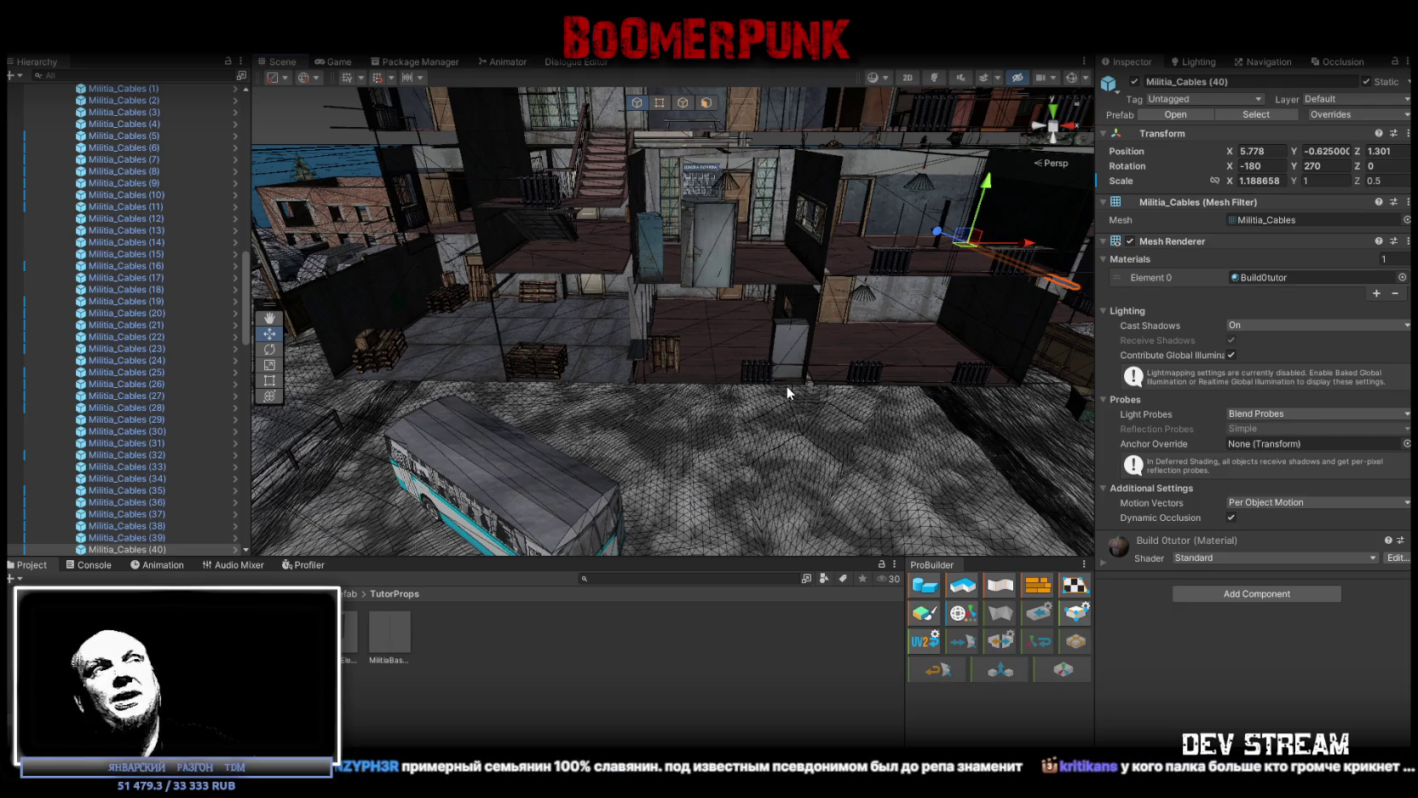
mouse_move(784, 310)
left_mouse_down()
mouse_move(835, 256)
mouse_move(718, 265)
mouse_move(741, 285)
mouse_move(838, 281)
mouse_move(661, 300)
left_mouse_up()
left_click(717, 265)
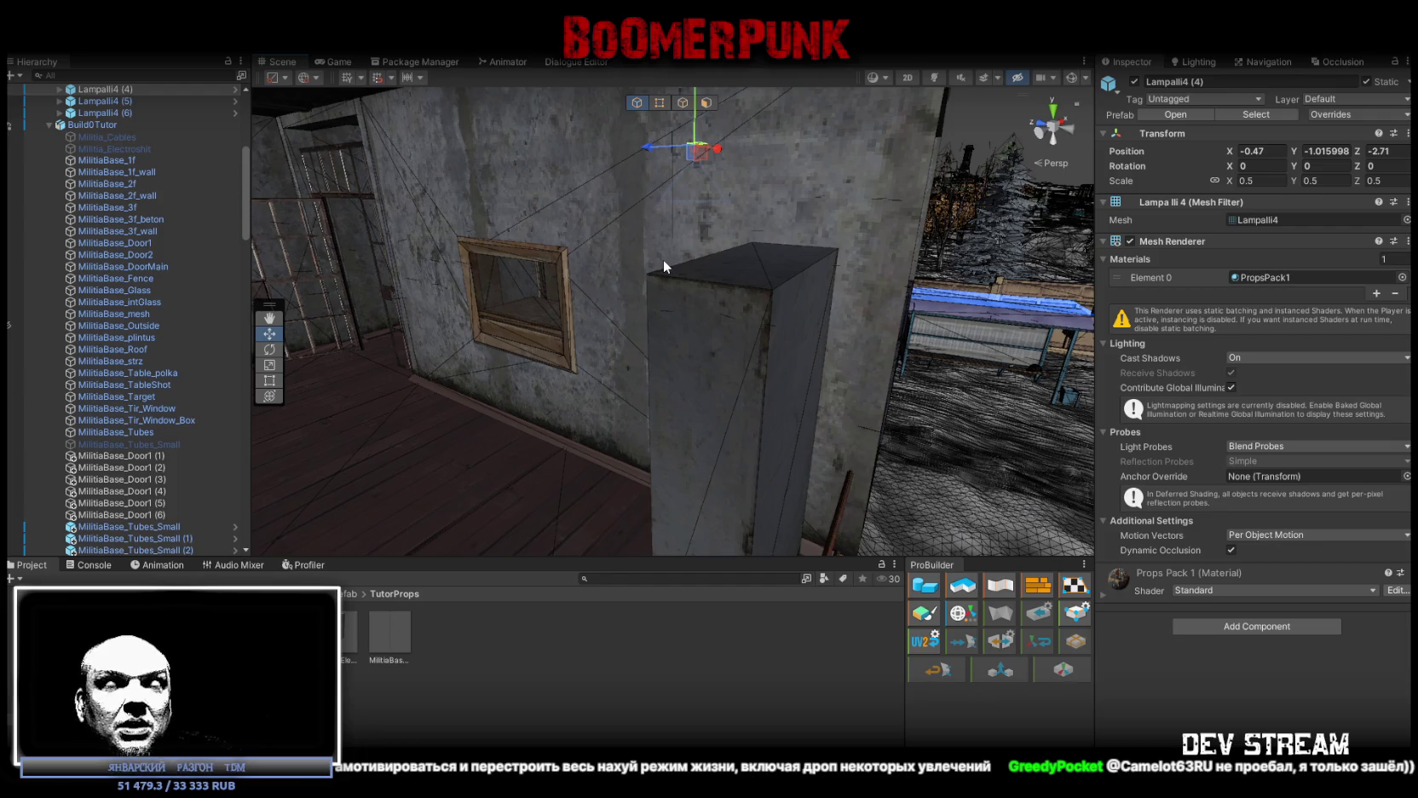
Select Militia_Cables (34) and shift it to Position Z 1.335
mouse_move(662, 258)
left_mouse_down()
mouse_move(681, 259)
mouse_move(580, 320)
mouse_move(855, 352)
mouse_move(787, 264)
mouse_move(820, 317)
mouse_move(899, 161)
mouse_move(668, 318)
mouse_move(666, 294)
mouse_move(786, 268)
left_mouse_up()
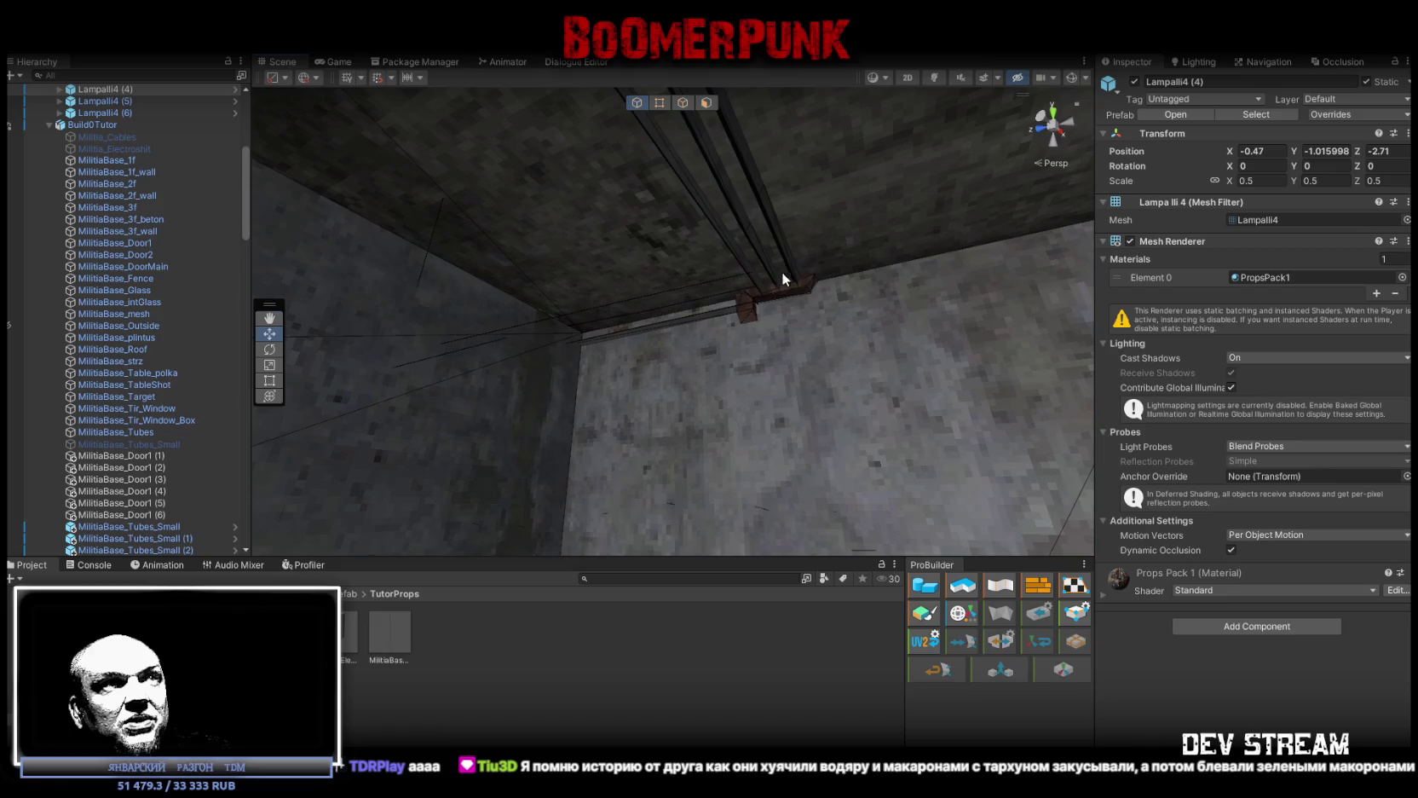
left_click(753, 314)
mouse_move(753, 313)
left_mouse_down()
mouse_move(810, 345)
mouse_move(739, 299)
left_mouse_up()
mouse_move(662, 273)
left_mouse_down()
mouse_move(721, 277)
mouse_move(702, 280)
left_mouse_up()
Shorten the Militia_Cables (34) run to Scale X 0.2594
key("r")
left_click_drag(831, 271, 793, 279)
mouse_move(773, 327)
left_mouse_down()
mouse_move(793, 393)
mouse_move(861, 400)
left_mouse_up()
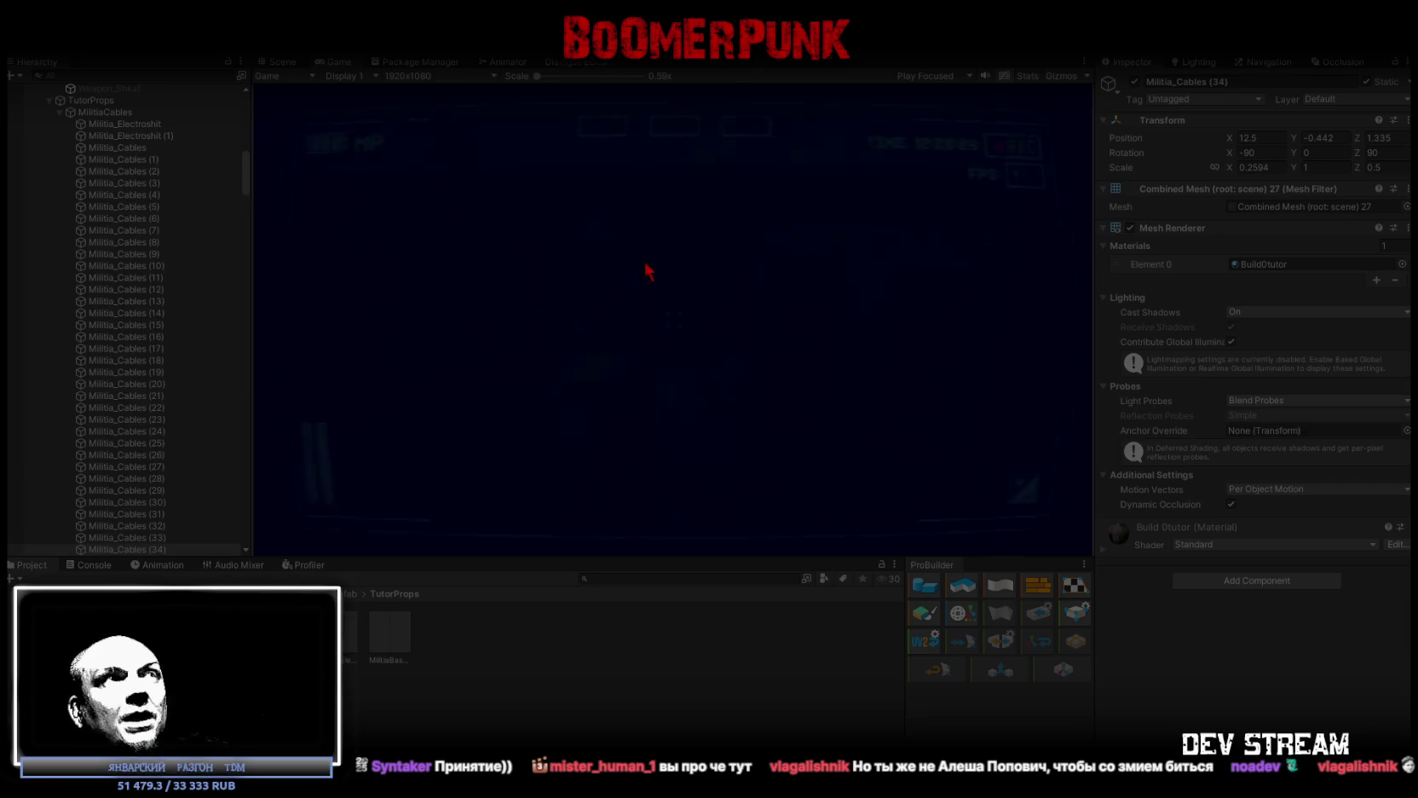
Maximize the Game view, equip the ushanka hat and AK rifle from the bag, then close it
double_click(333, 60)
key("Escape")
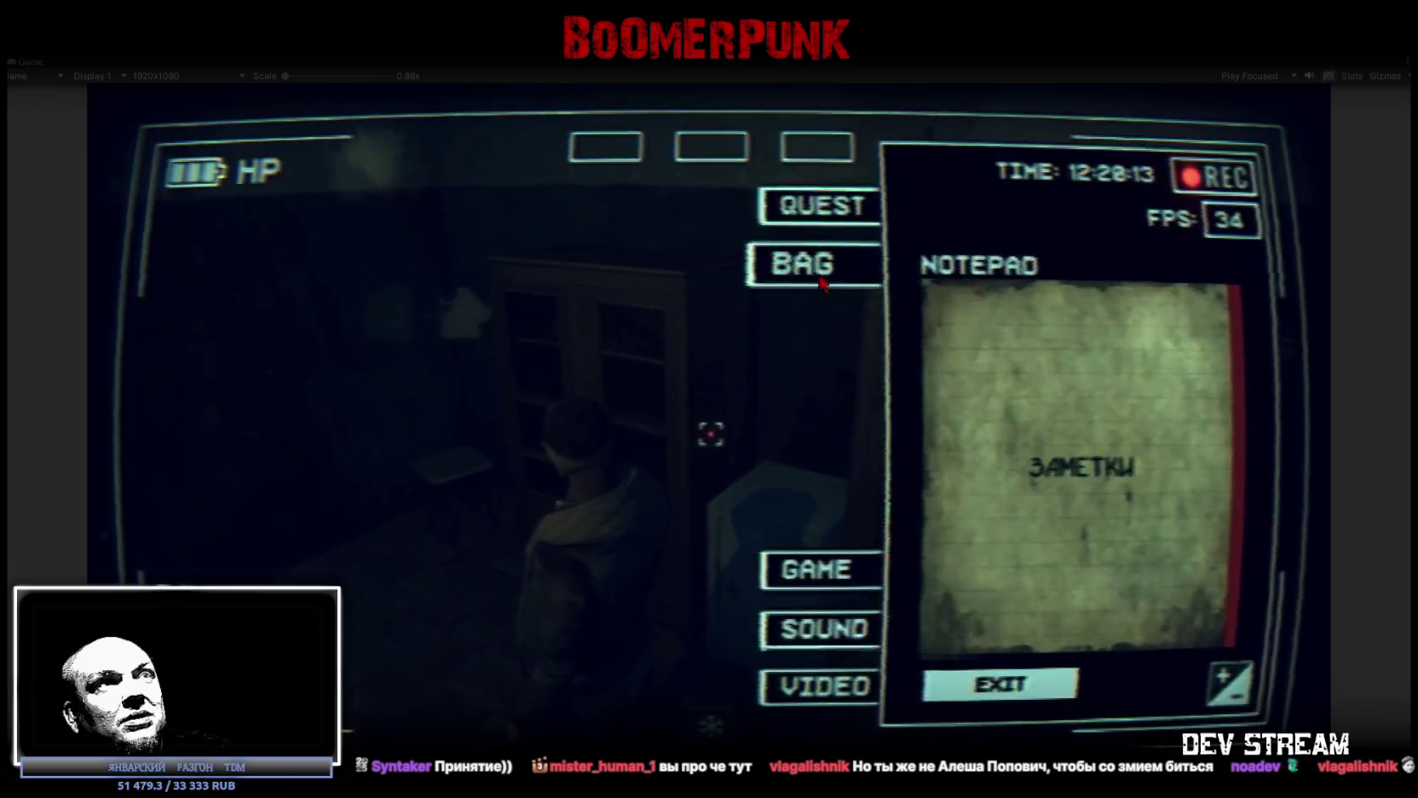
left_click(810, 264)
left_click(1087, 360)
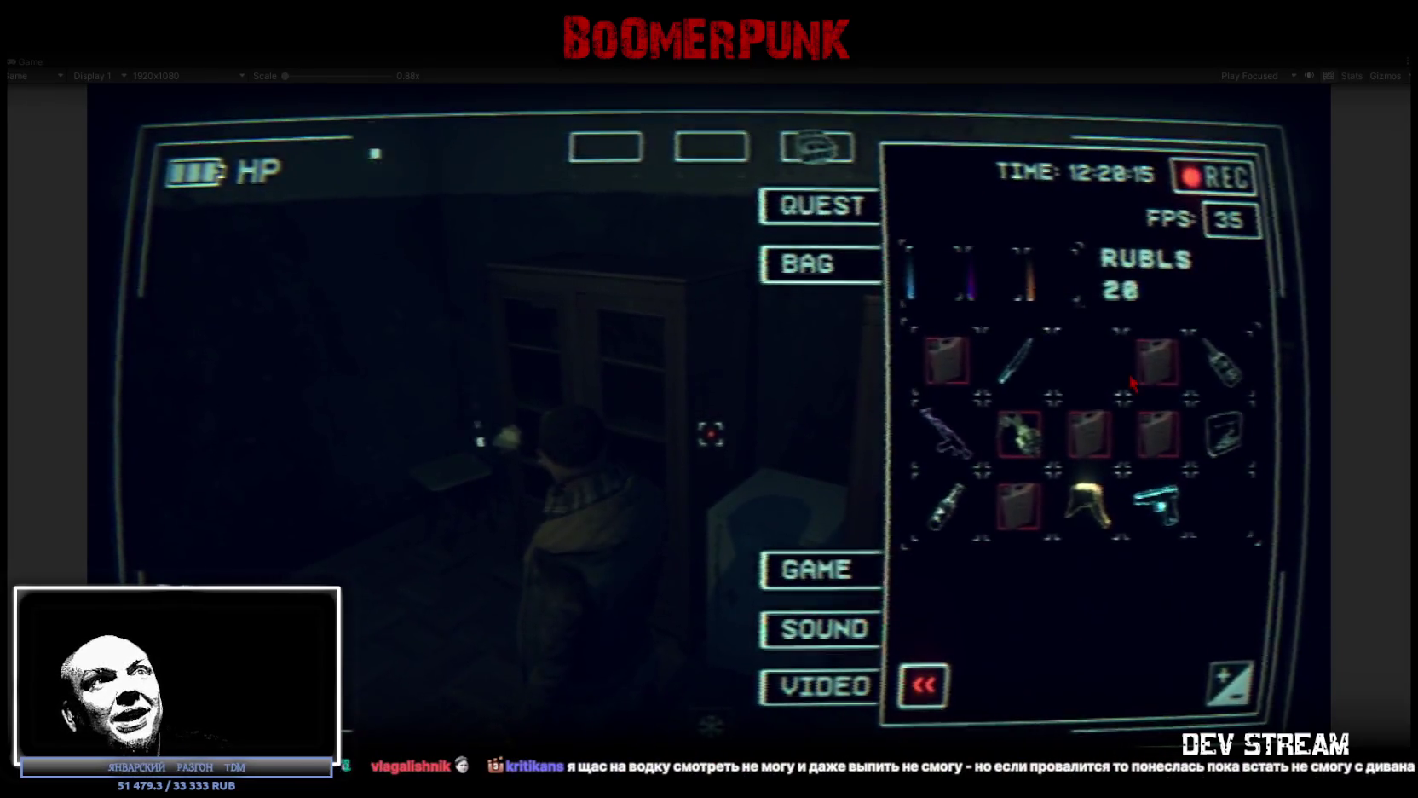
left_click(1100, 503)
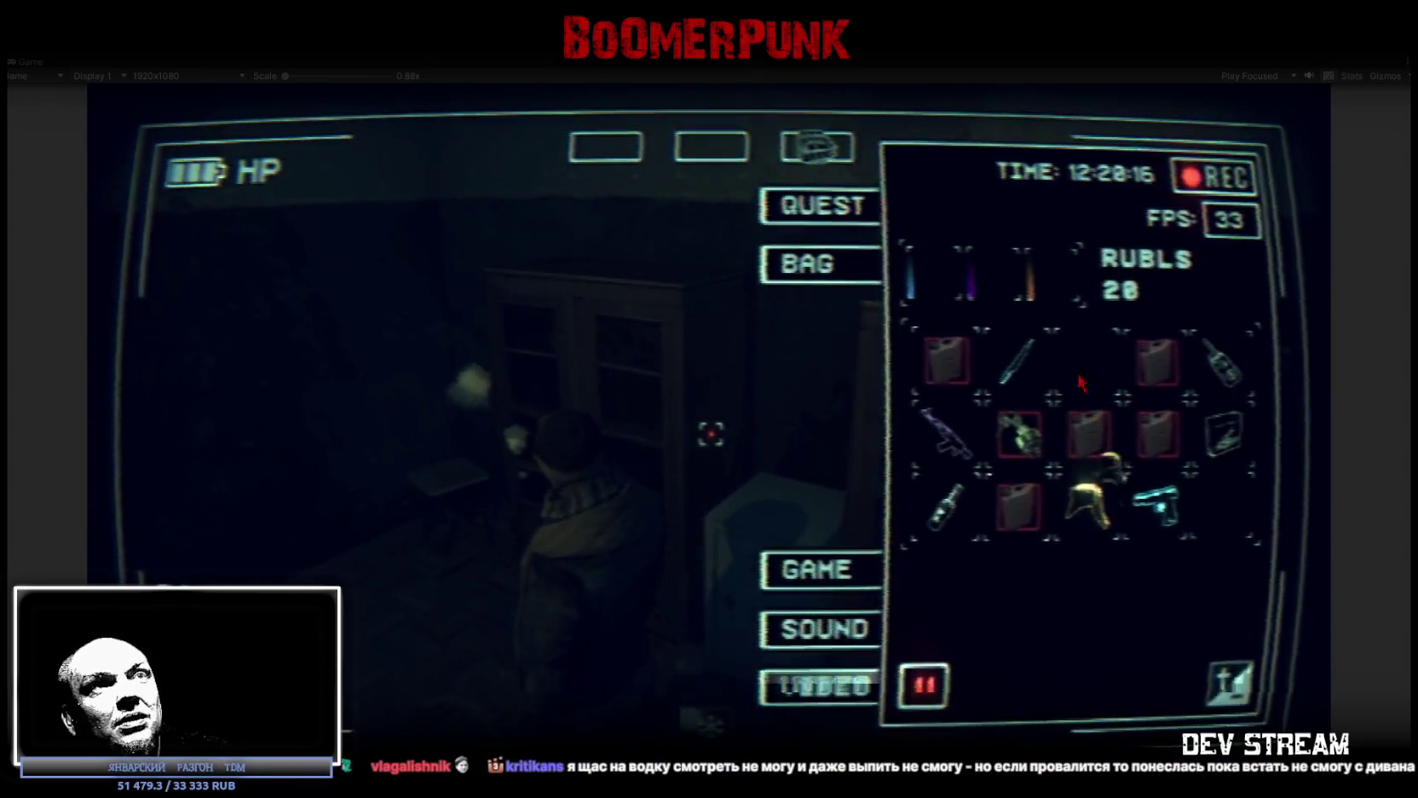
left_click(944, 430)
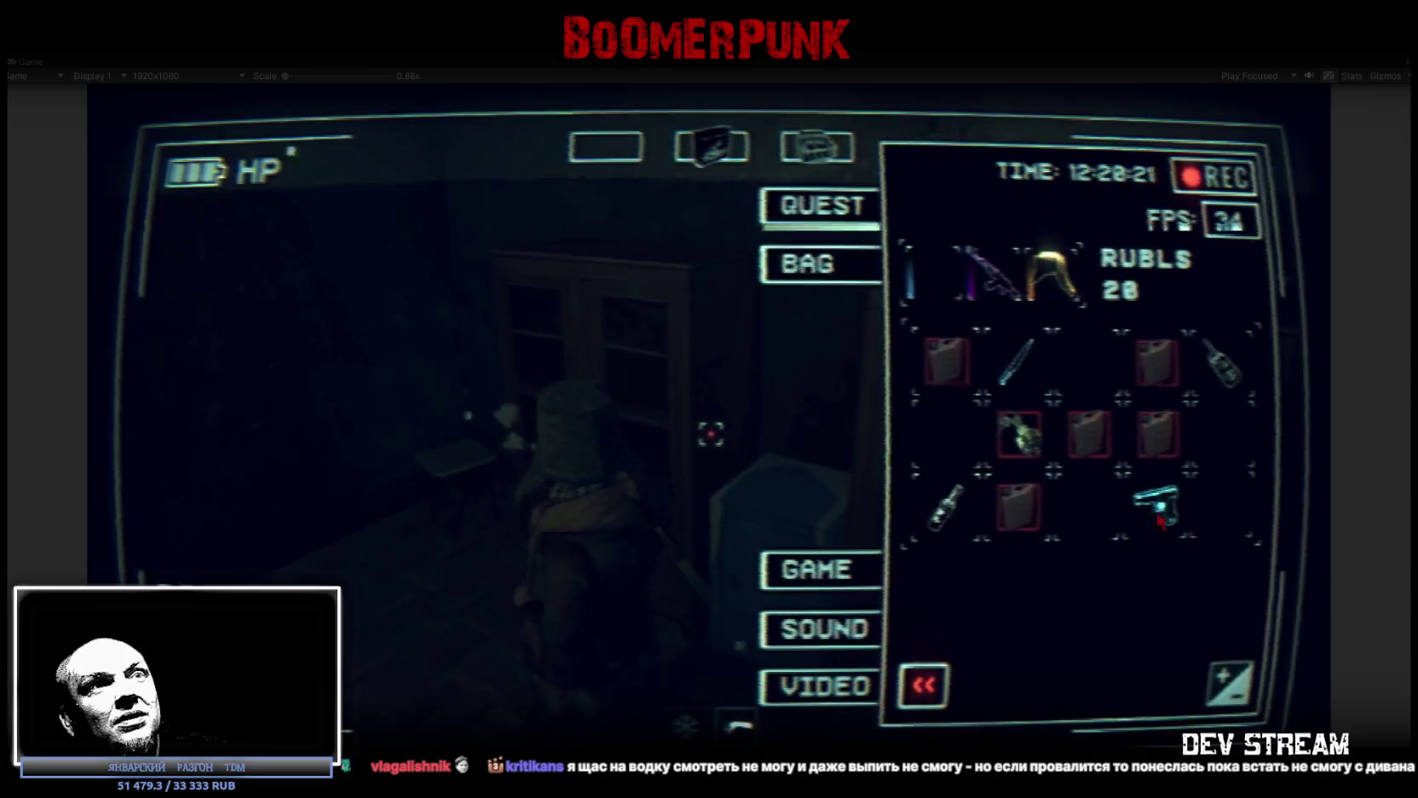
key("Tab")
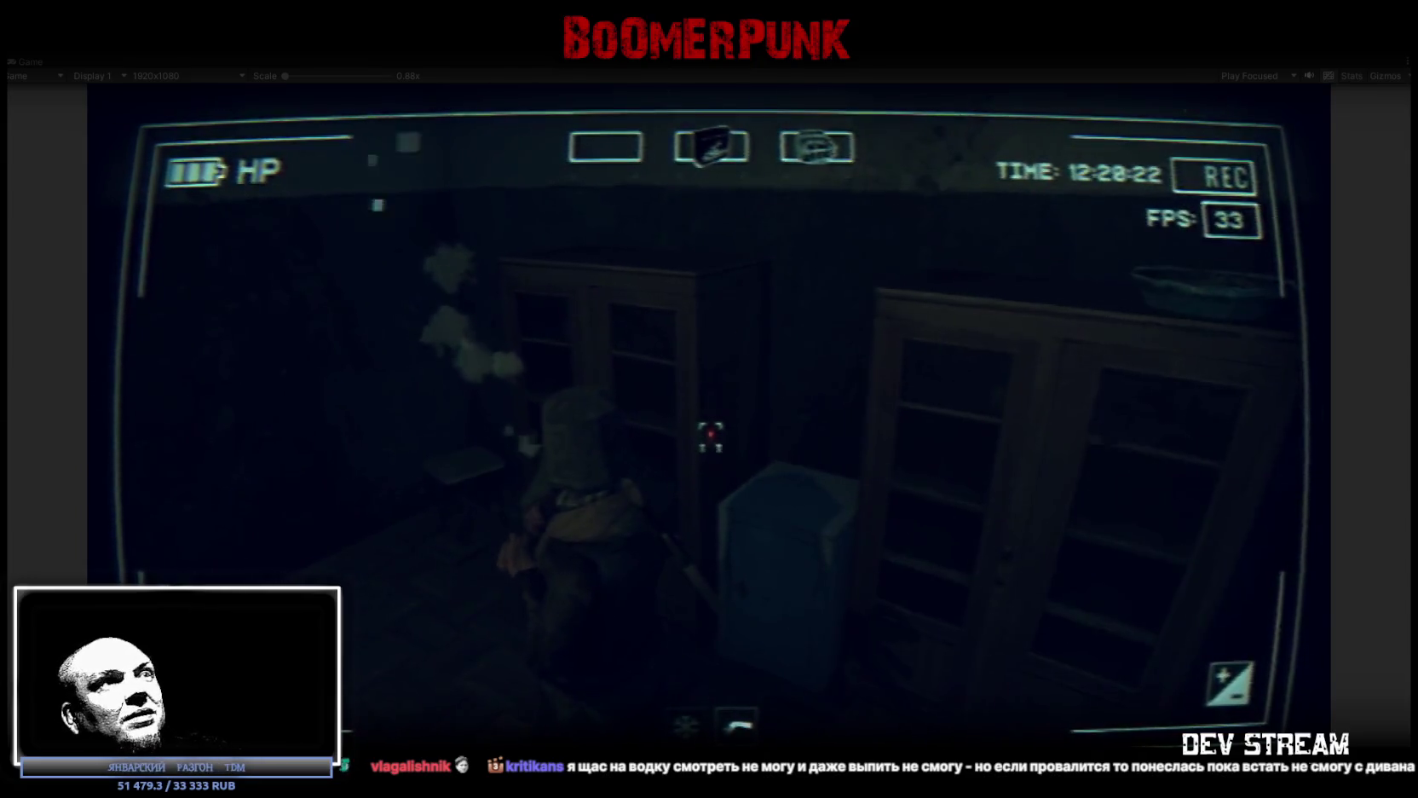
Walk into the first room past the boarded window and desk, then head down the lit corridor
key("w")
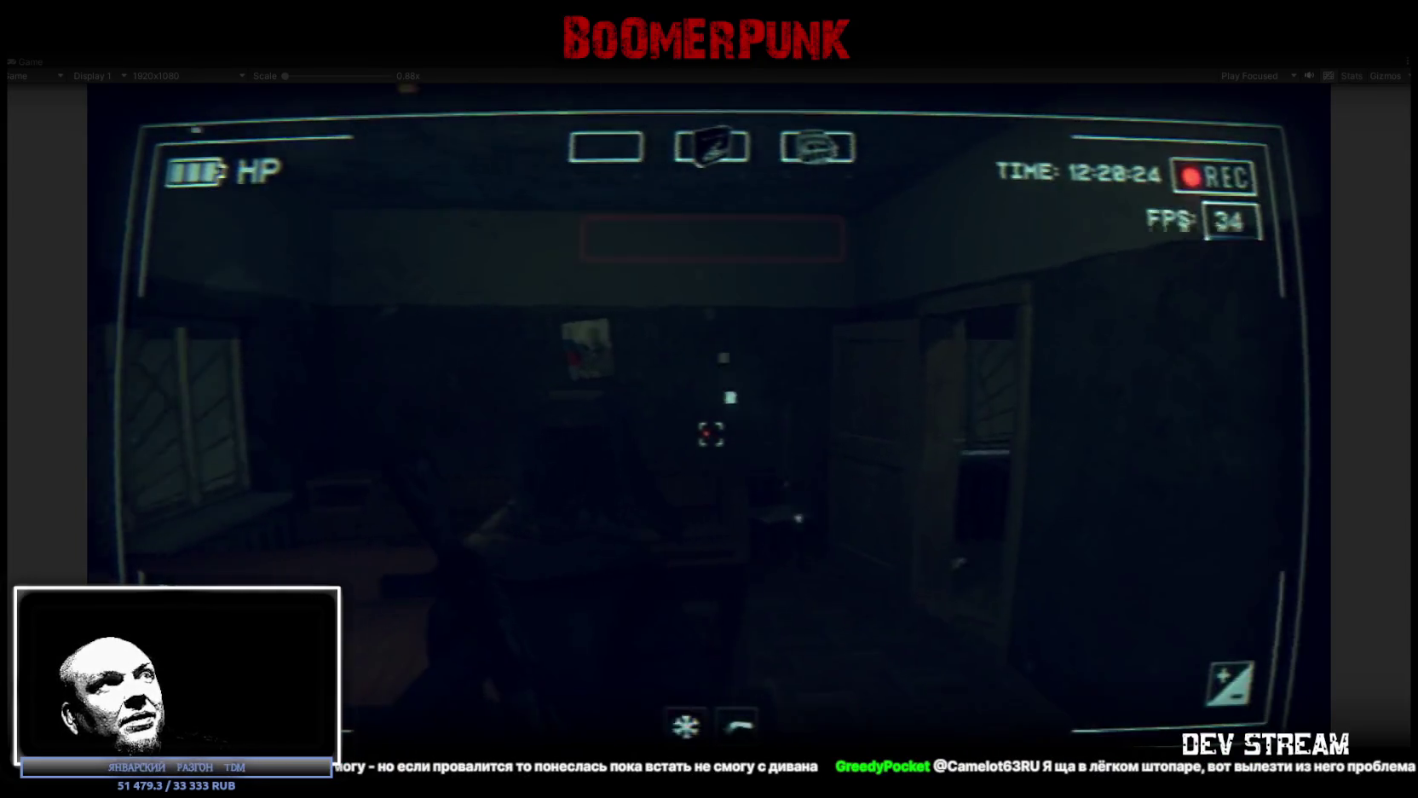
key("w")
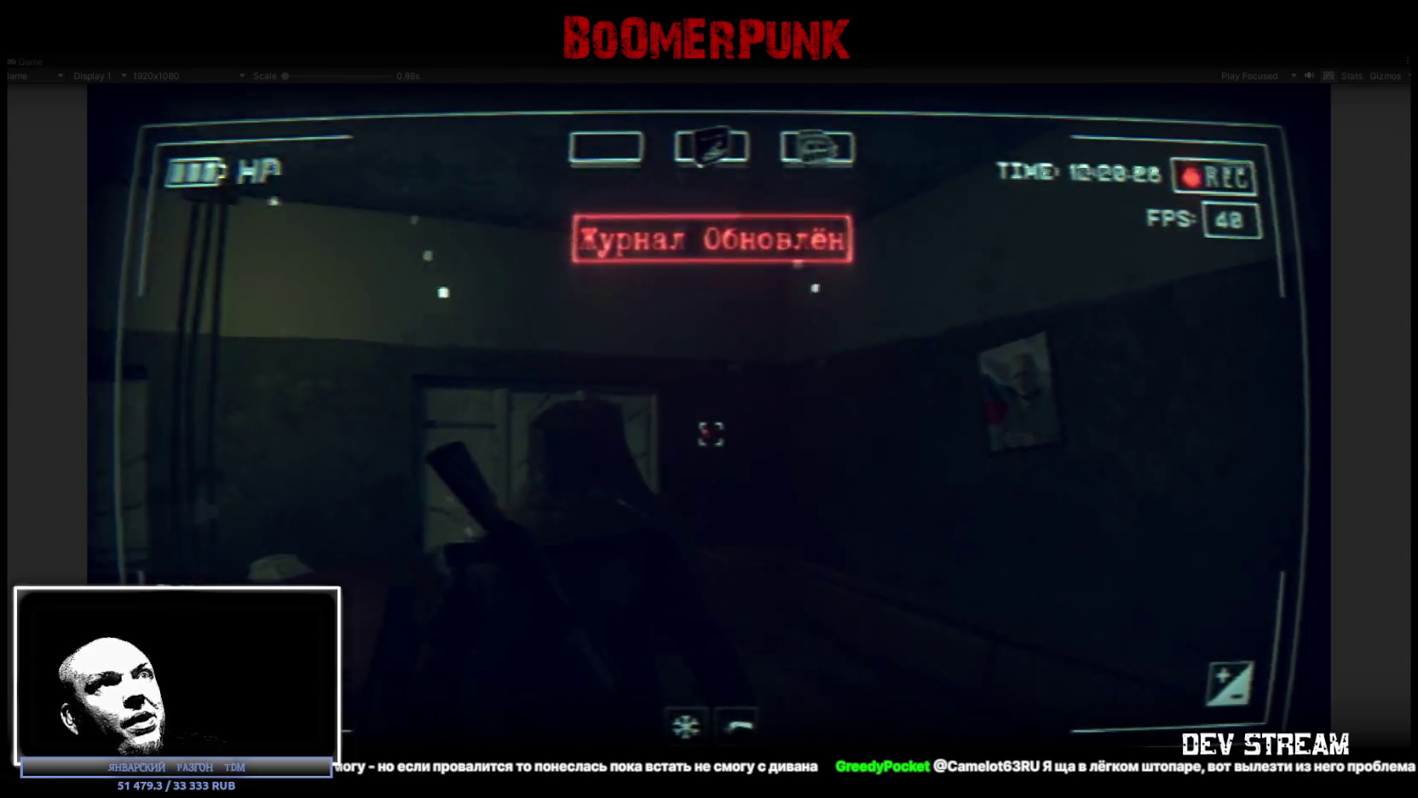
key("w")
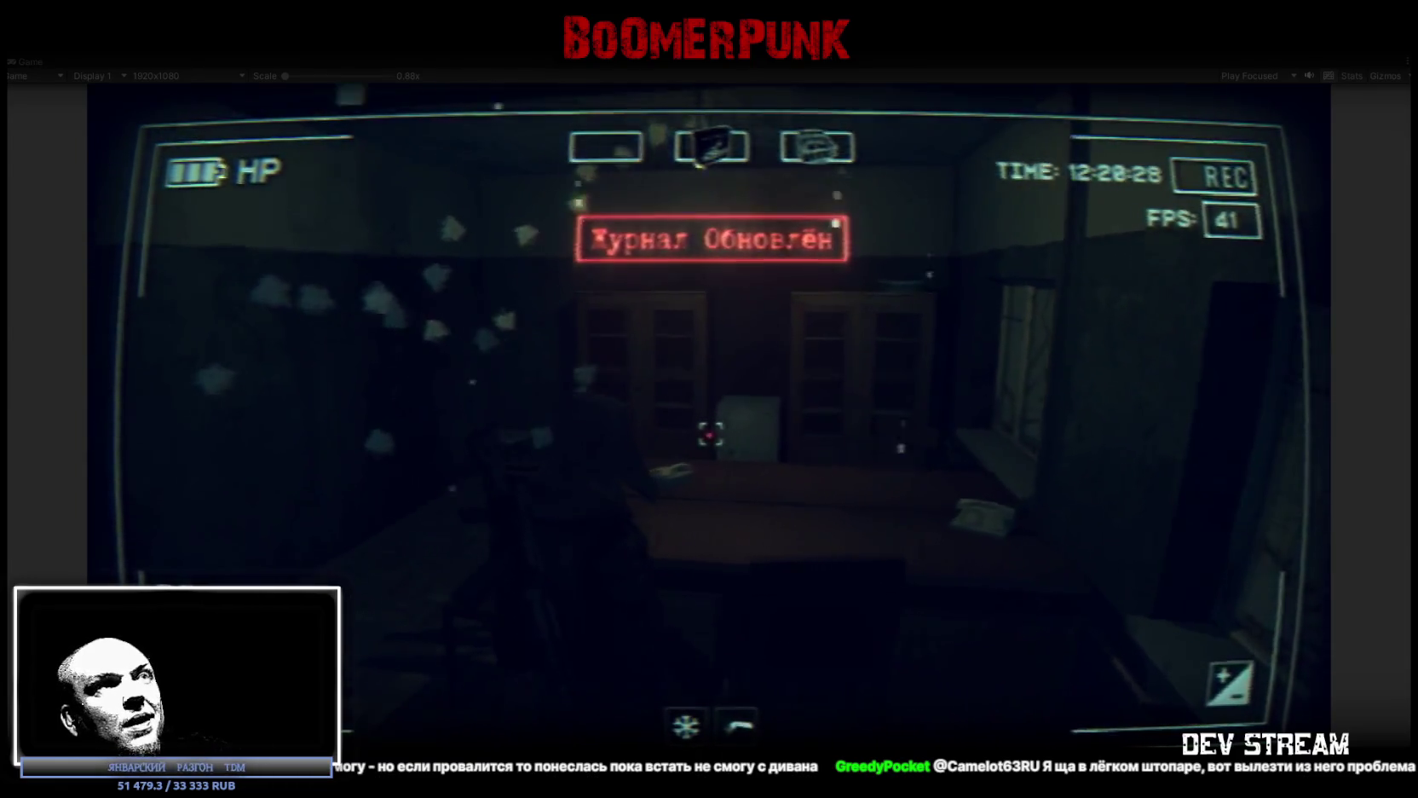
key("w")
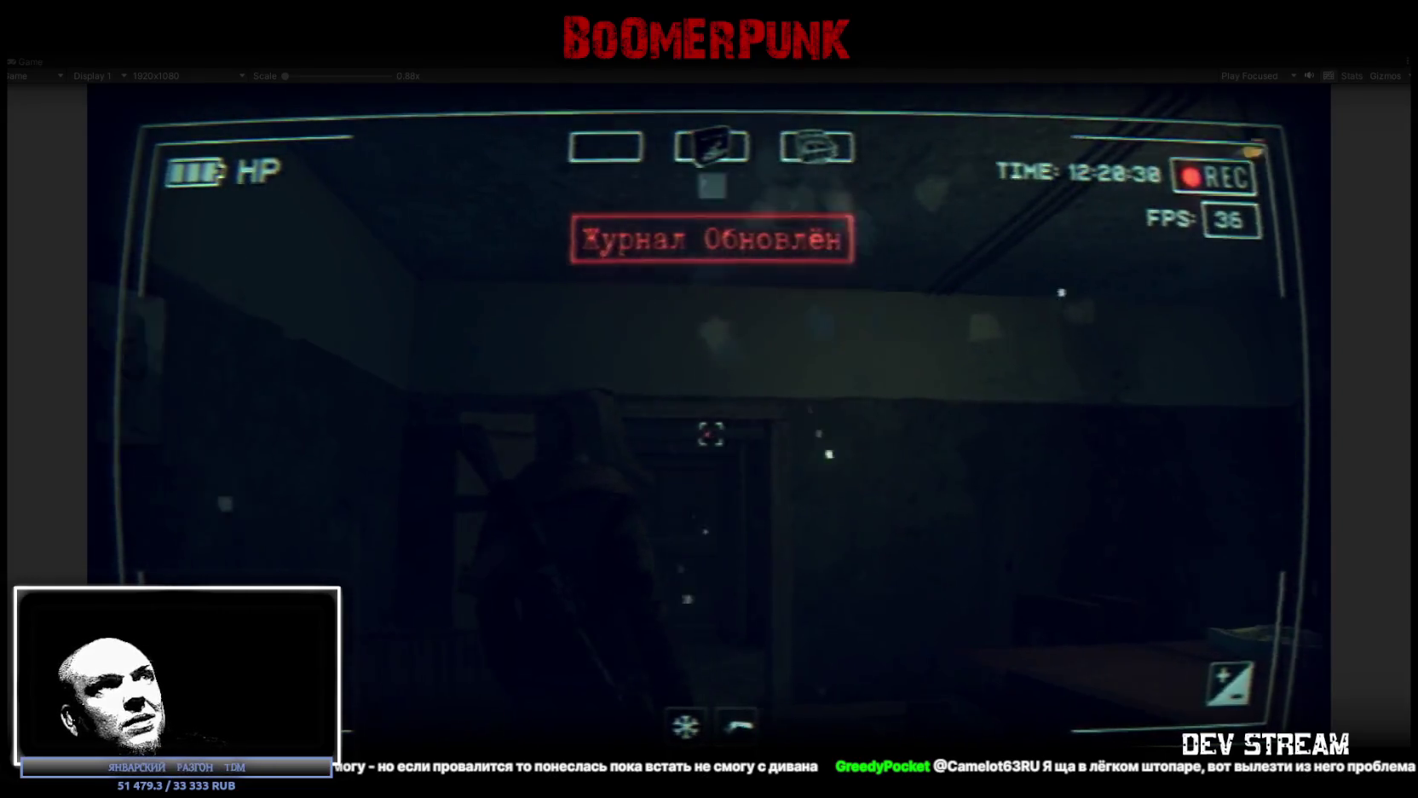
key("w")
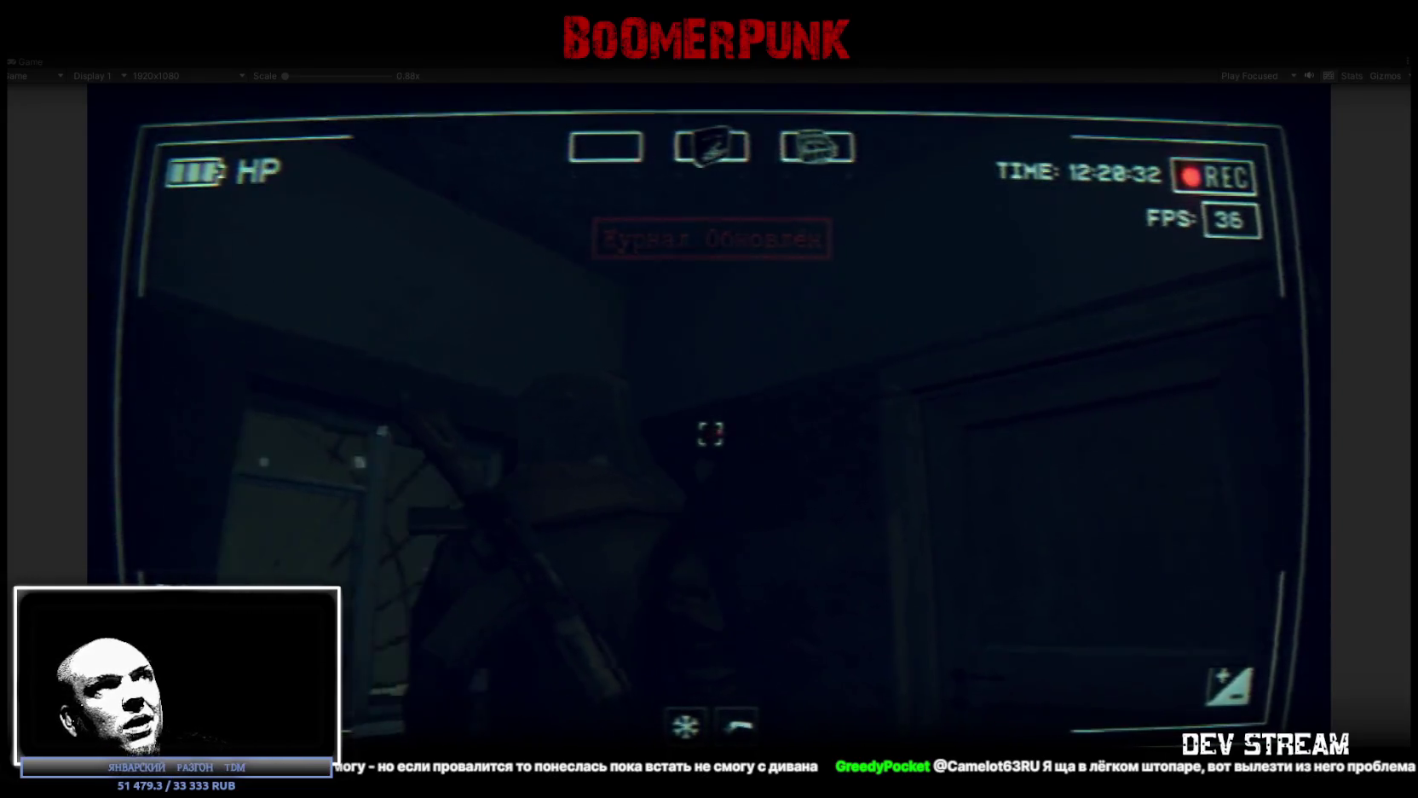
key("w")
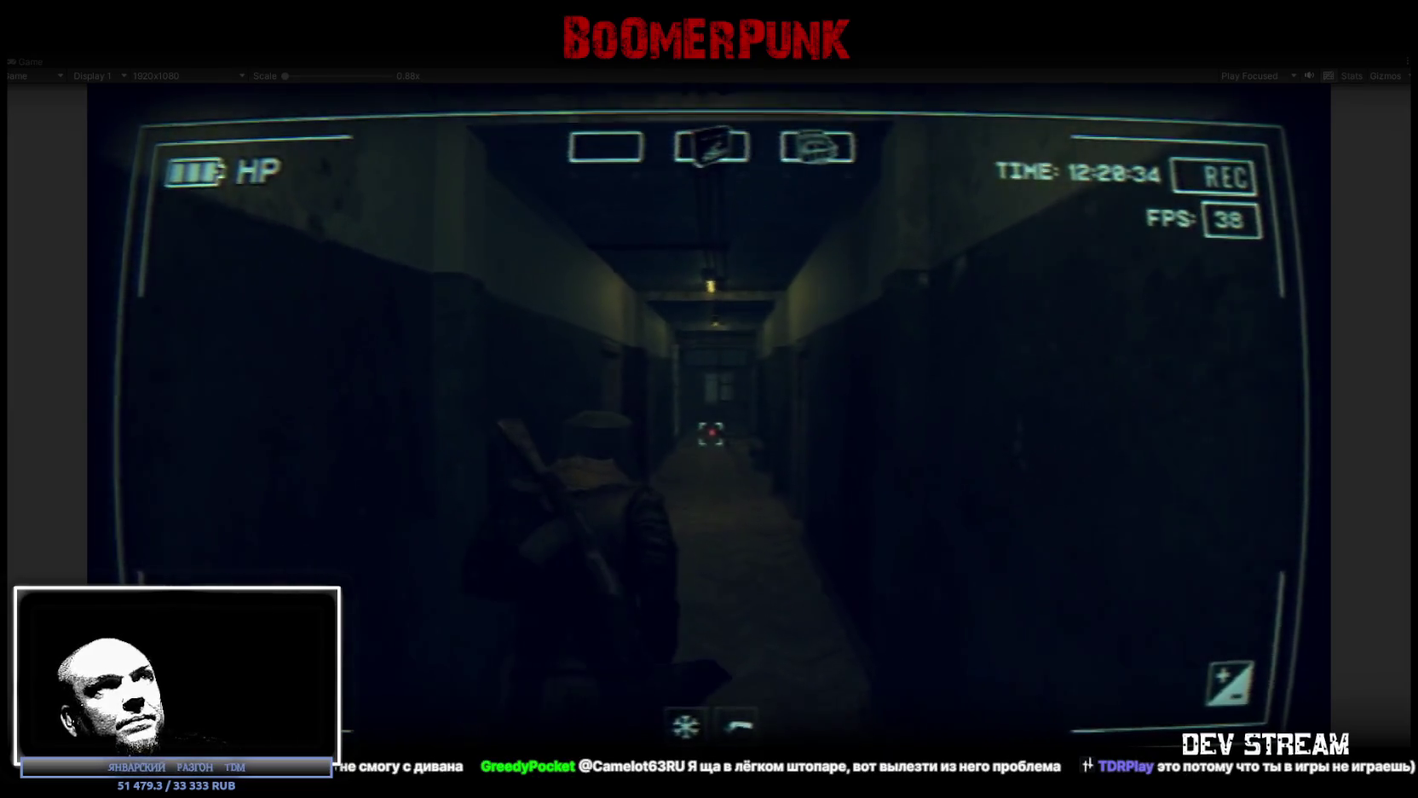
key("w")
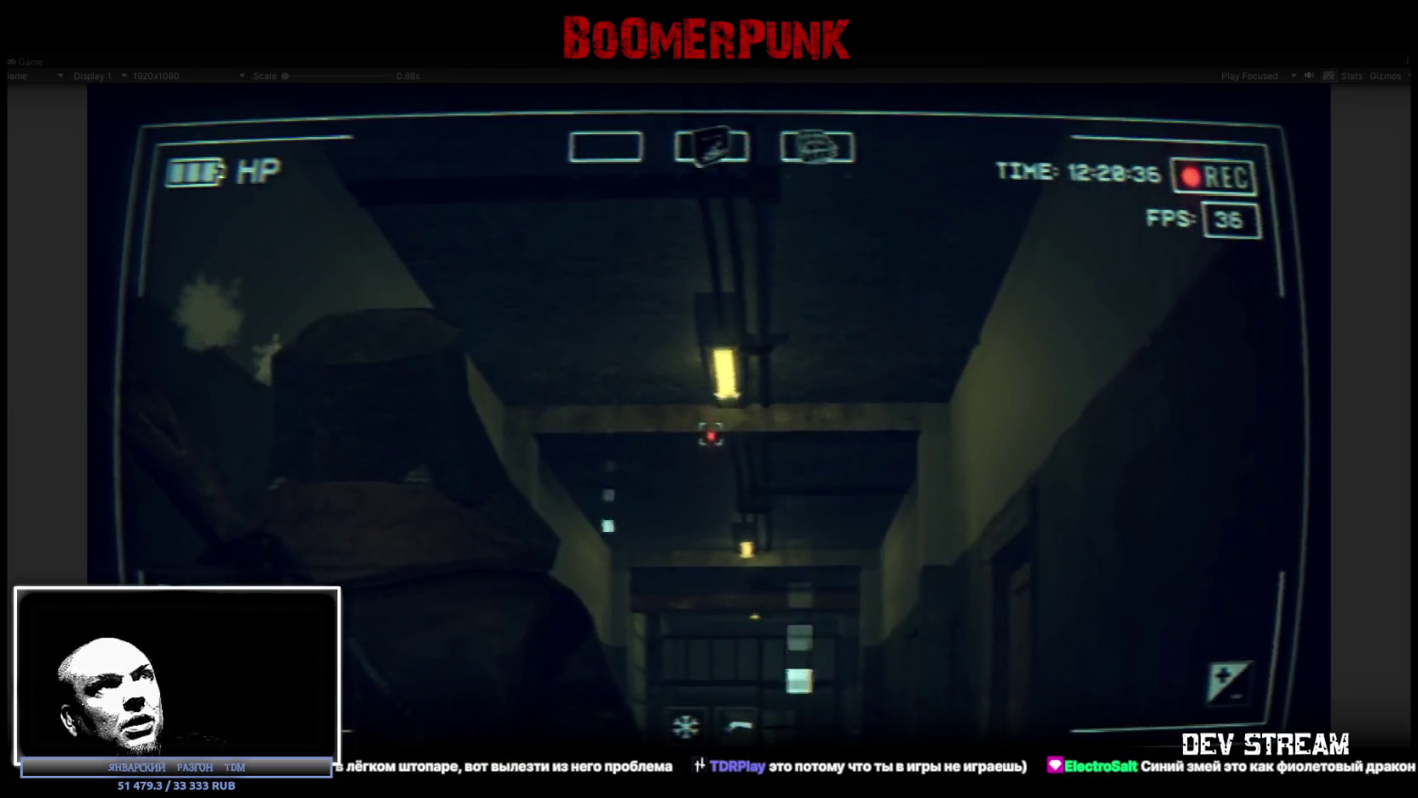
Continue along the corridor toward the barred door, looking around at the walls
key("w")
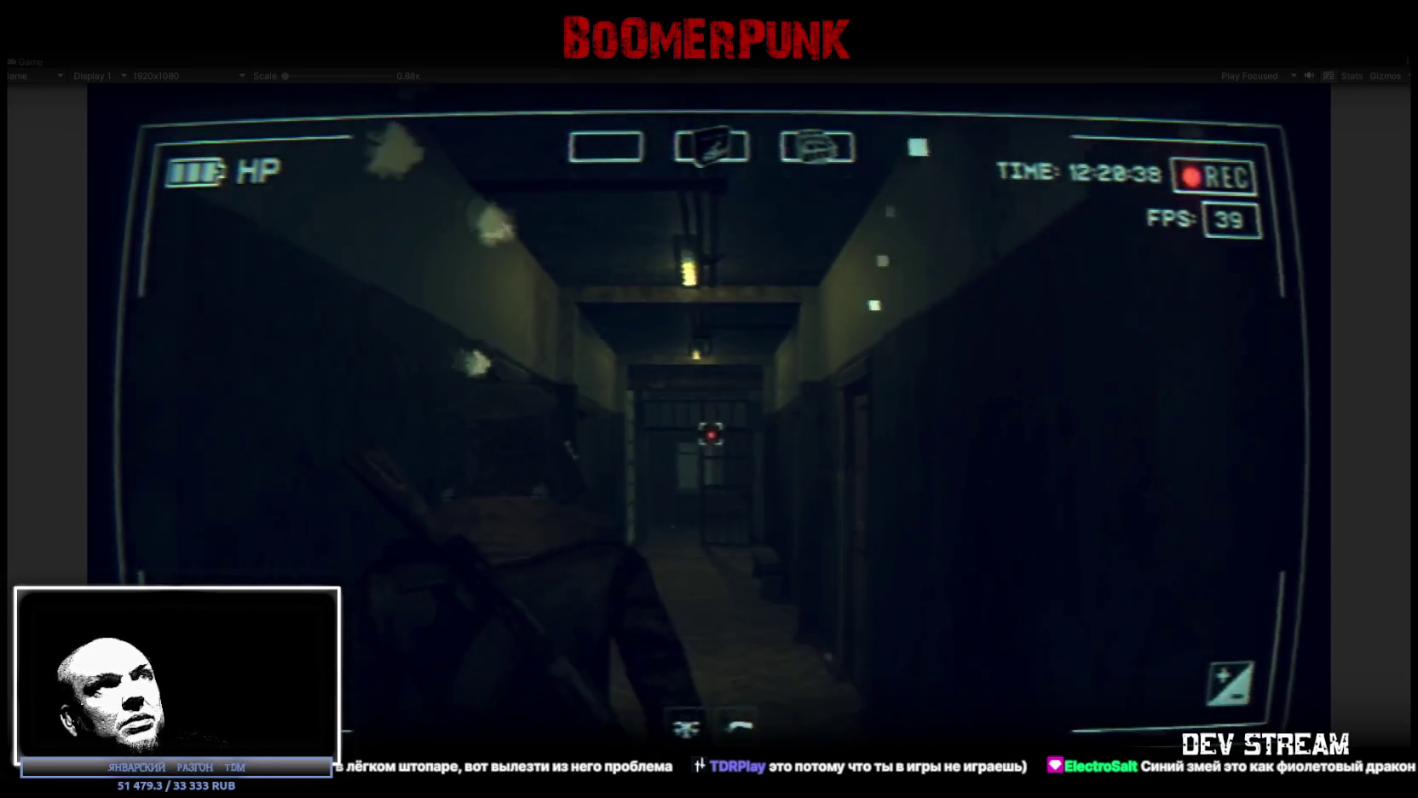
key("w")
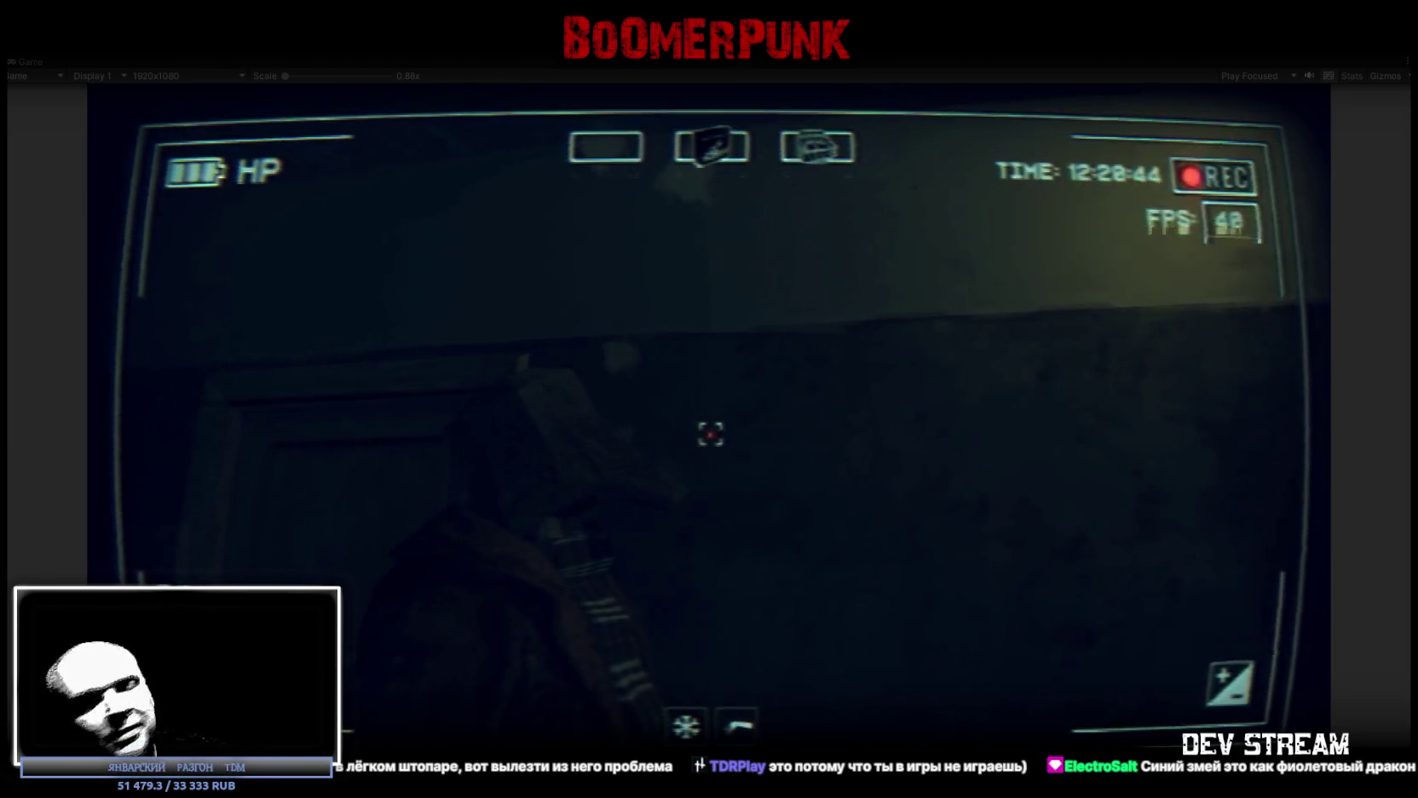
key("w")
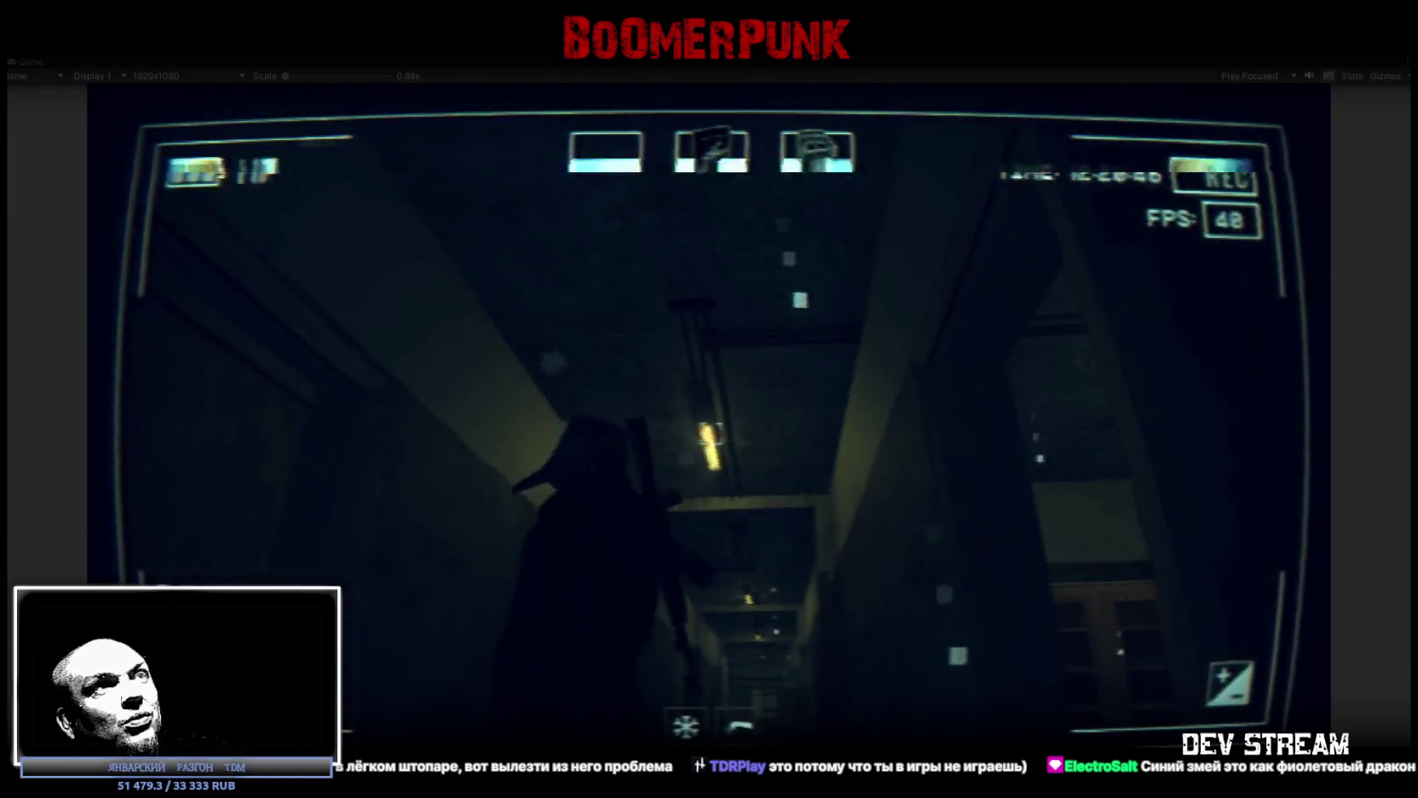
key("w")
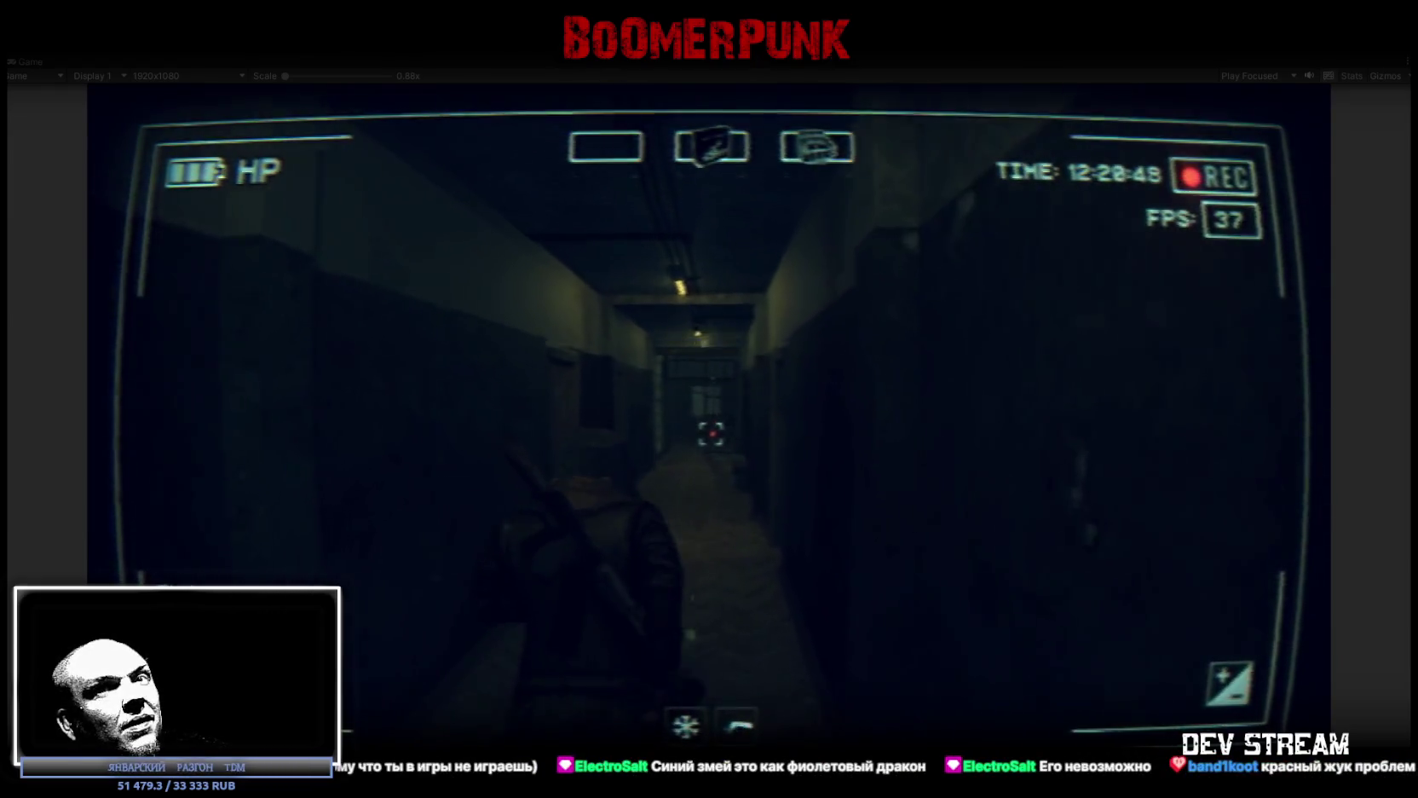
key("w")
Explore the windowed room's ceiling lamp, desk and cabinets, then approach its doorway
key("w")
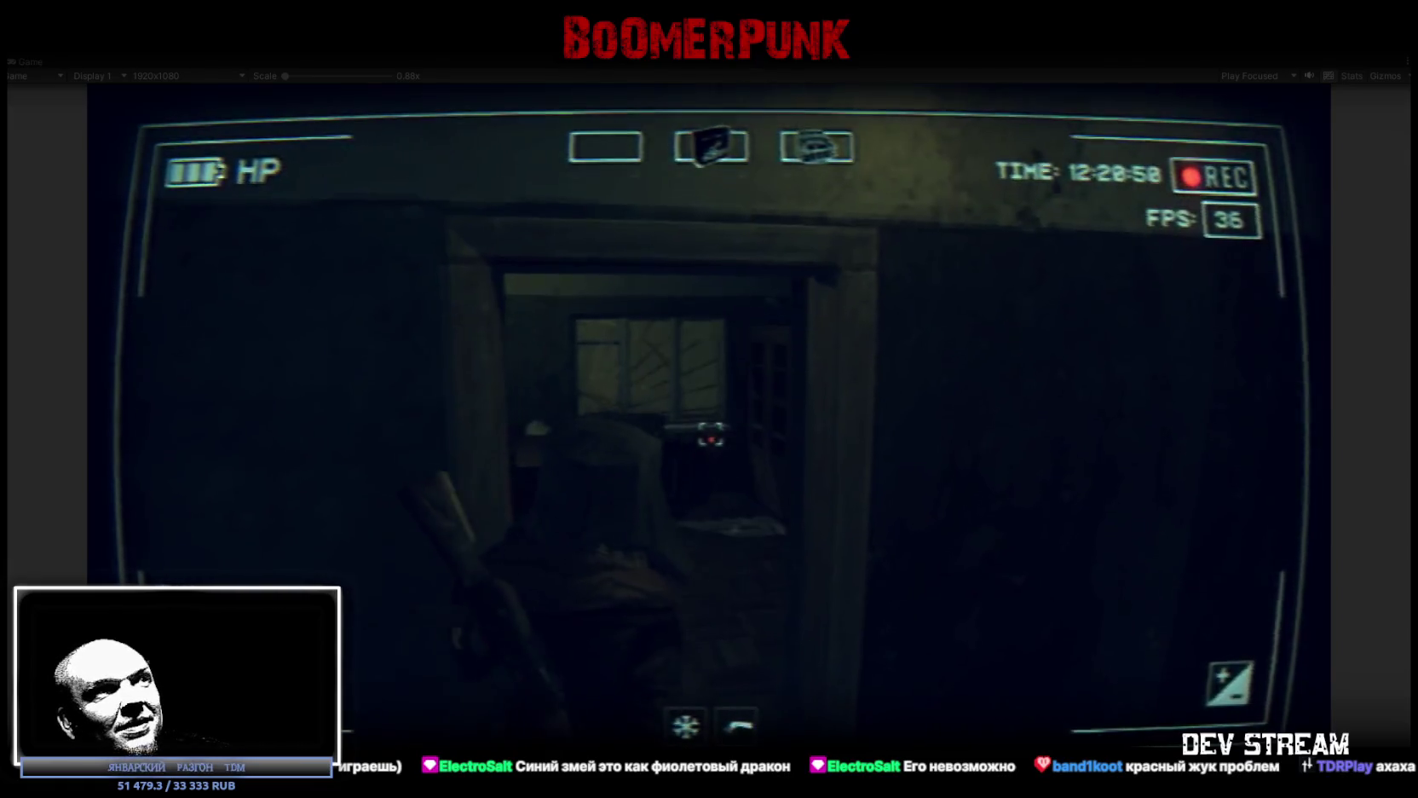
key("w")
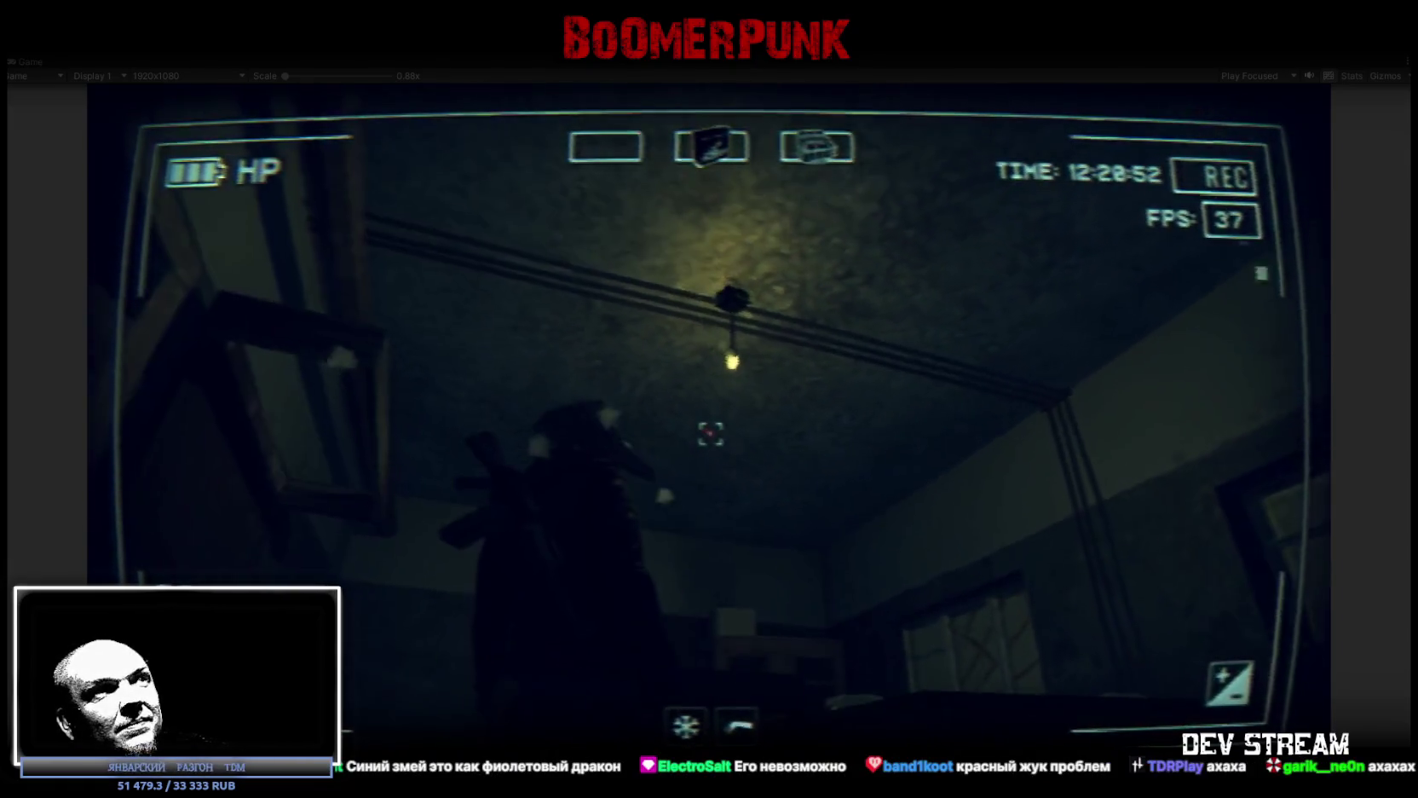
key("w")
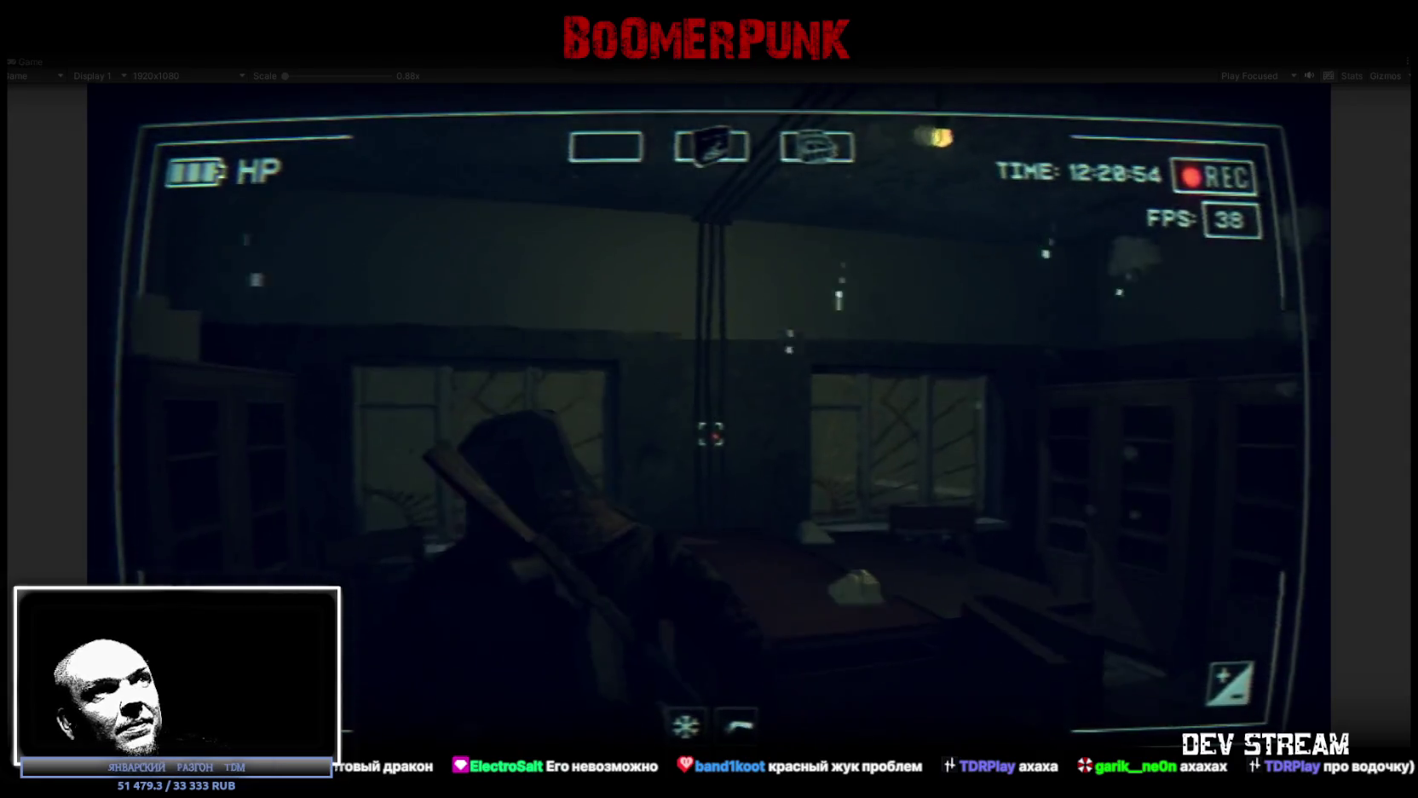
key("w")
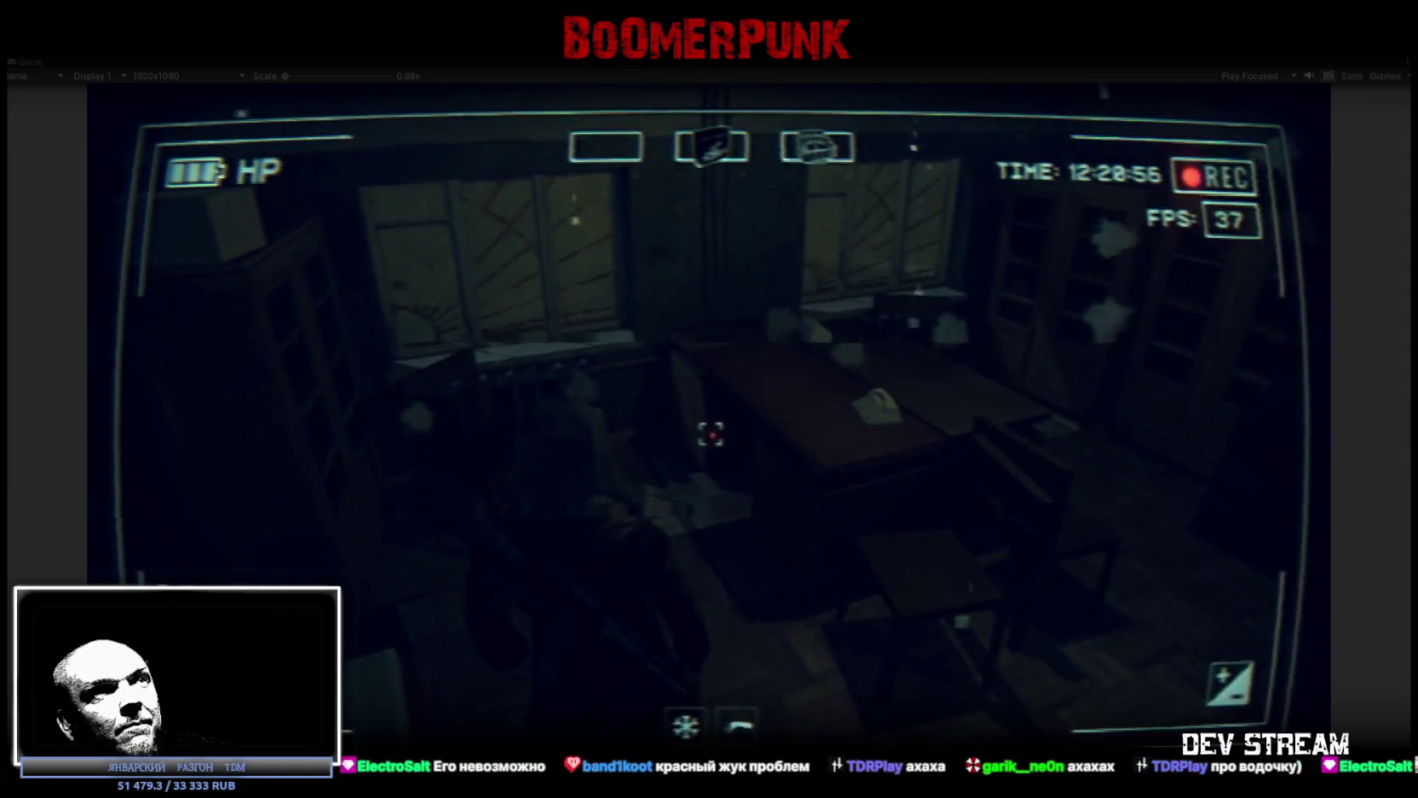
key("w")
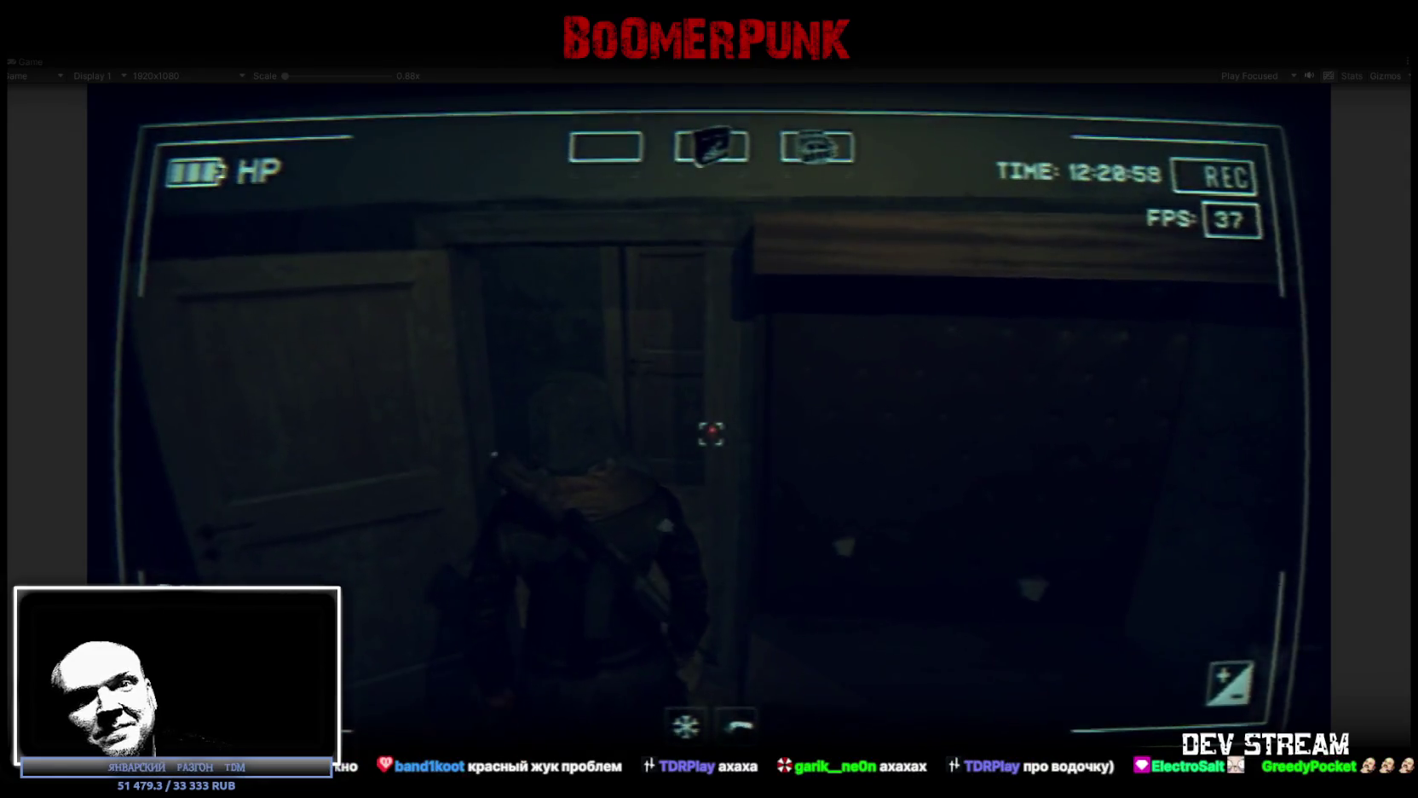
key("w")
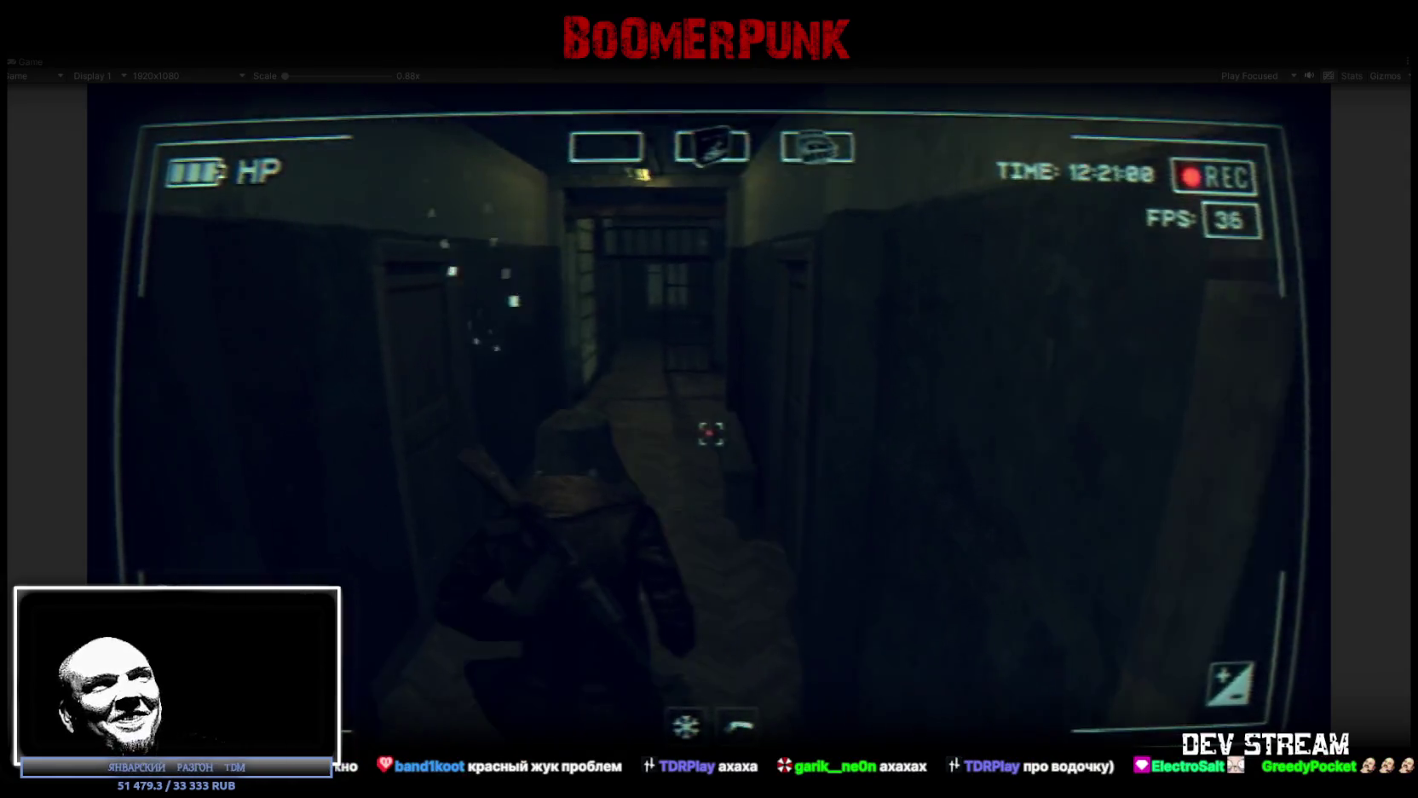
Climb the stairwell, visit the checkered-floor bathroom, look down the stairs, then stop Play mode
key("w")
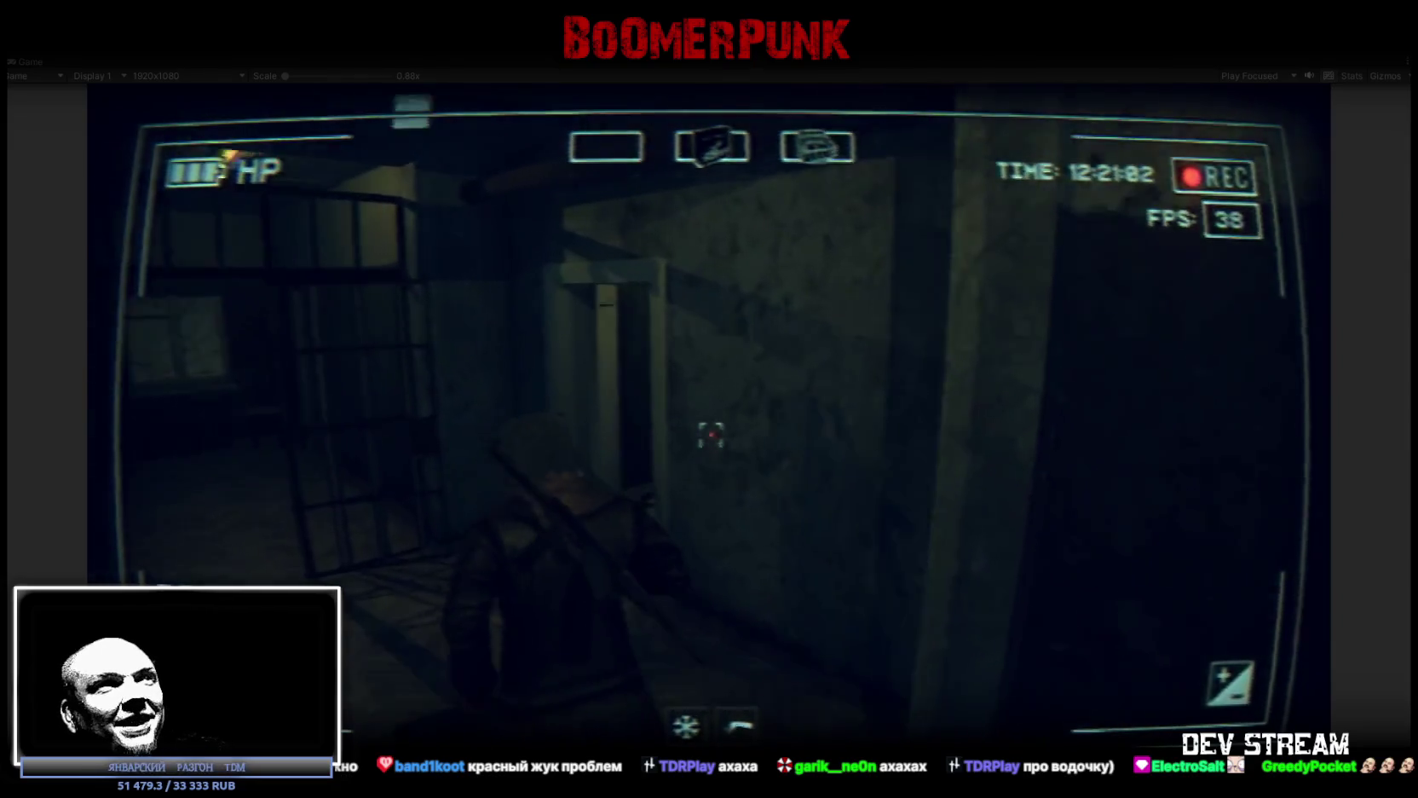
key("w")
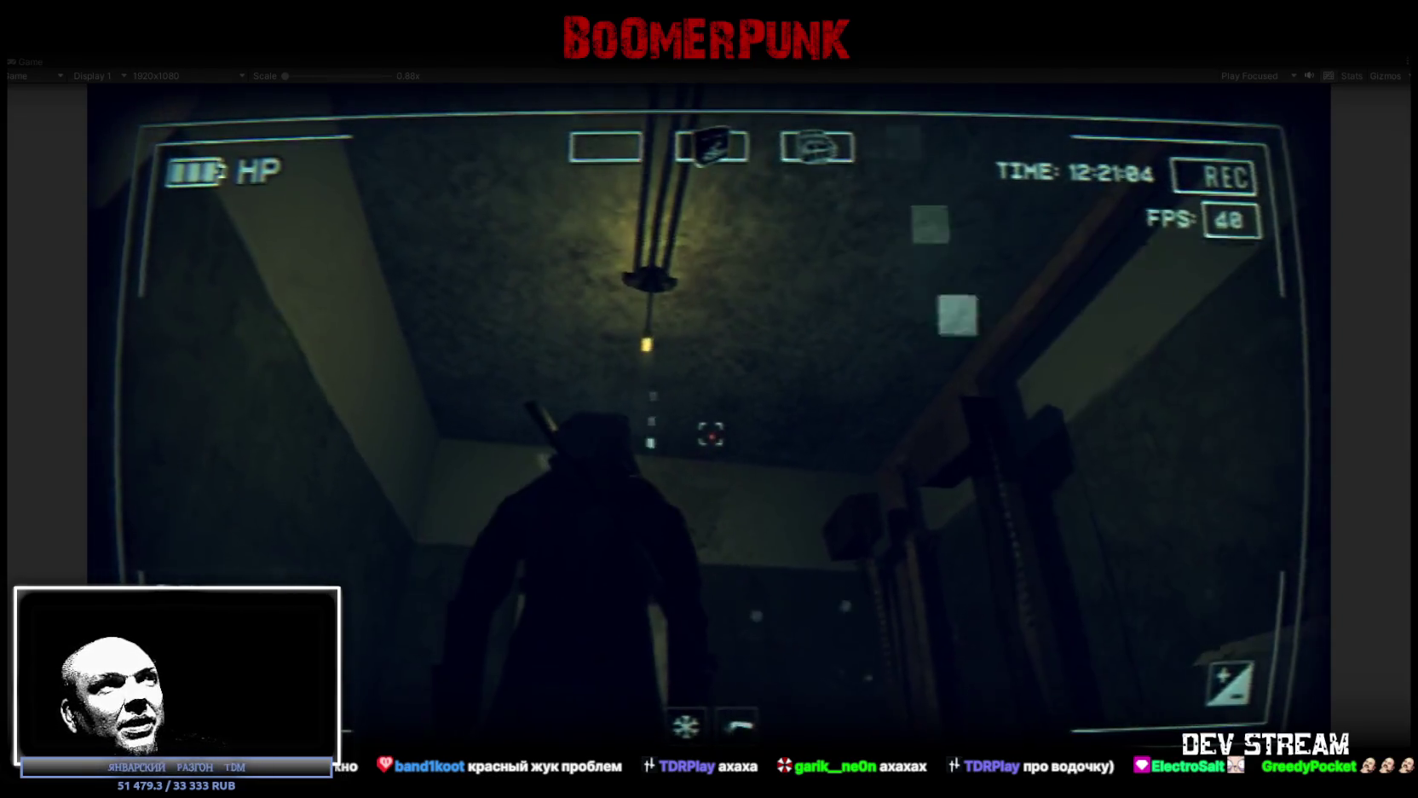
key("w")
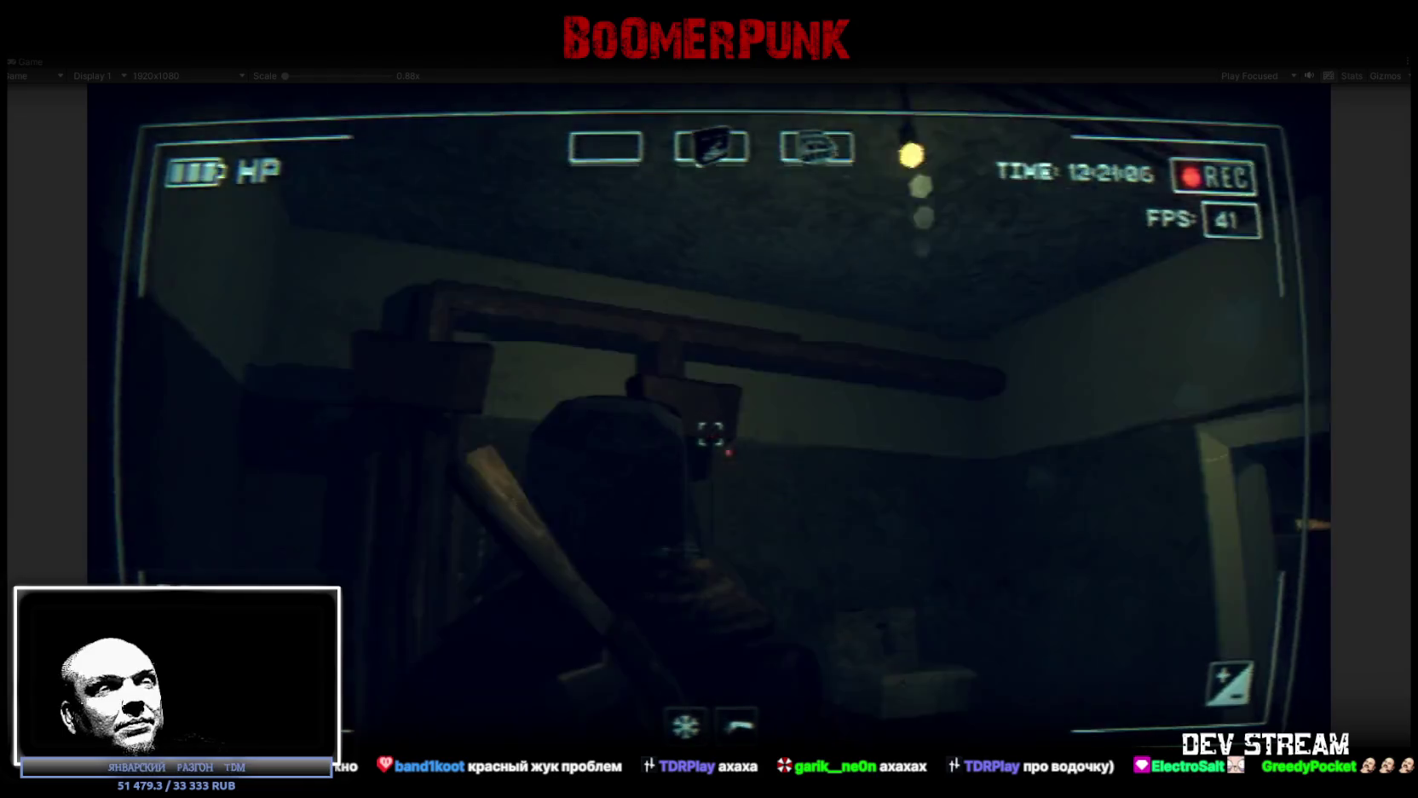
key("w")
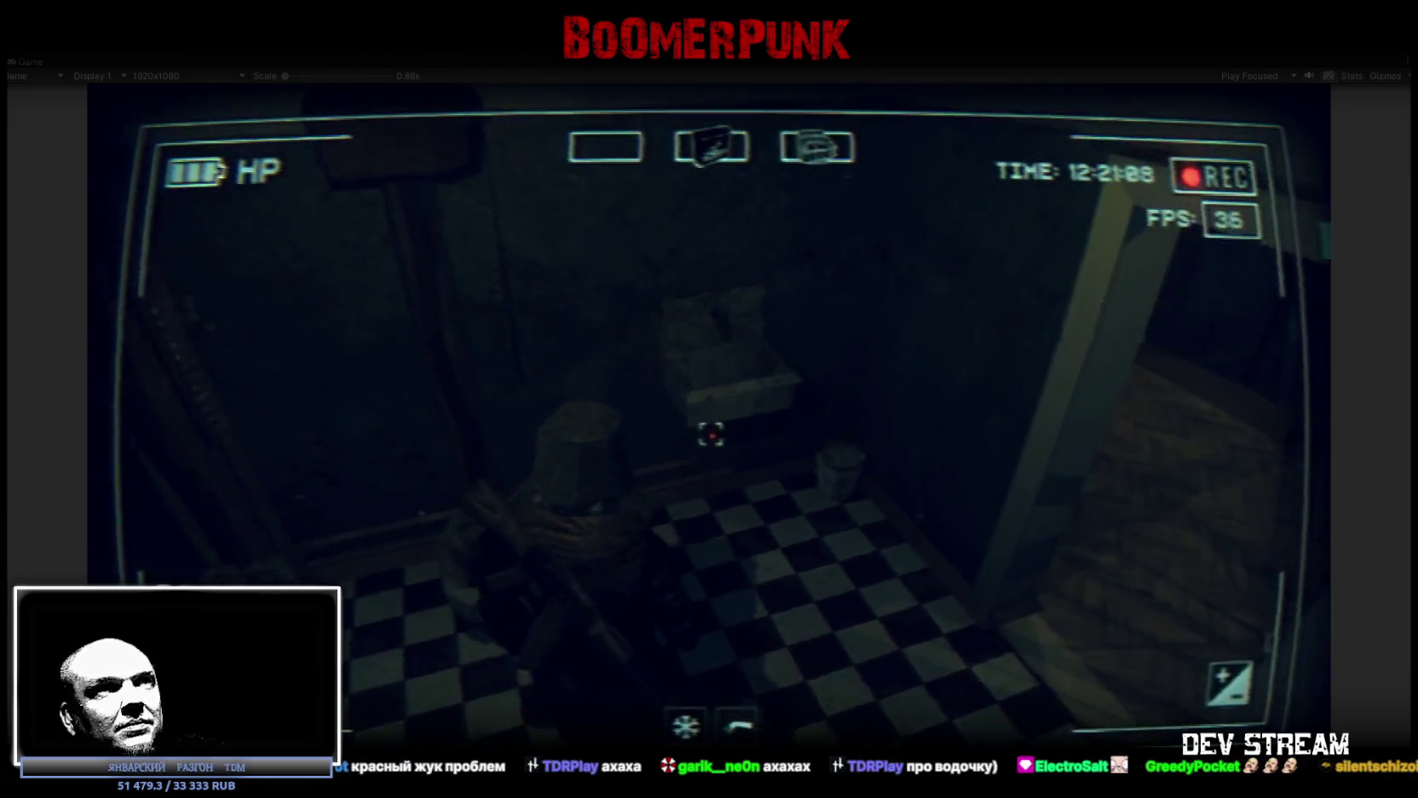
key("w")
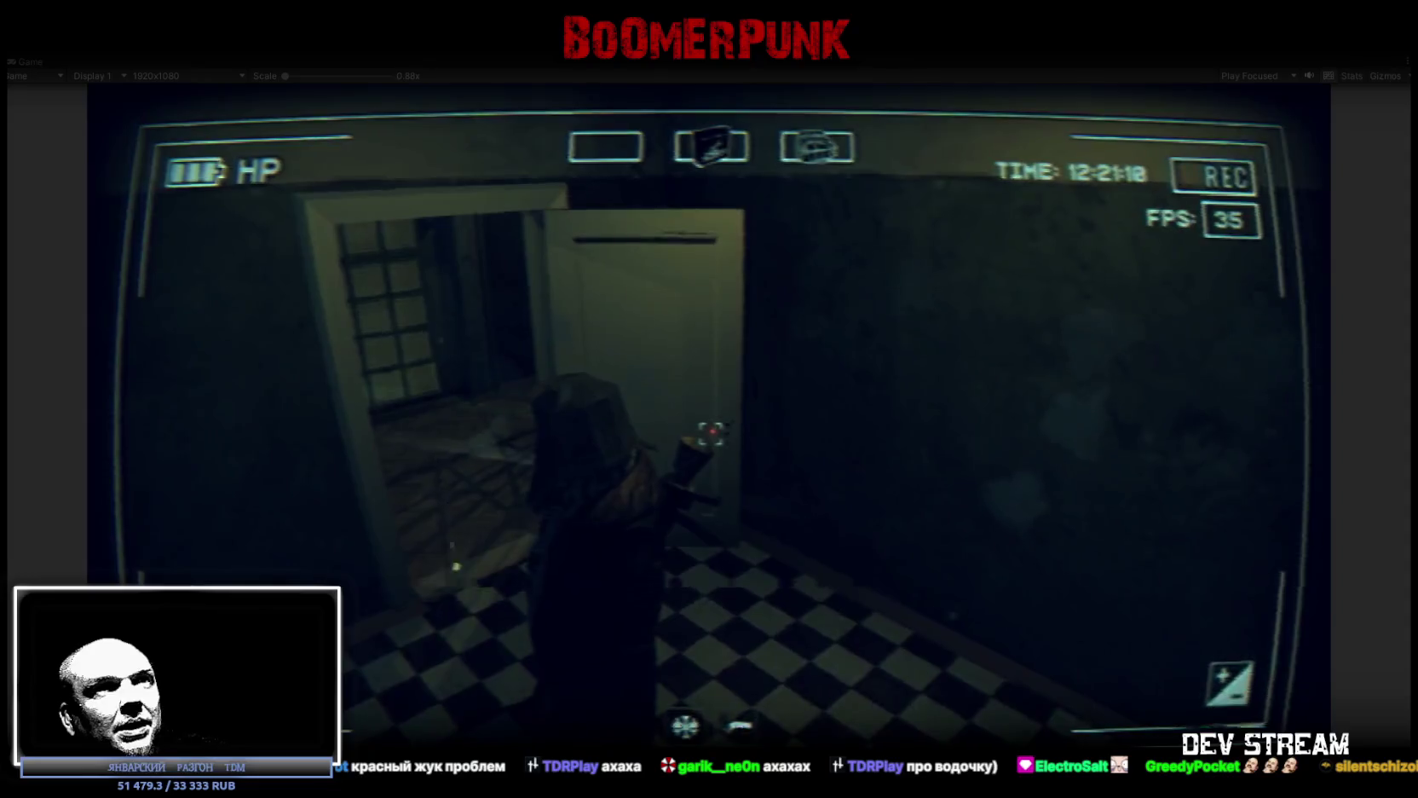
key("w")
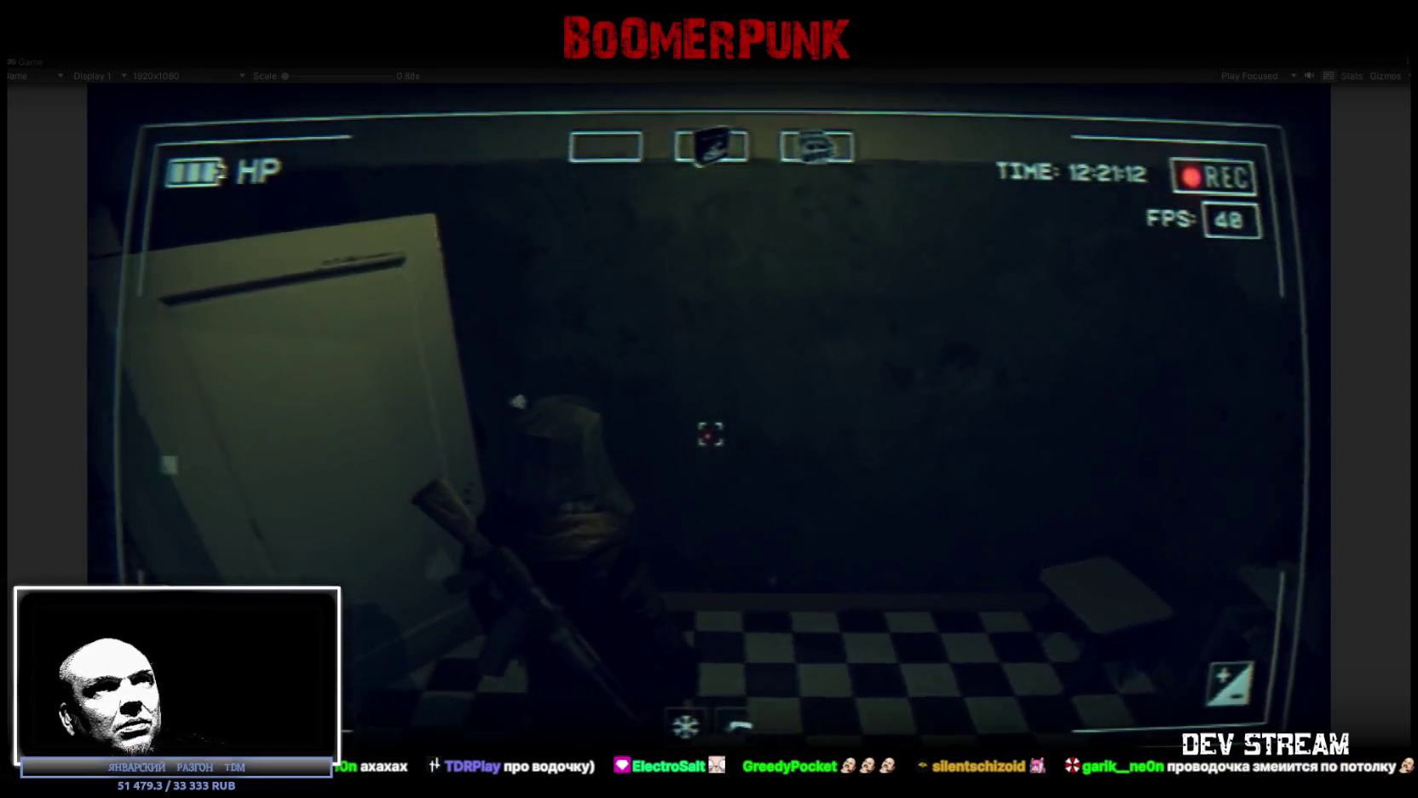
key("w")
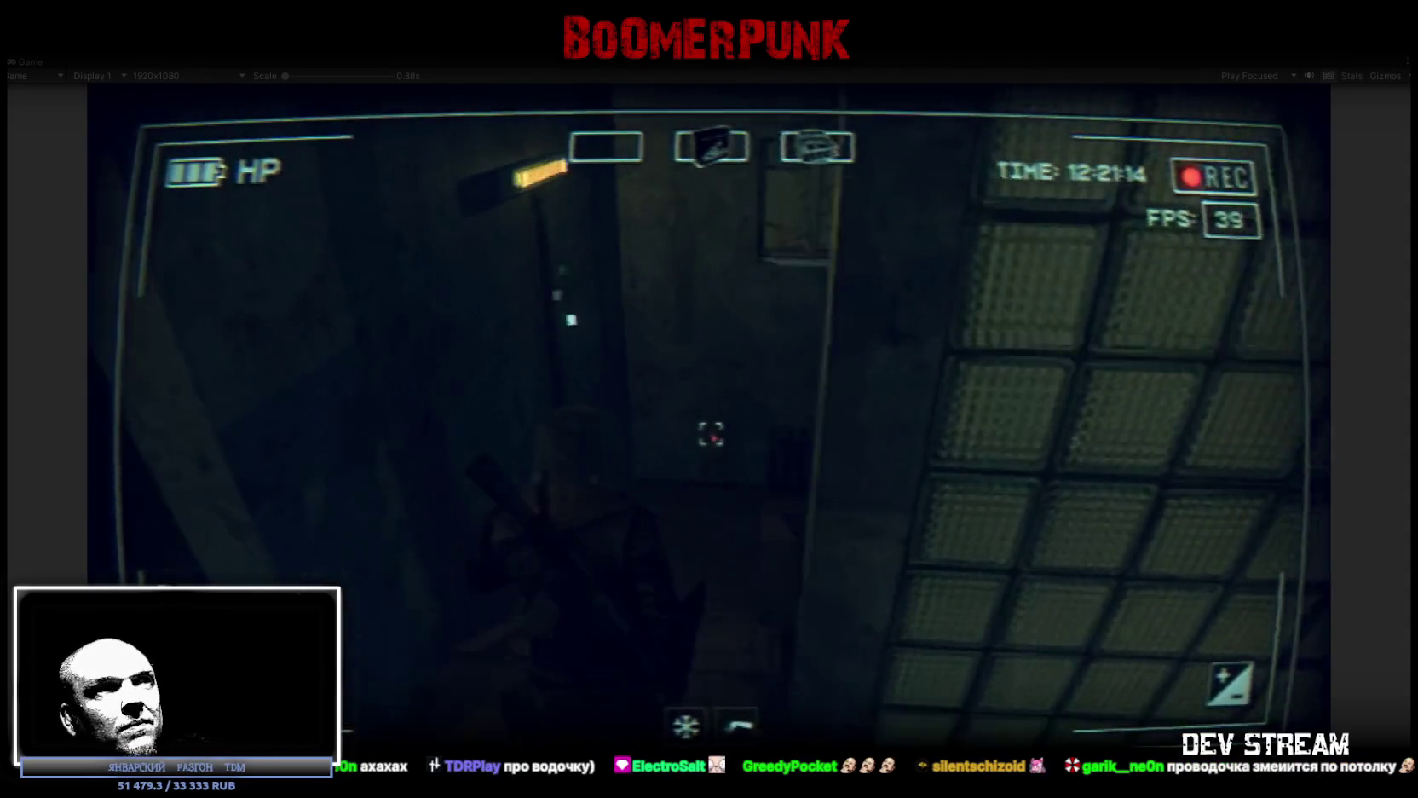
key("w")
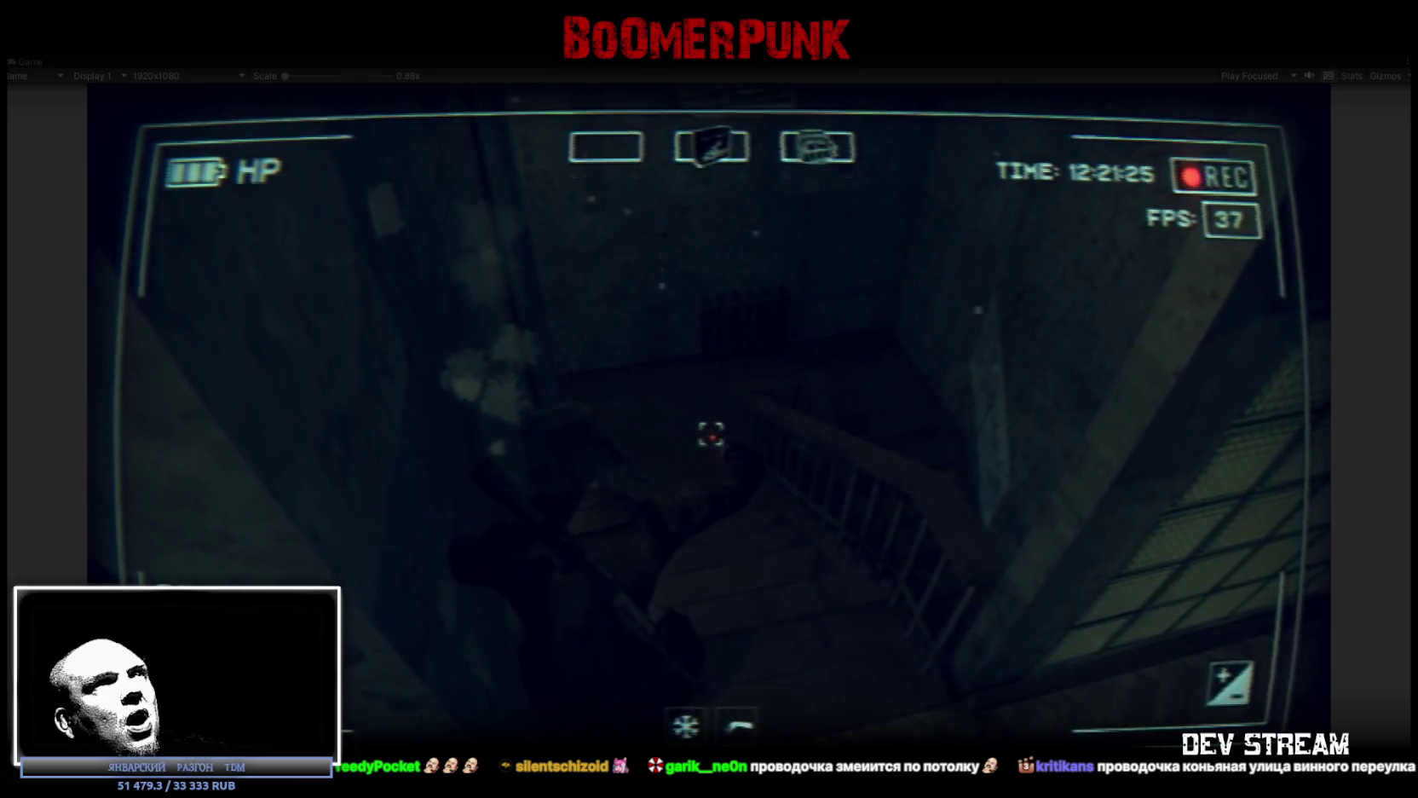
key("Escape")
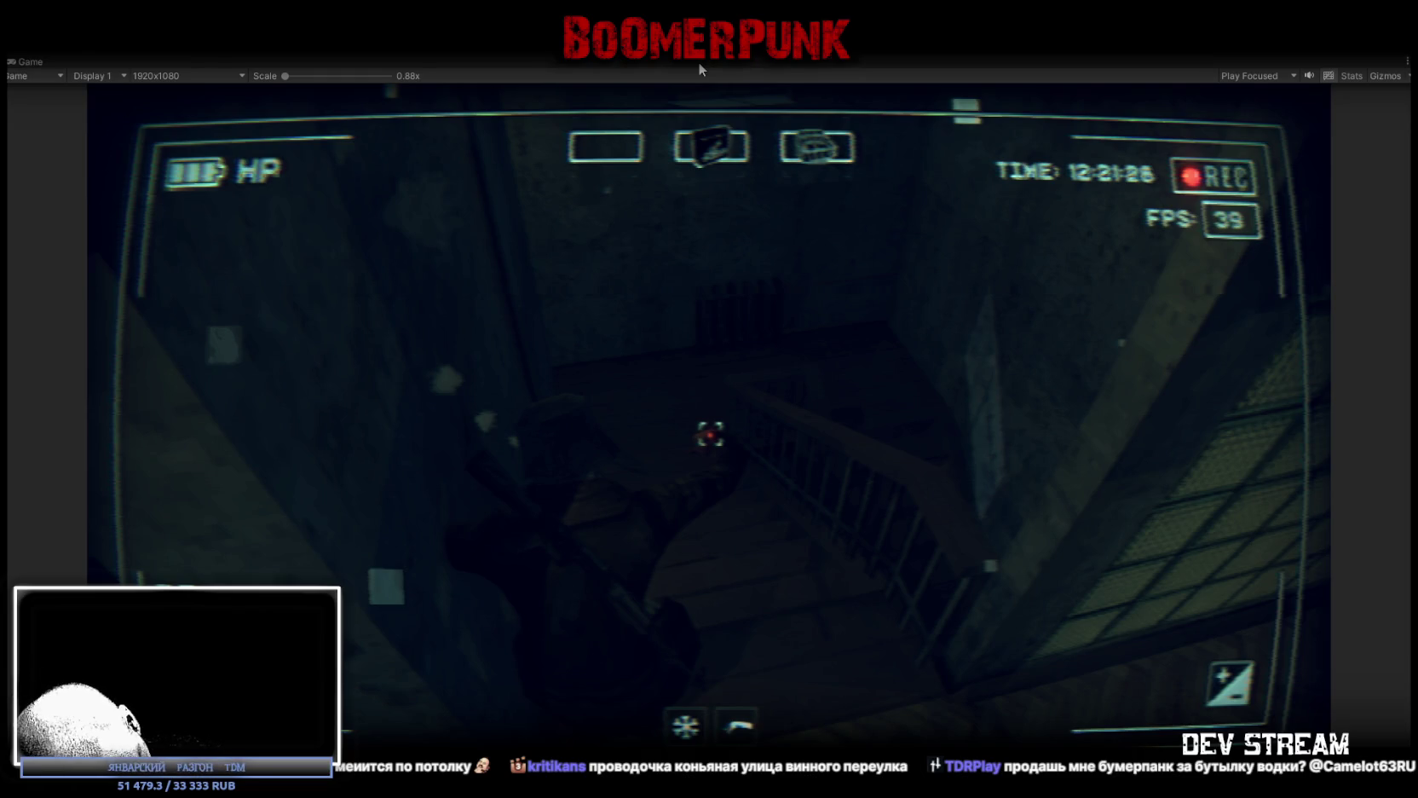
key("ctrl+p")
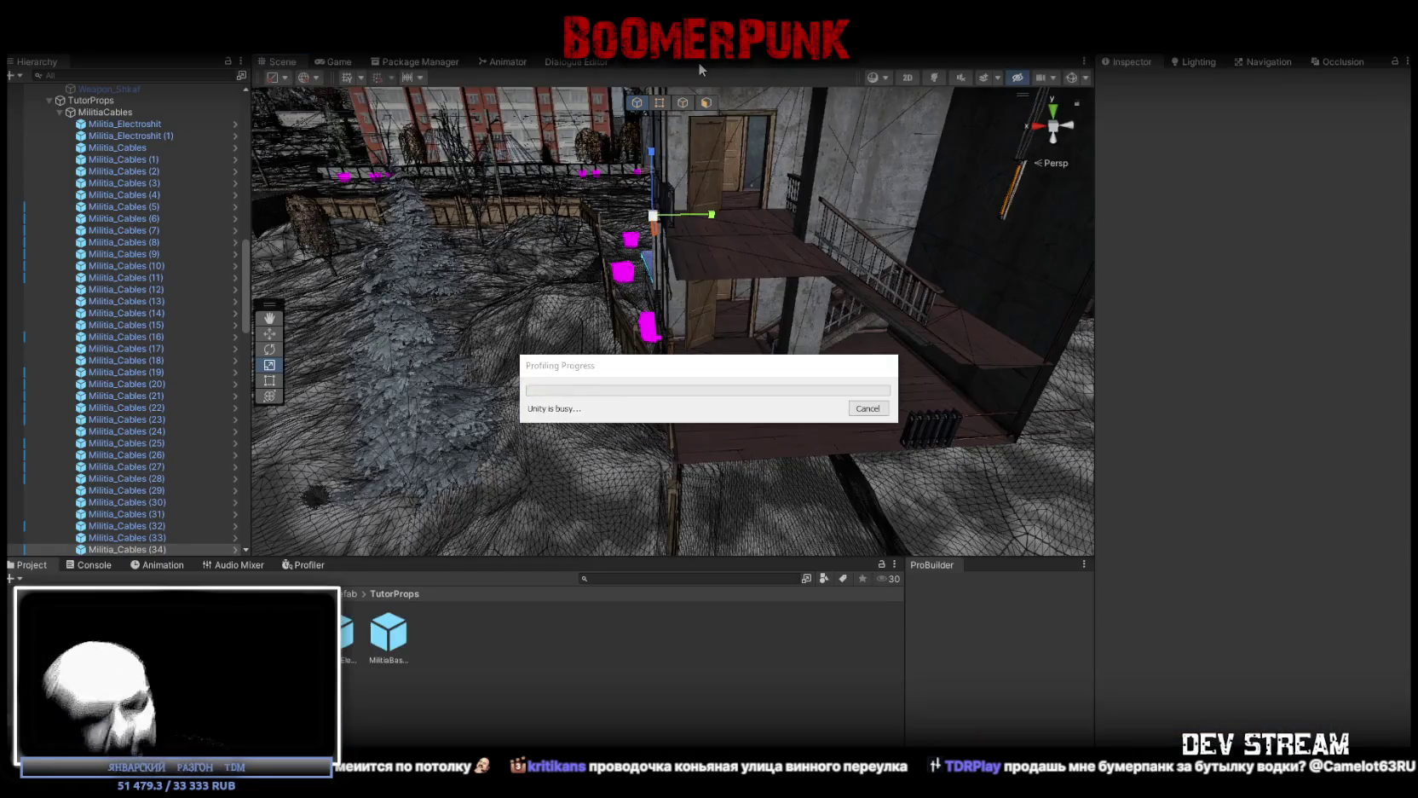
Switch to Blockbench, re-expand the MilitiaTutor outliner group, and zoom out to see the whole grid
left_click_drag(852, 256, 938, 295)
key("alt+Tab")
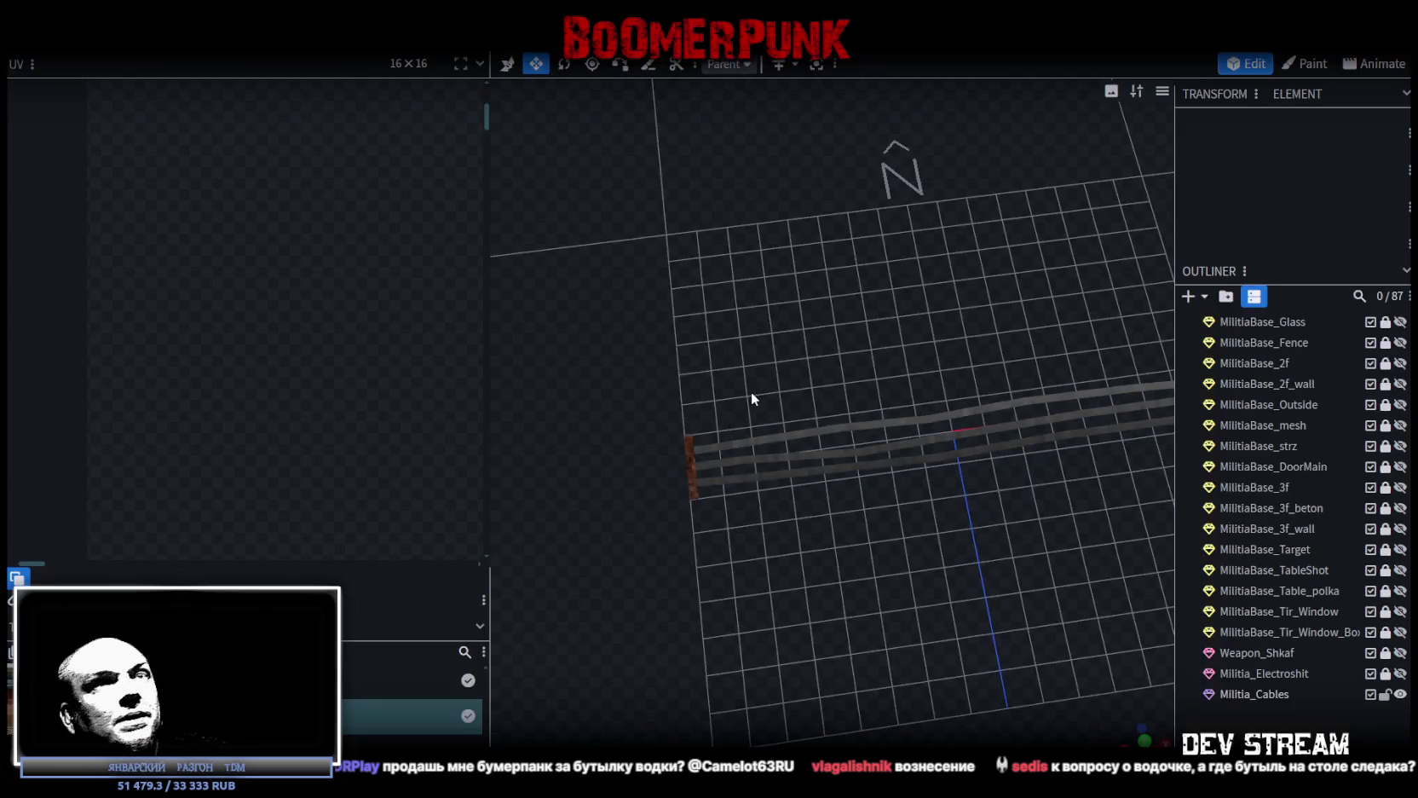
scroll(1236, 433, "up", 5)
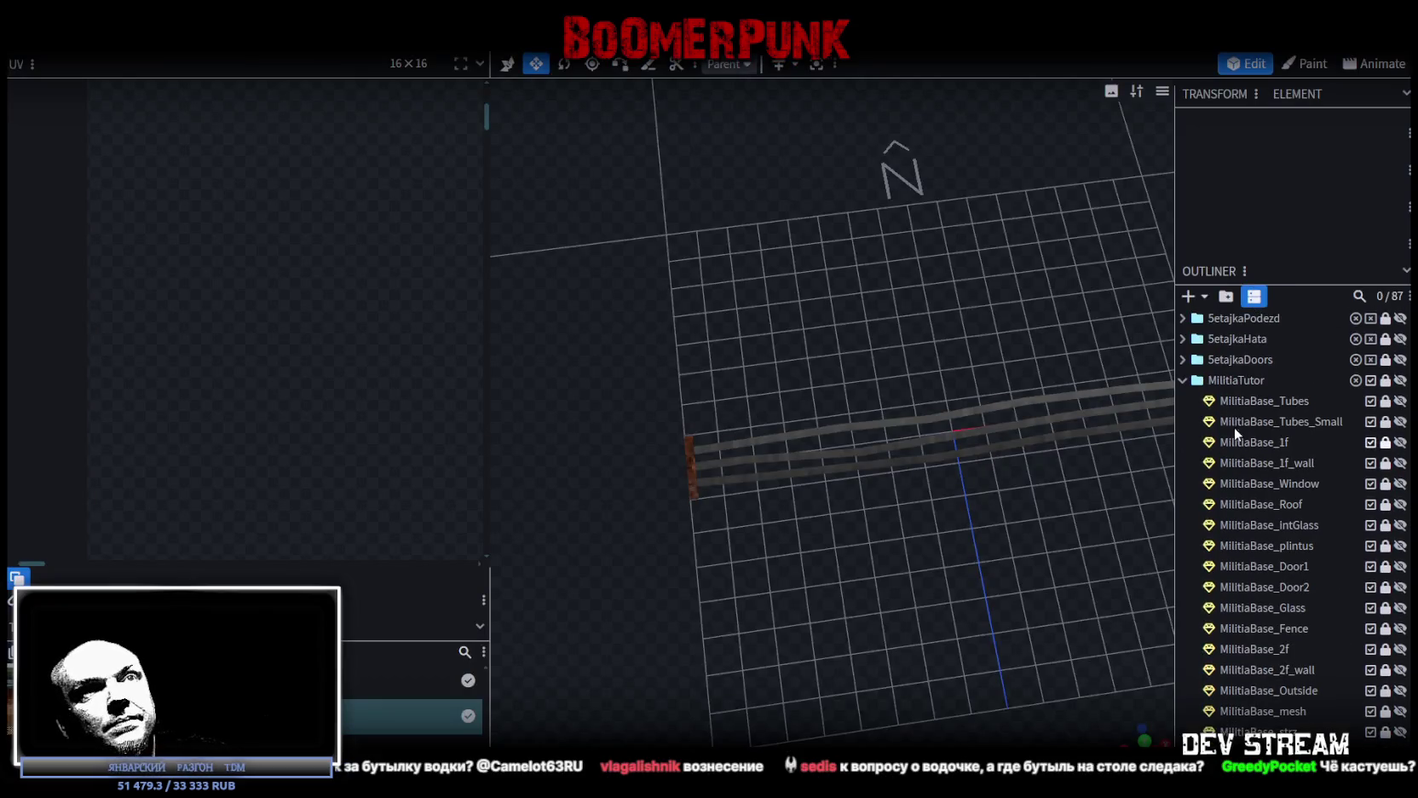
left_click(1183, 380)
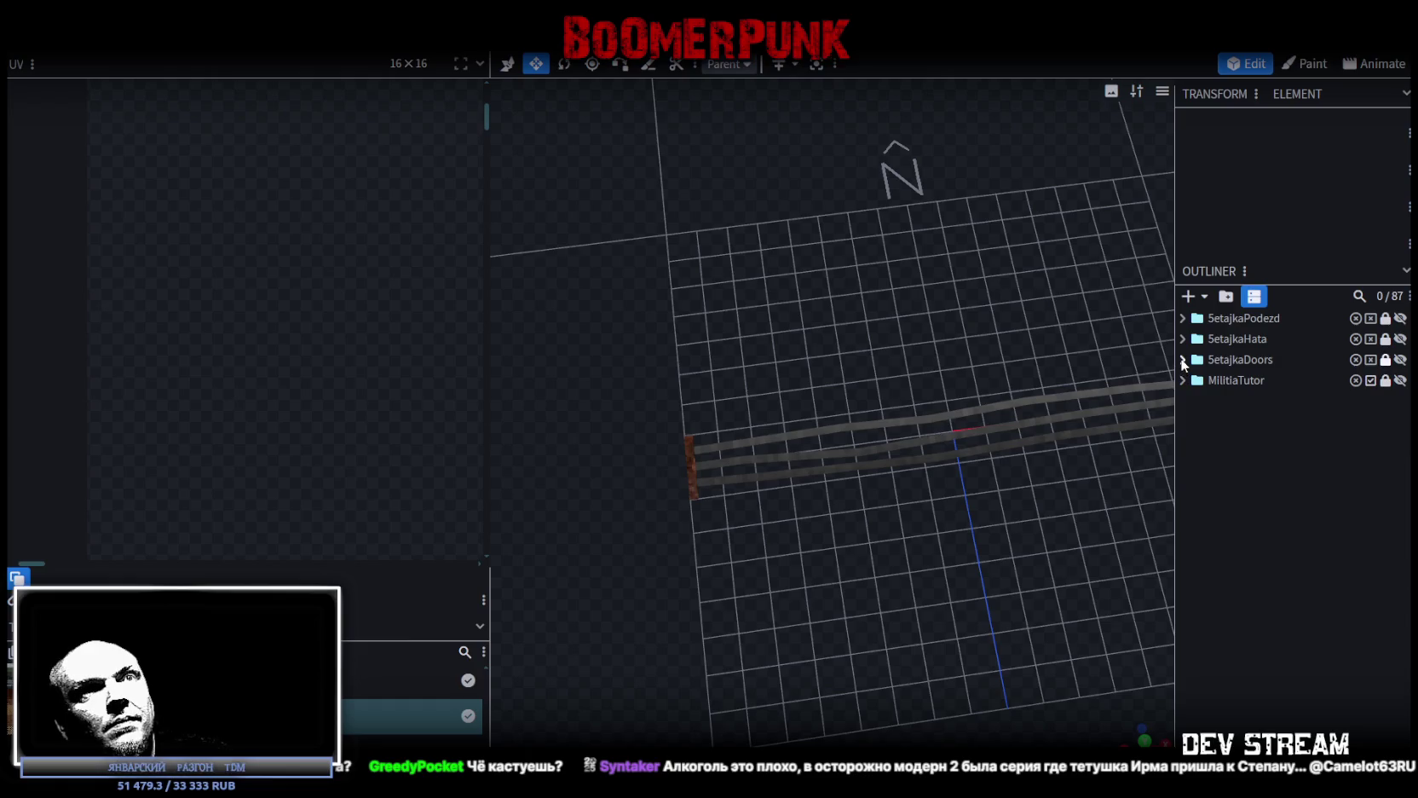
left_click(1183, 359)
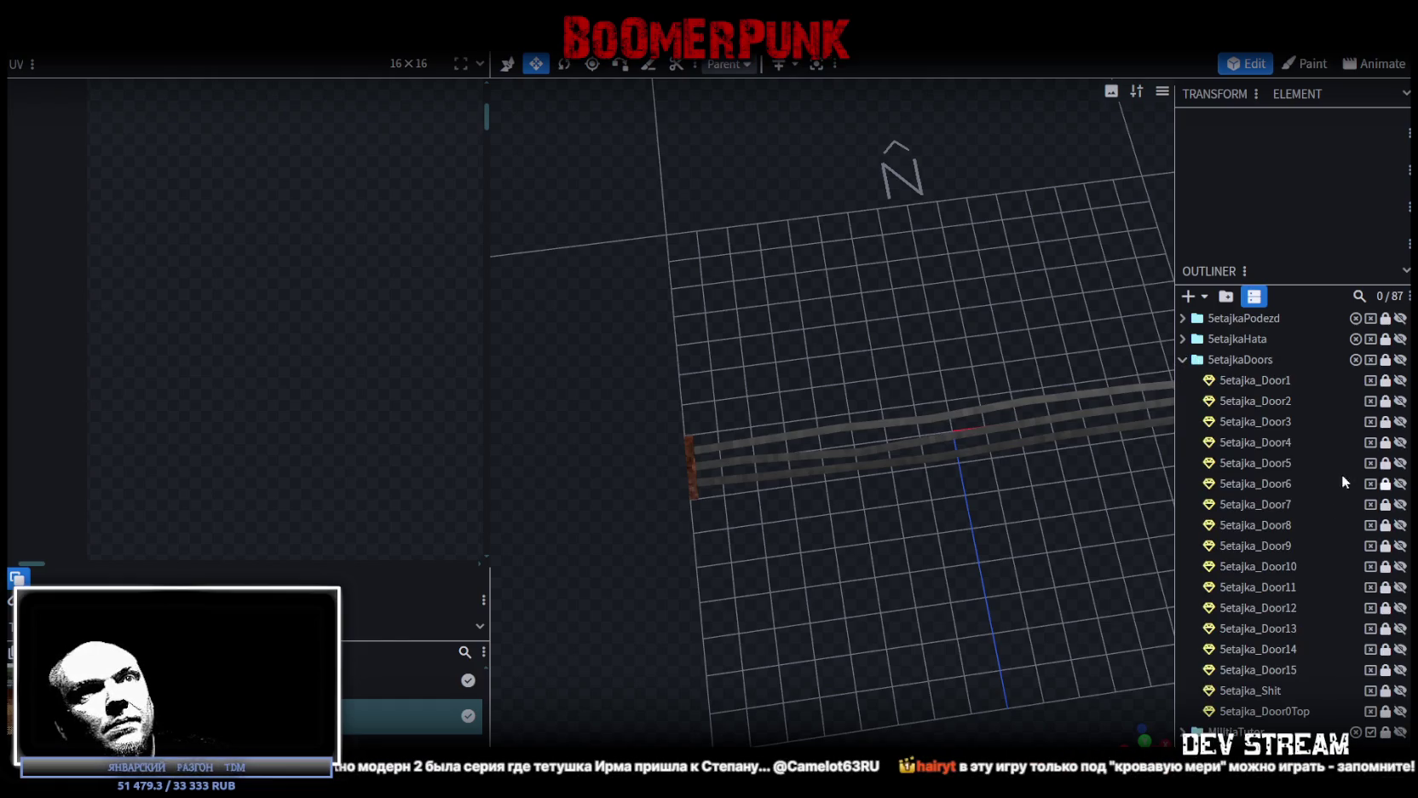
left_click(1183, 359)
left_click(1183, 380)
scroll(1293, 499, "down", 3)
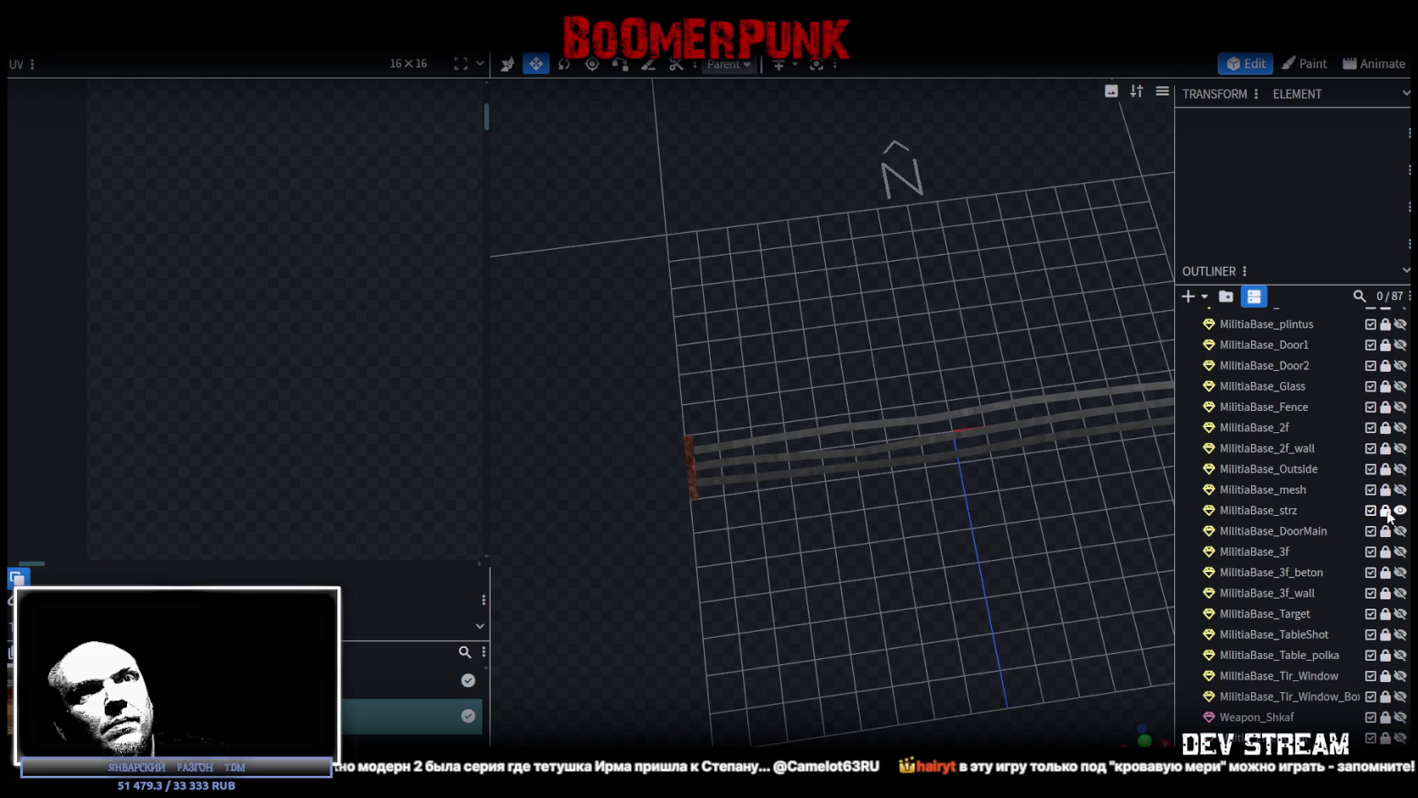
scroll(1032, 475, "down", 5)
mouse_move(1032, 474)
left_mouse_down()
mouse_move(855, 307)
mouse_move(943, 415)
mouse_move(1071, 408)
mouse_move(1029, 444)
mouse_move(870, 327)
mouse_move(913, 363)
left_mouse_up()
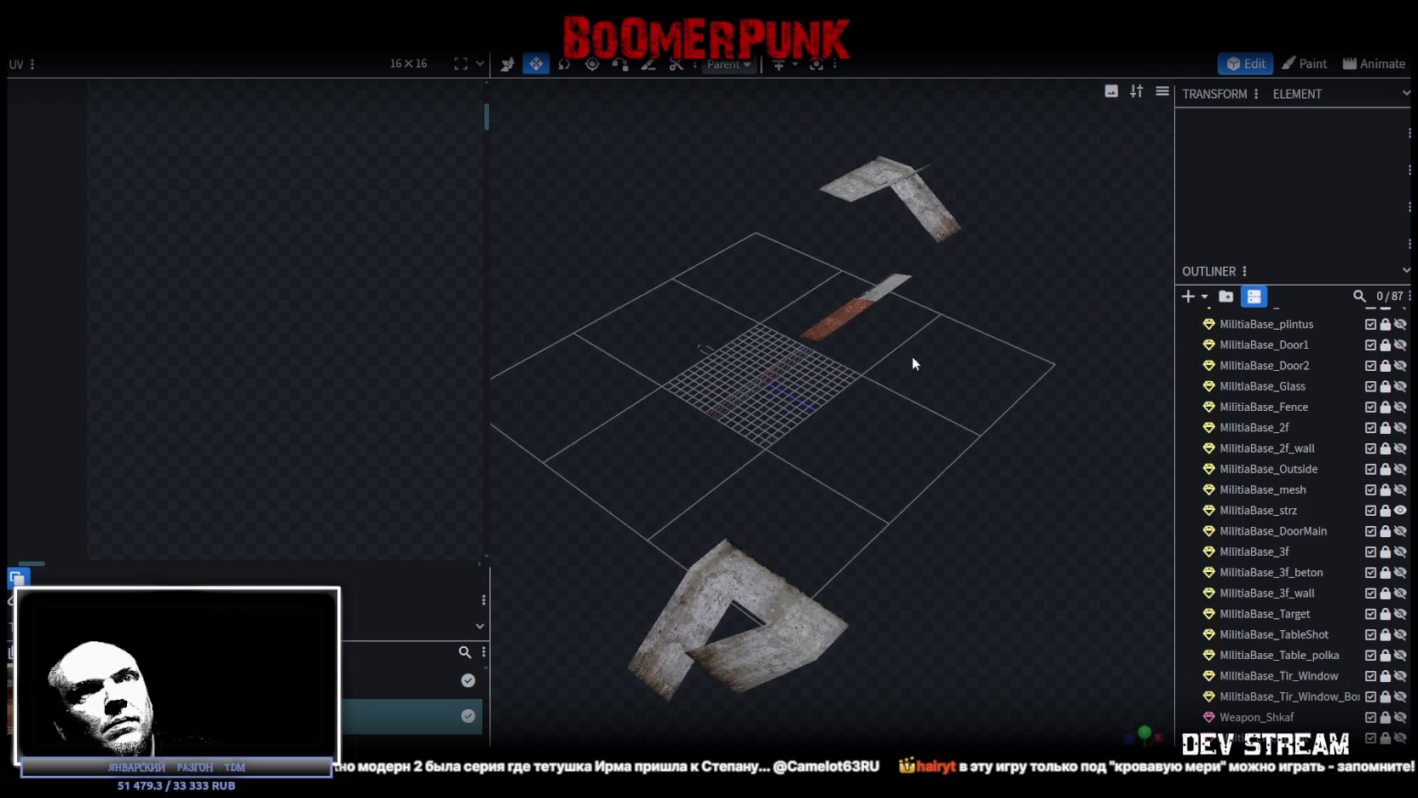
Hide MilitiaBase_strz, show MilitiaBase_mesh, and split the upper staircase landing face into its own mesh
left_click(1400, 511)
left_click(1400, 490)
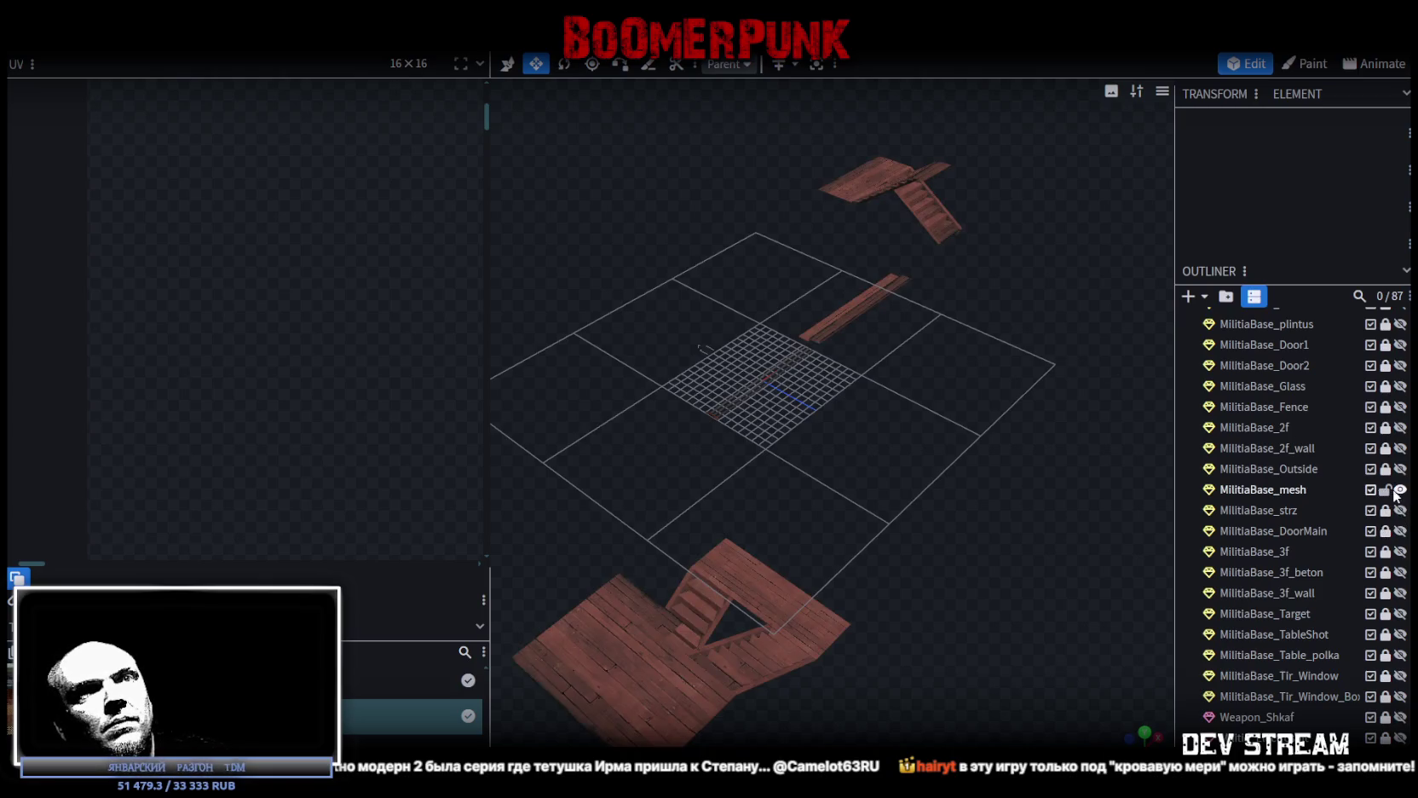
left_click(1278, 490)
mouse_move(1108, 486)
left_mouse_down()
mouse_move(1037, 491)
mouse_move(936, 411)
mouse_move(1100, 580)
mouse_move(1026, 533)
left_mouse_up()
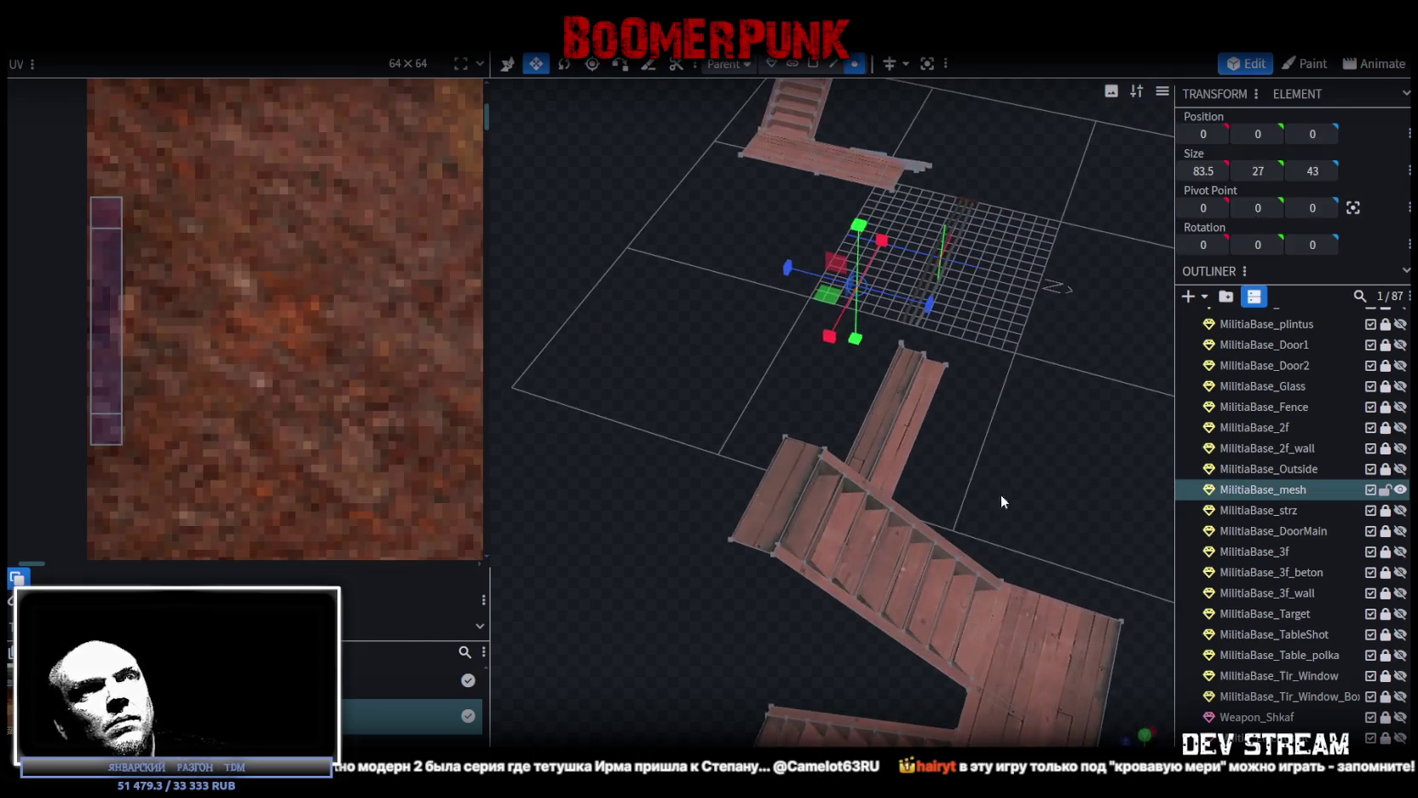
left_click(774, 492)
mouse_move(774, 492)
left_mouse_down()
mouse_move(925, 434)
mouse_move(894, 446)
mouse_move(938, 588)
left_mouse_up()
left_click(1065, 241)
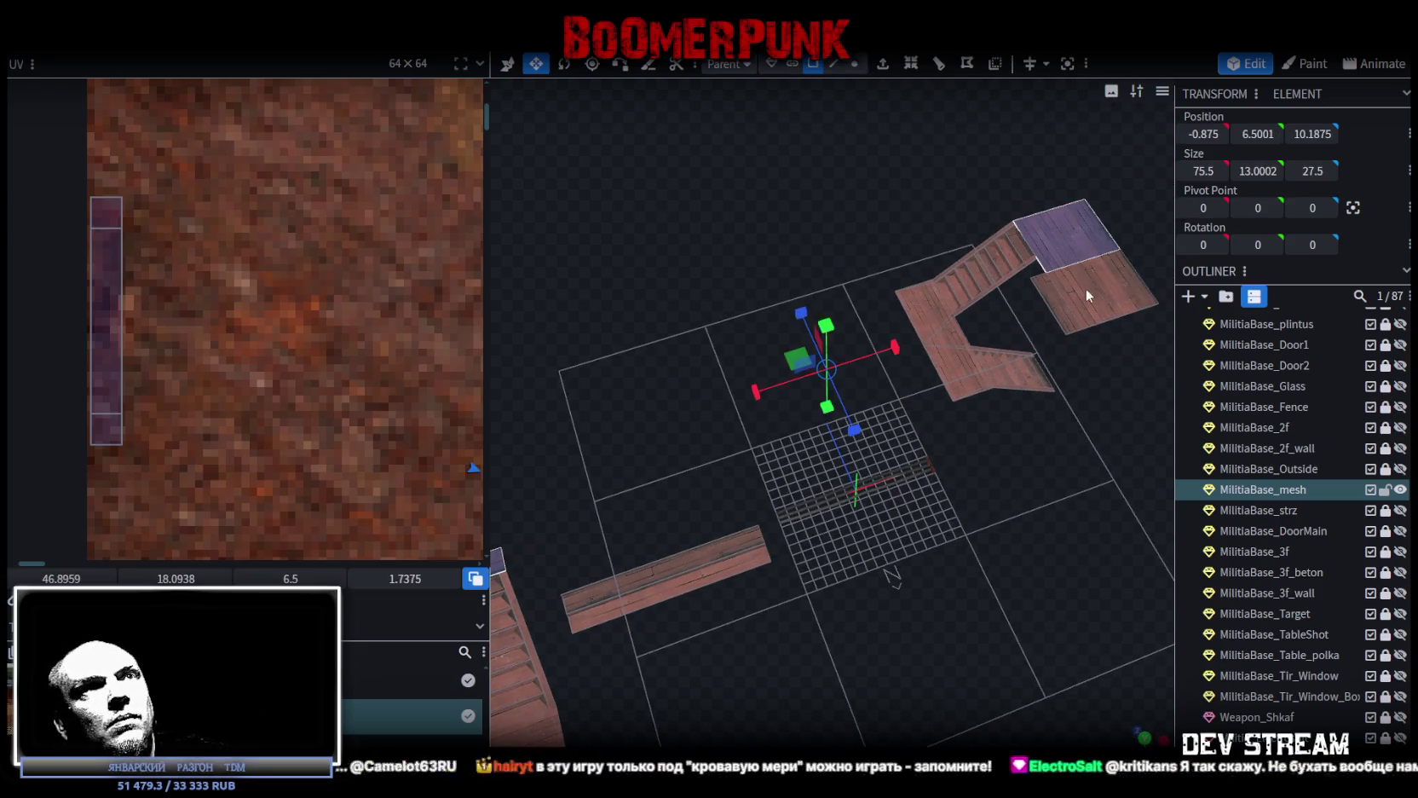
left_click_drag(1063, 315, 954, 535)
left_click_drag(882, 600, 778, 463)
right_click(722, 461)
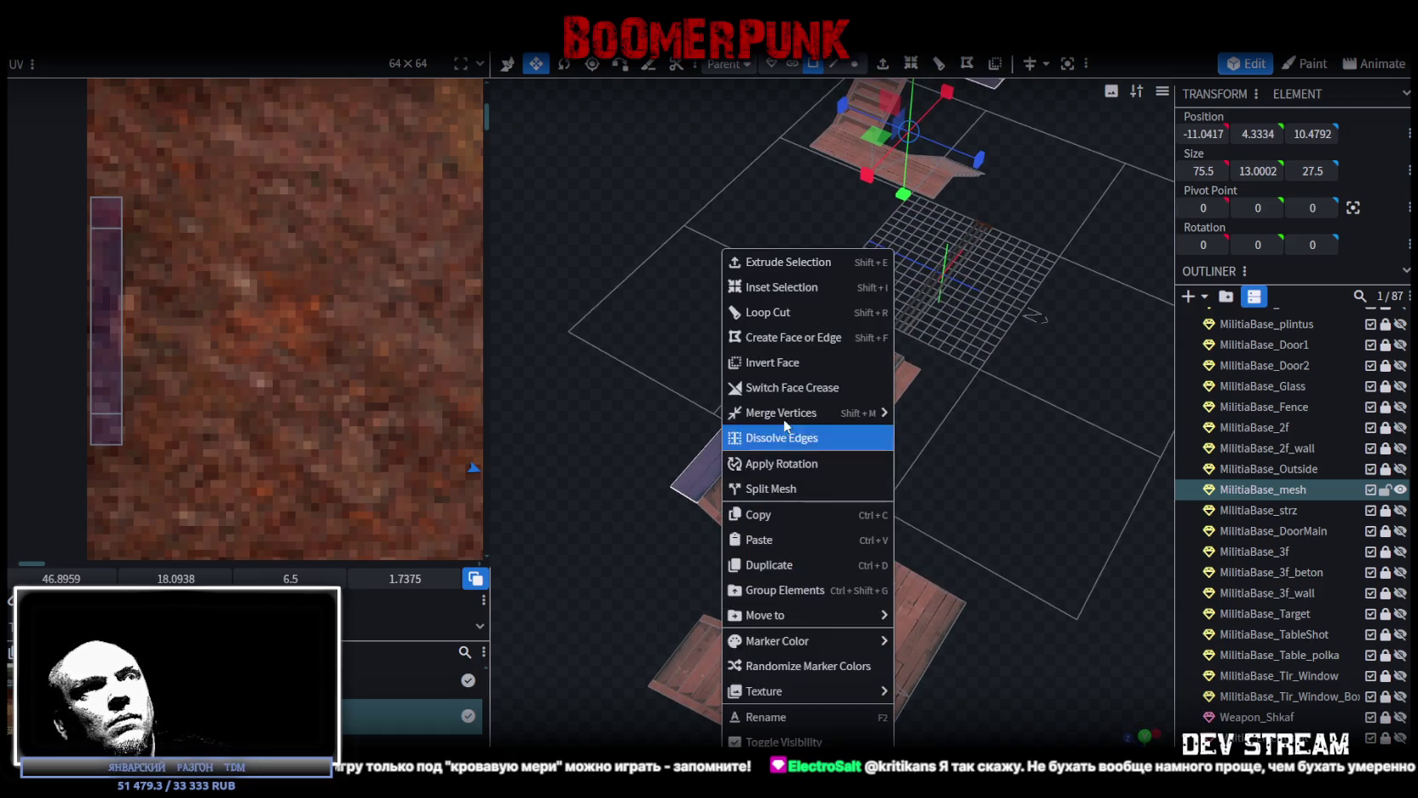
left_click(776, 488)
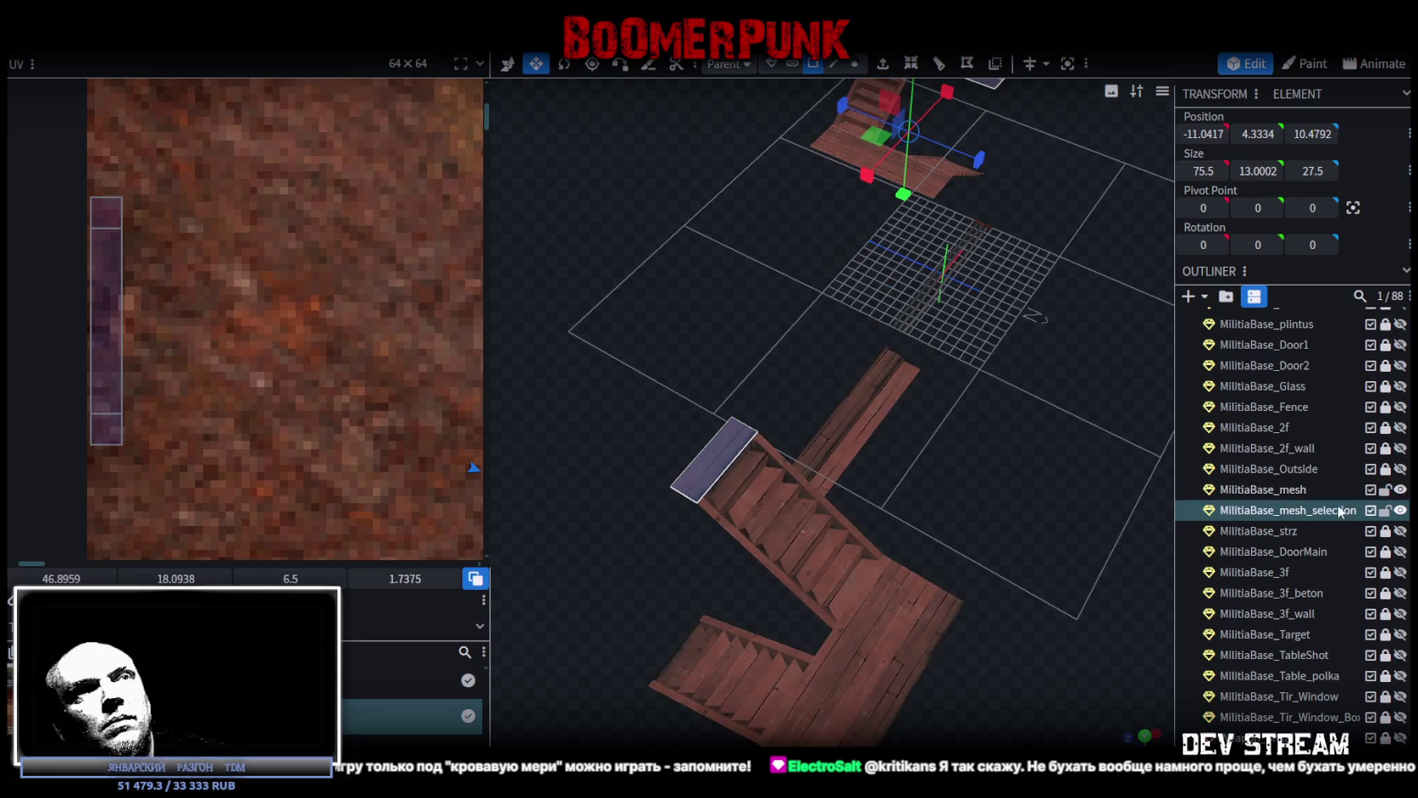
Split the second staircase landing face off into a separate mesh
scroll(1086, 420, "down", 5)
mouse_move(1087, 420)
left_mouse_down()
mouse_move(1099, 387)
mouse_move(1103, 442)
mouse_move(1081, 445)
left_mouse_up()
scroll(1105, 440, "up", 2)
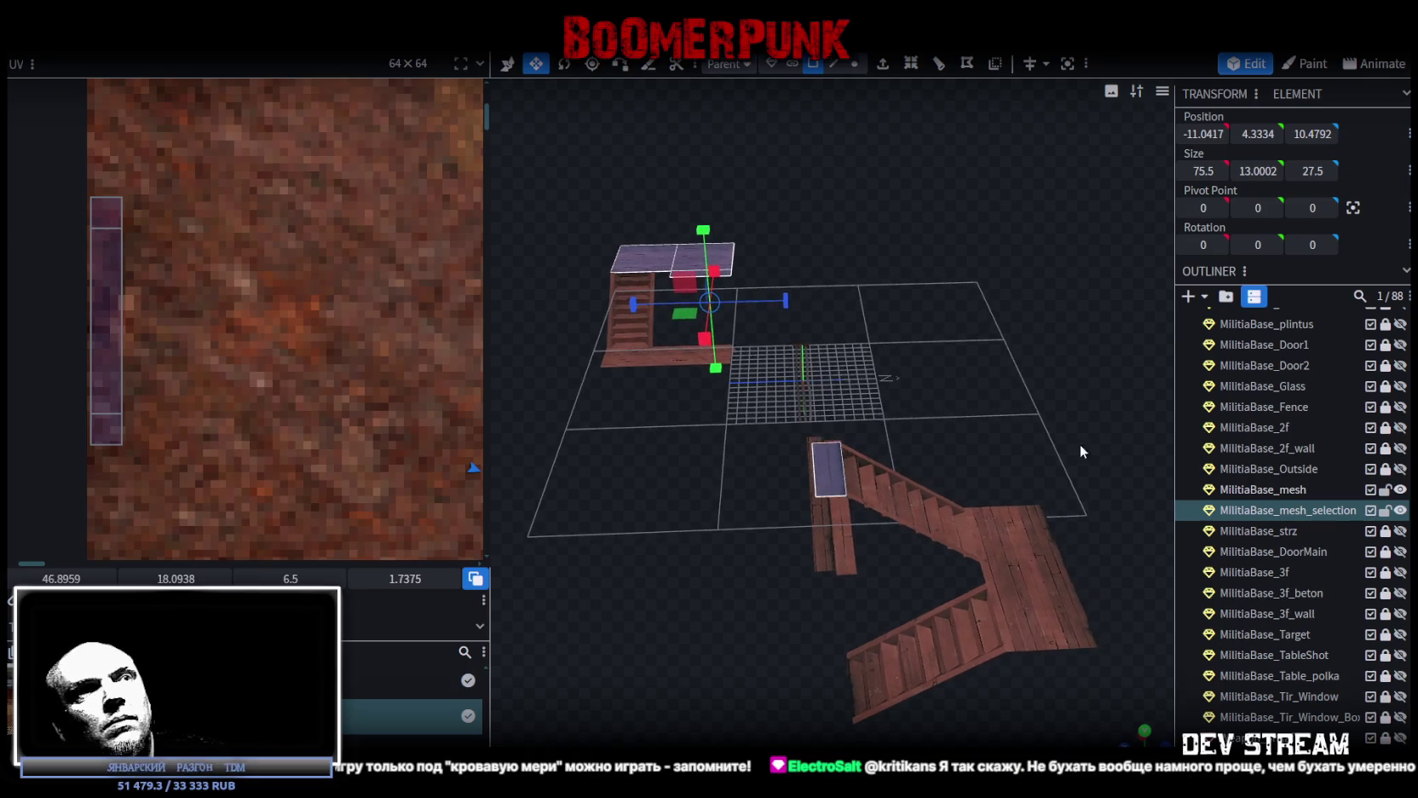
right_click(838, 452)
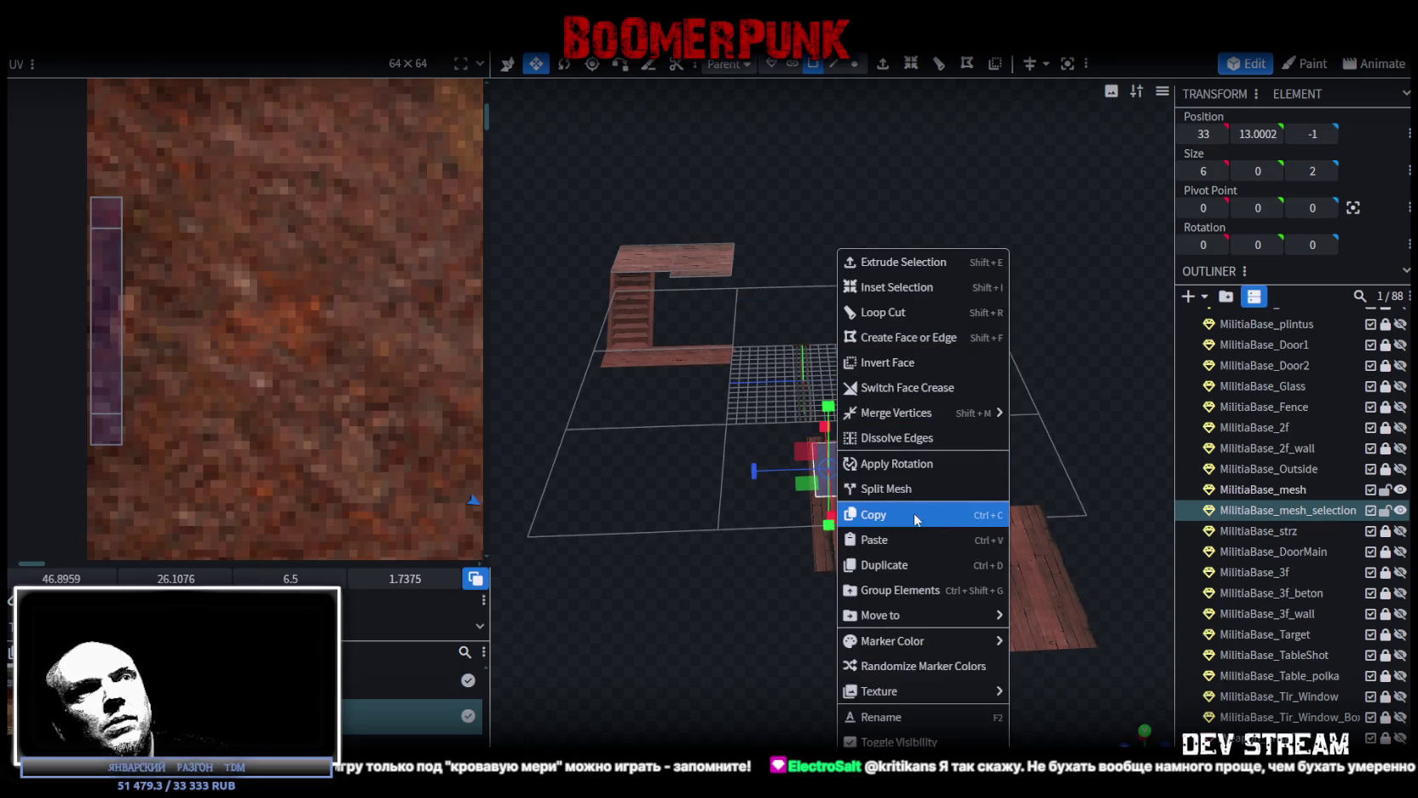
left_click(910, 489)
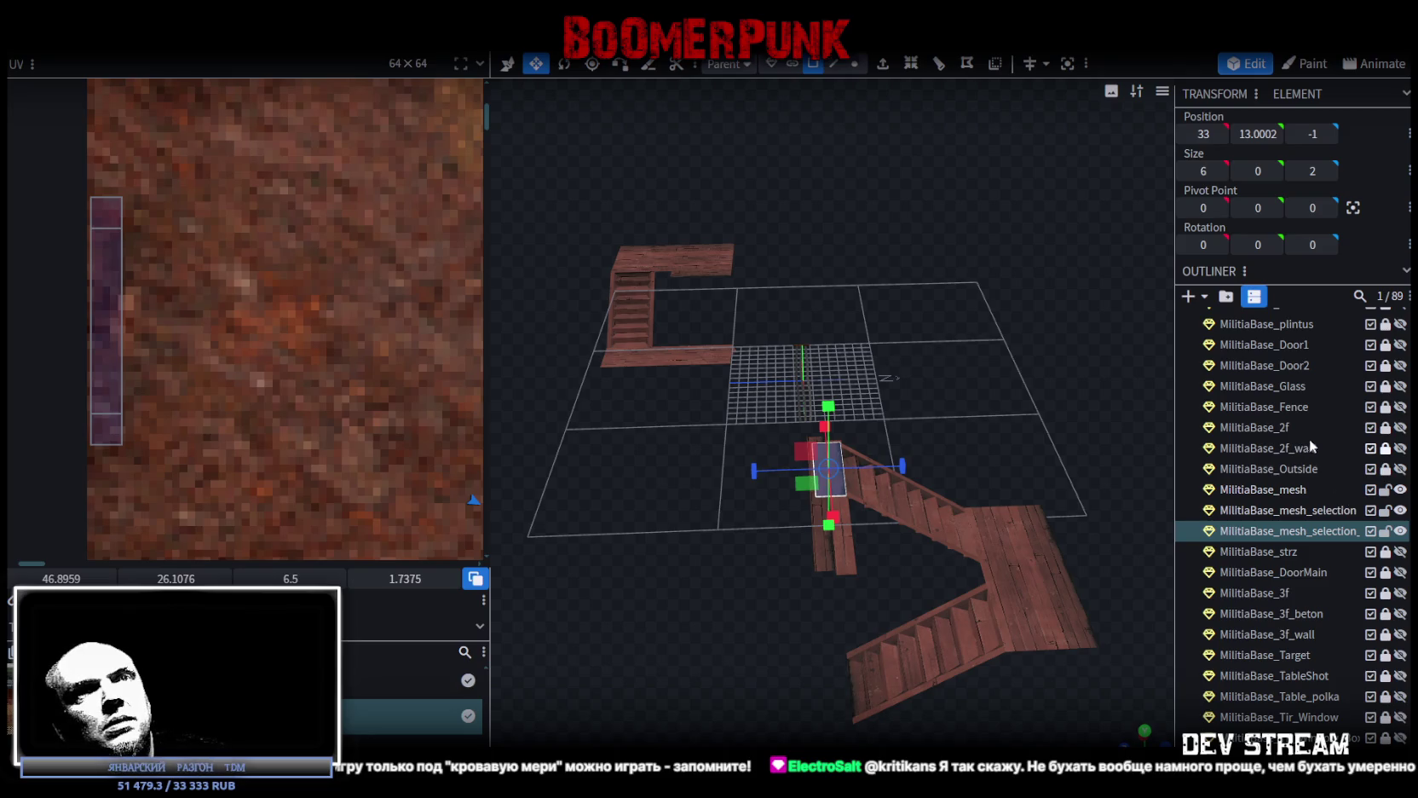
Unhide and select the MilitiaBase_2f second-floor mesh
left_click(1401, 427)
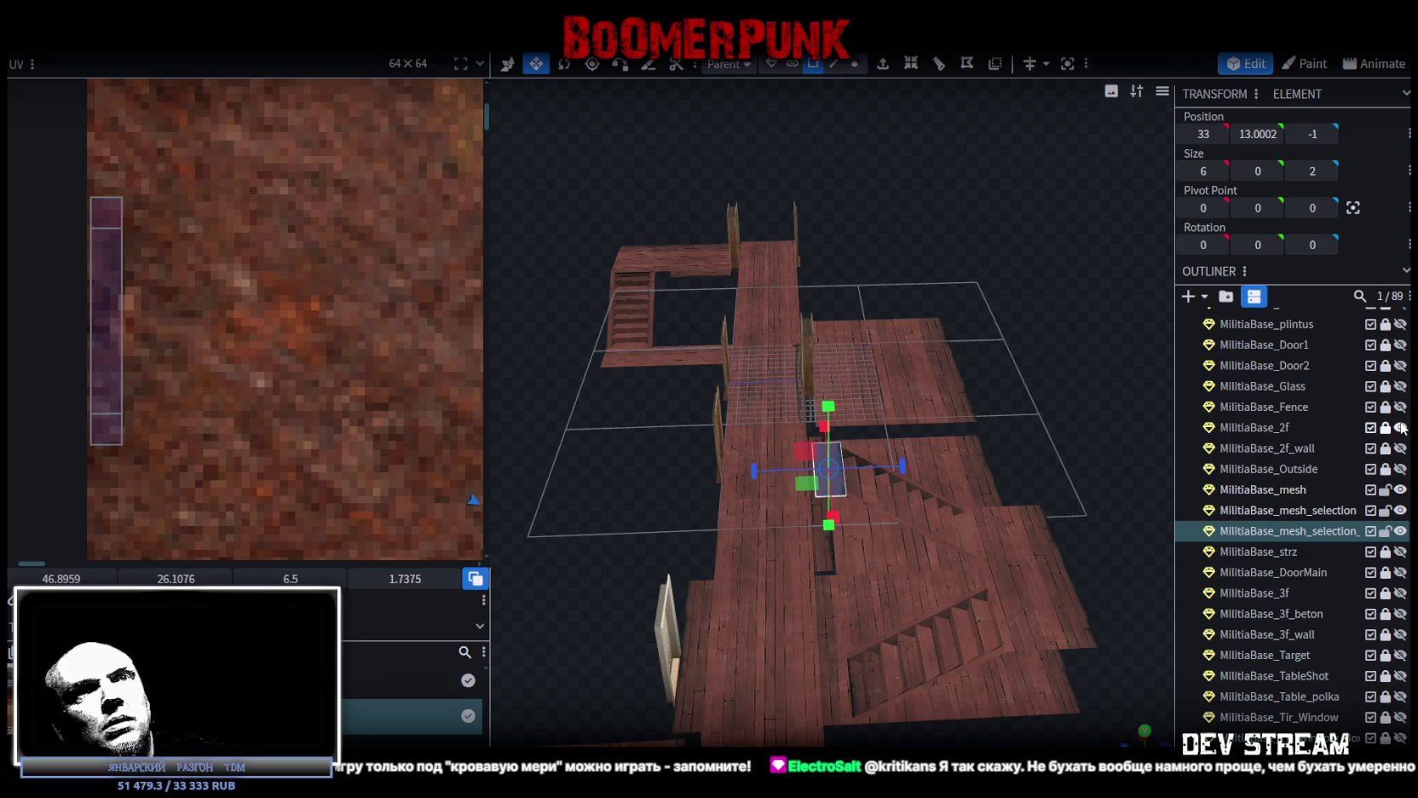
left_click(1276, 427)
mouse_move(853, 554)
left_mouse_down()
mouse_move(744, 656)
mouse_move(955, 588)
left_mouse_up()
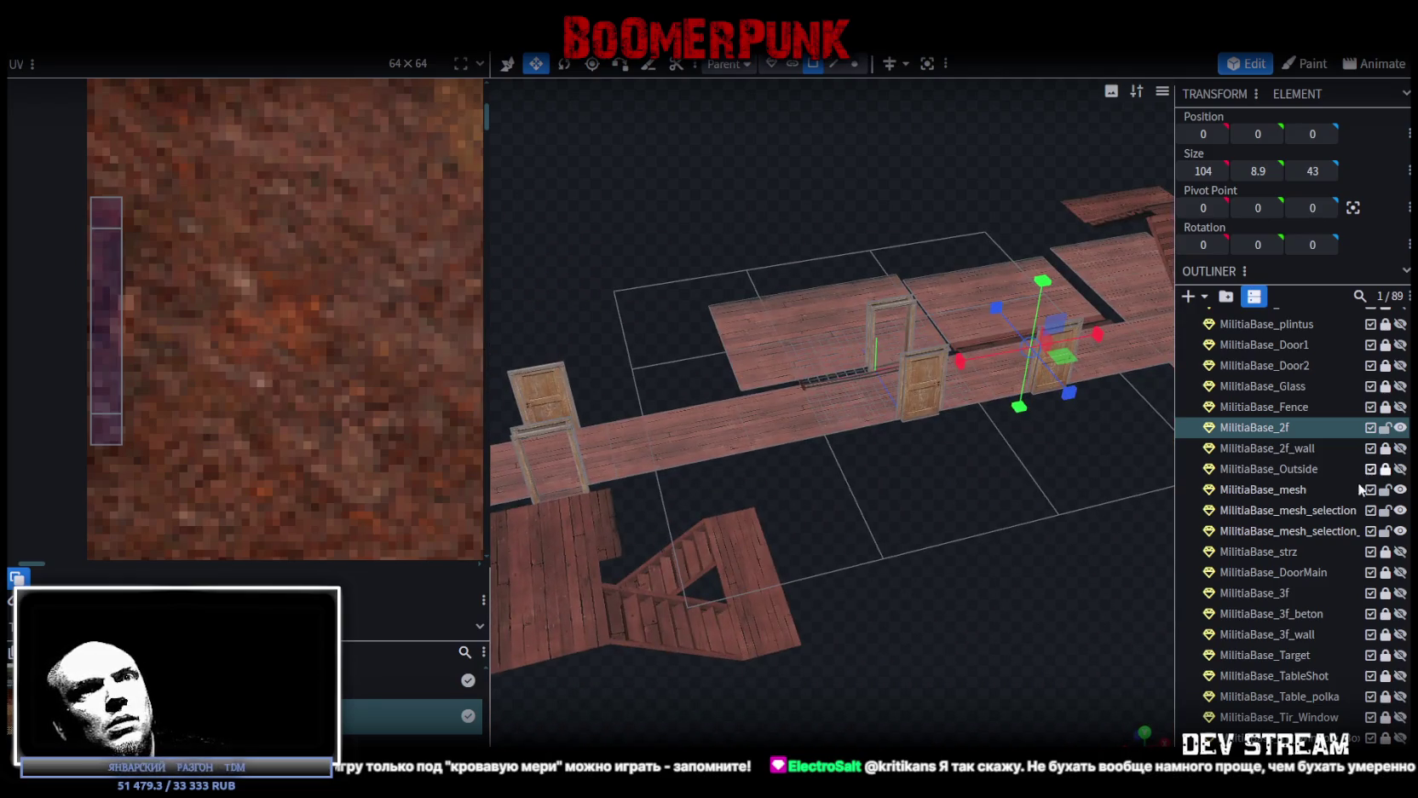
Merge the split-off landing into the MilitiaBase_2f second-floor mesh
left_click(1305, 509, "ctrl")
scroll(947, 585, "down", 3)
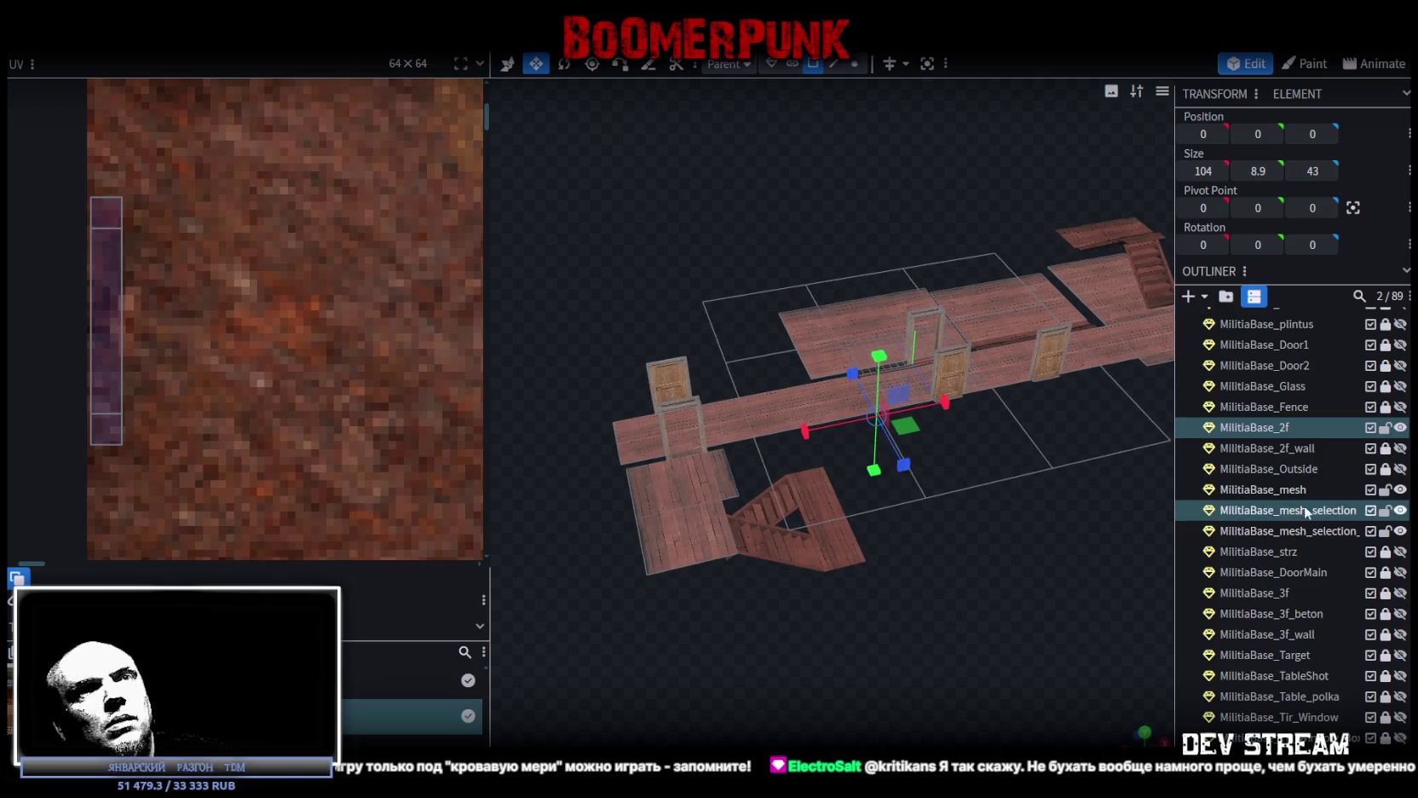
mouse_move(904, 665)
left_mouse_down()
mouse_move(956, 700)
mouse_move(1055, 666)
left_mouse_up()
scroll(1055, 666, "up", 3)
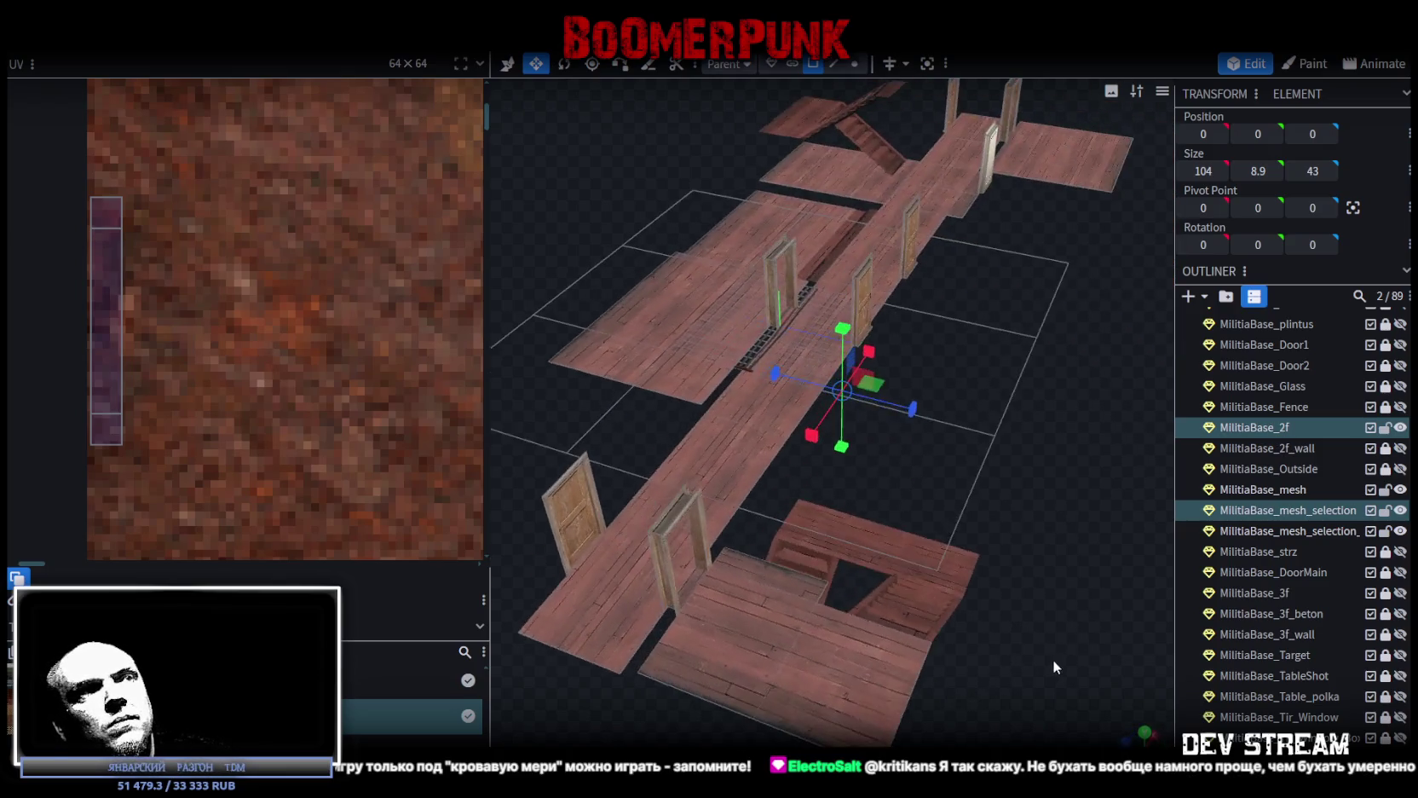
right_click(1285, 513)
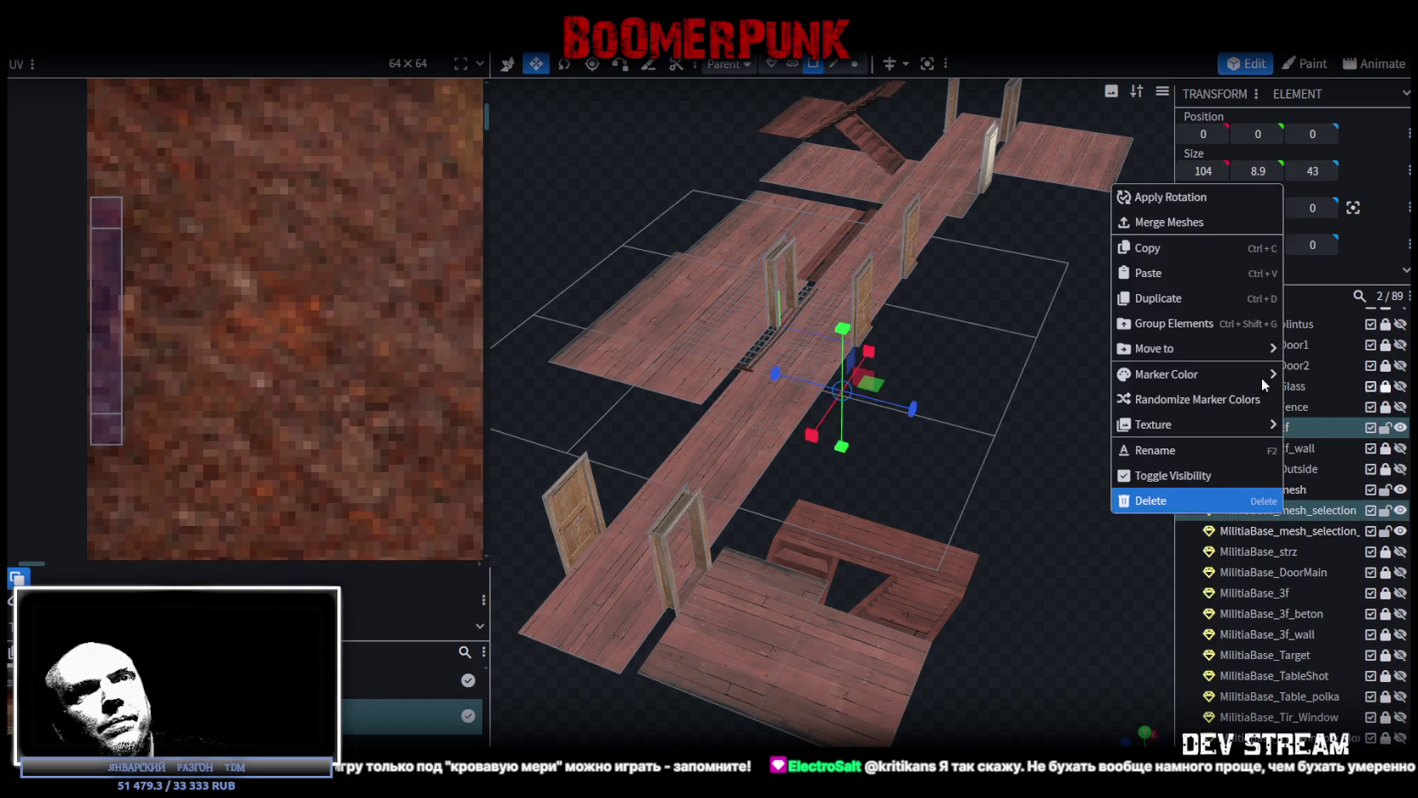
left_click(1190, 223)
Lock and hide the MilitiaBase_2f mesh
left_click(1385, 428)
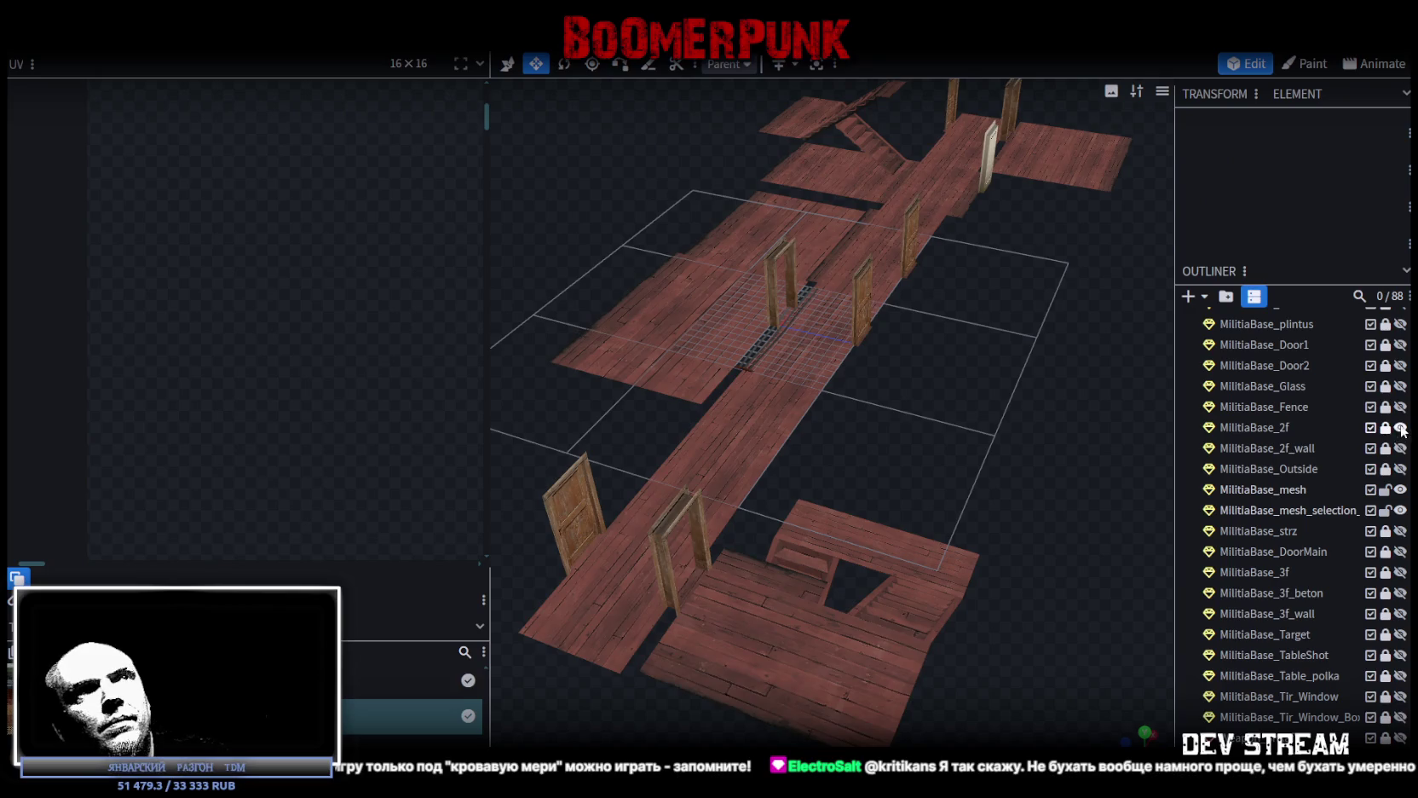
left_click(1401, 429)
mouse_move(886, 486)
left_mouse_down()
mouse_move(838, 528)
mouse_move(985, 558)
left_mouse_up()
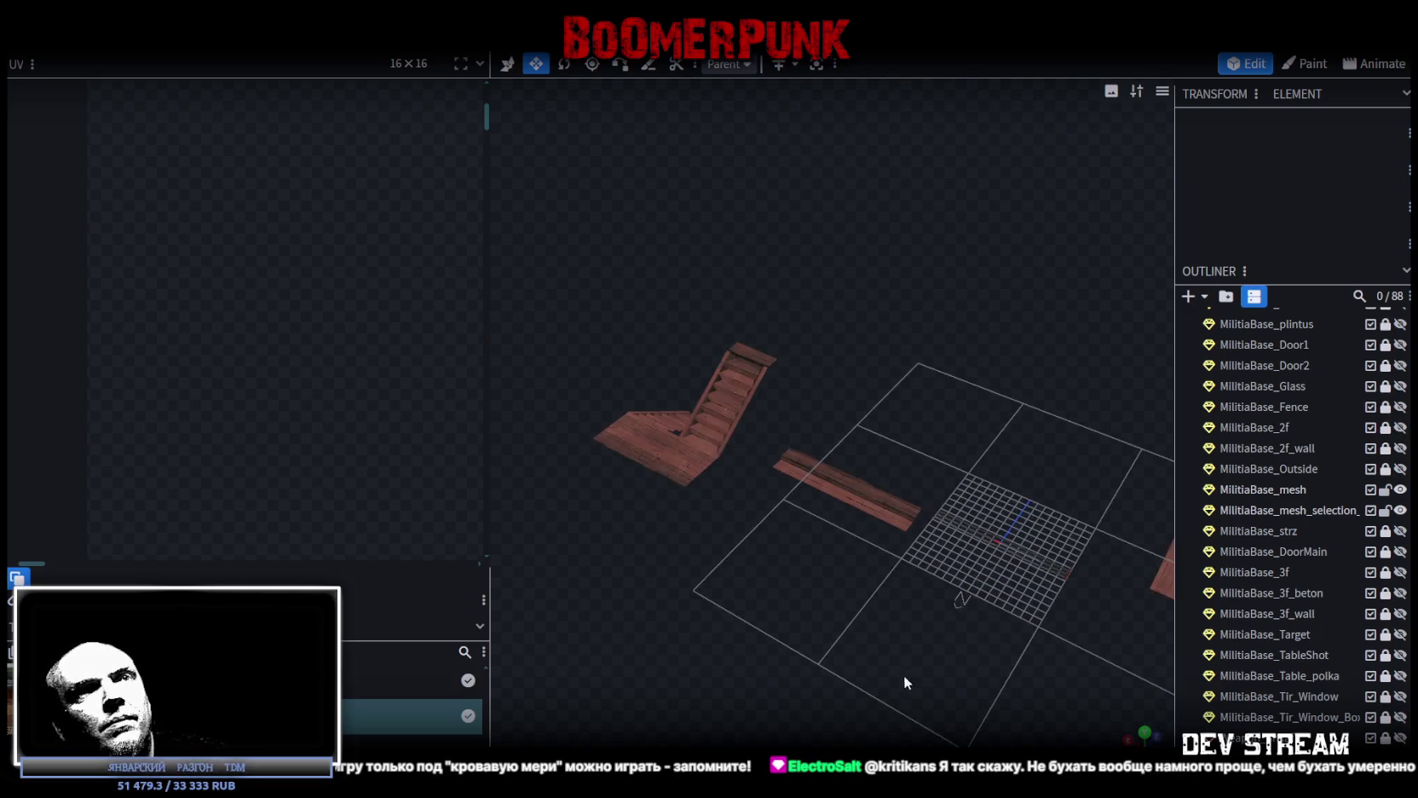
left_click_drag(908, 682, 1108, 596)
scroll(1368, 511, "up", 3)
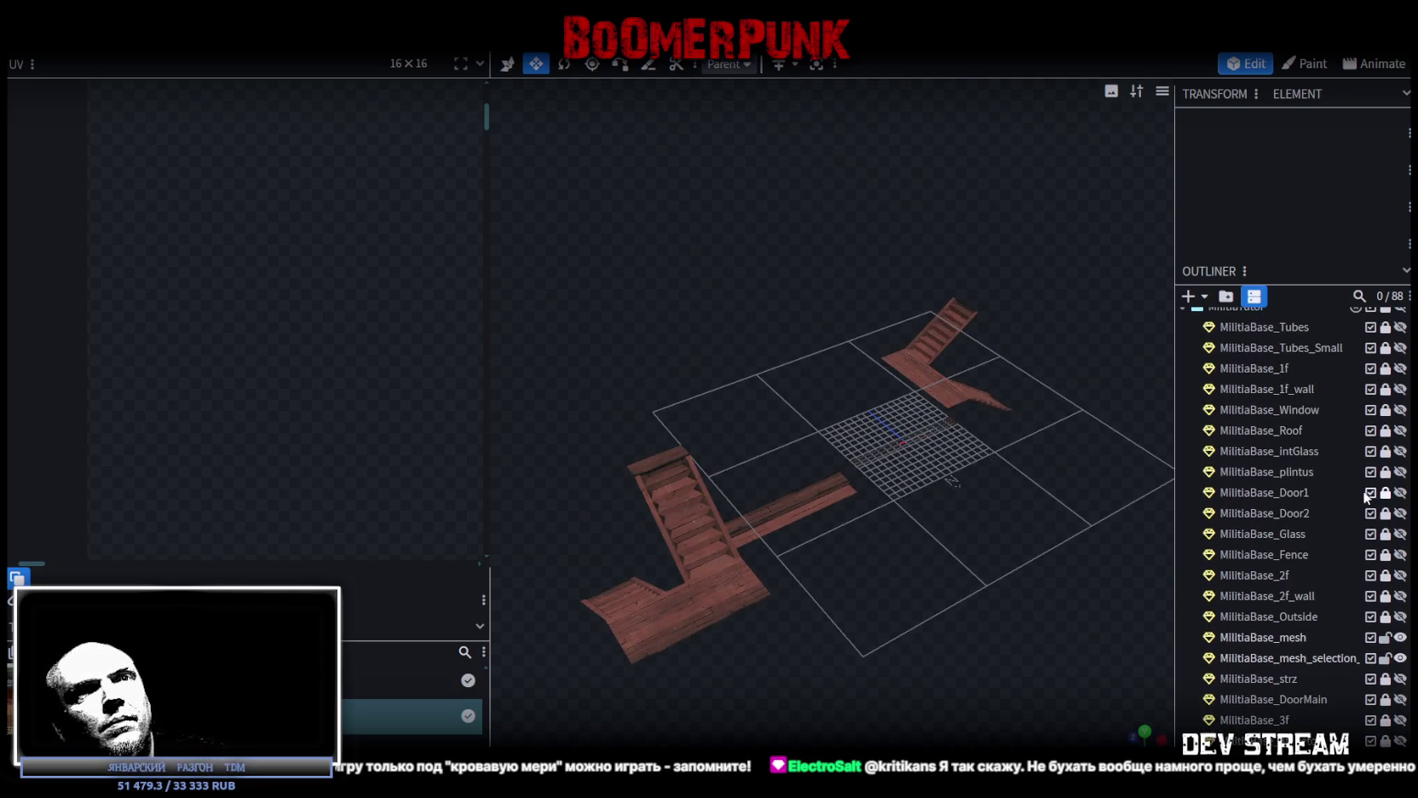
Show and unlock MilitiaBase_1f, then merge the other landing into it
left_click(1400, 369)
left_click(1385, 369)
left_click(1264, 369)
left_click_drag(1006, 588, 1085, 603)
left_click(1297, 663, "ctrl")
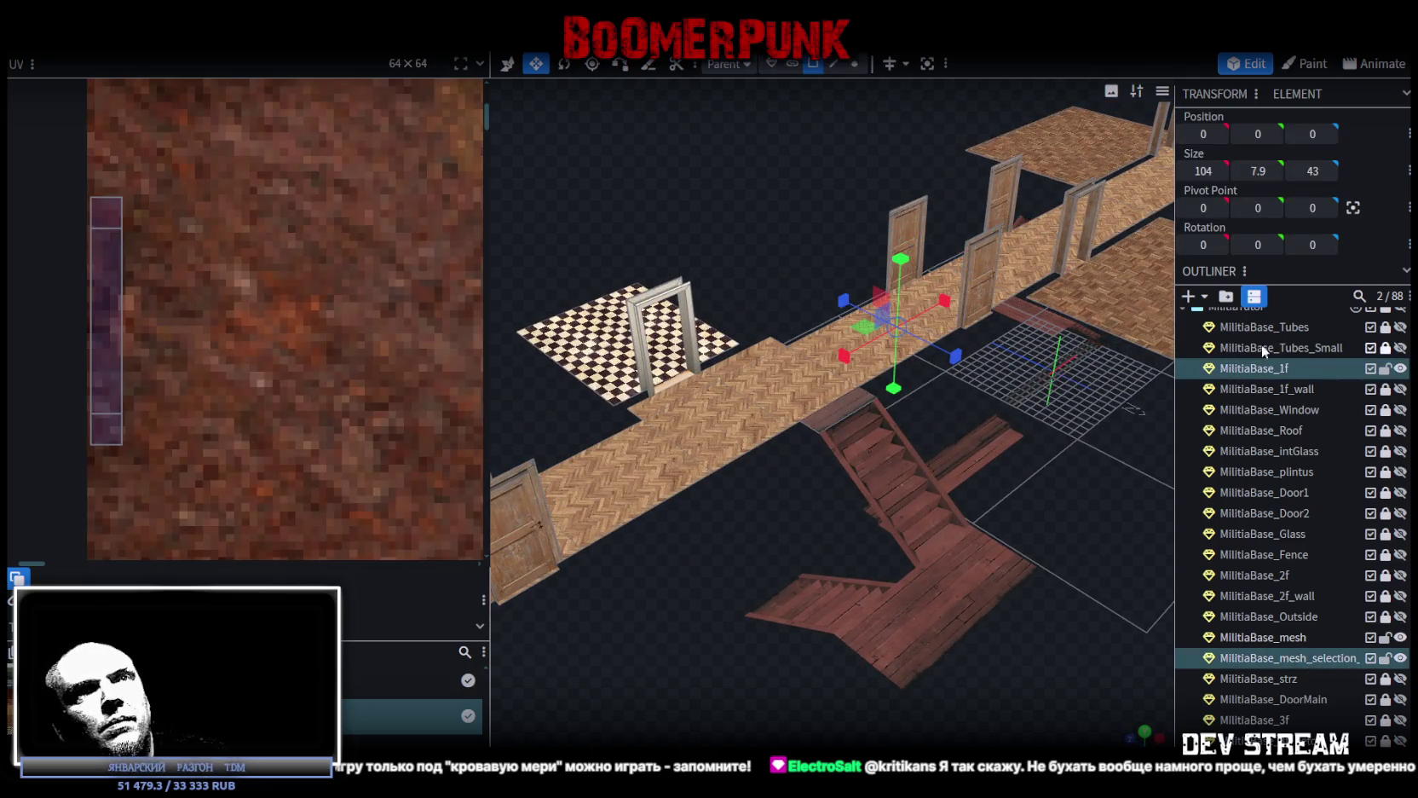
right_click(1244, 370)
left_click(1304, 411)
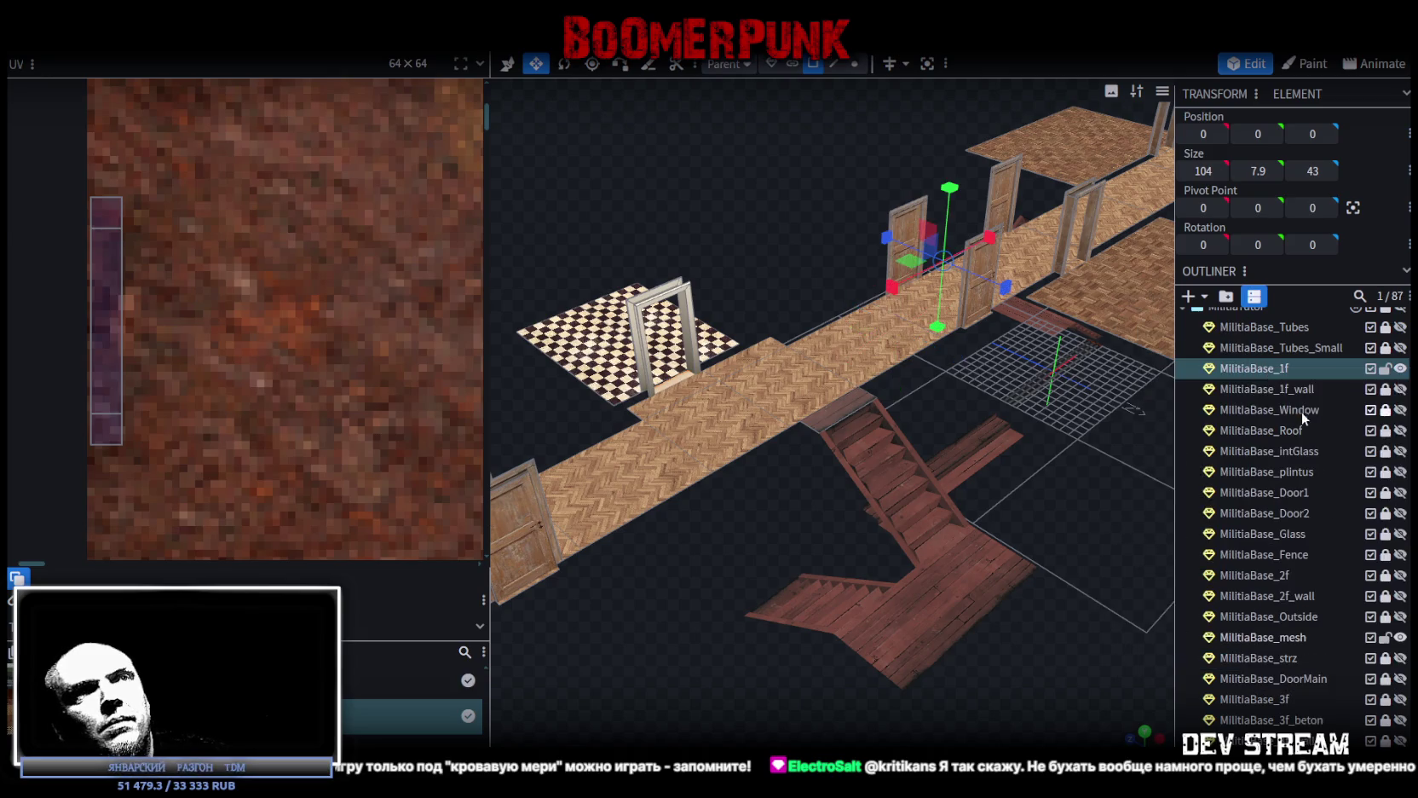
Move the stray vertex onto its neighbour and weld the overlapping vertices
left_click(855, 64)
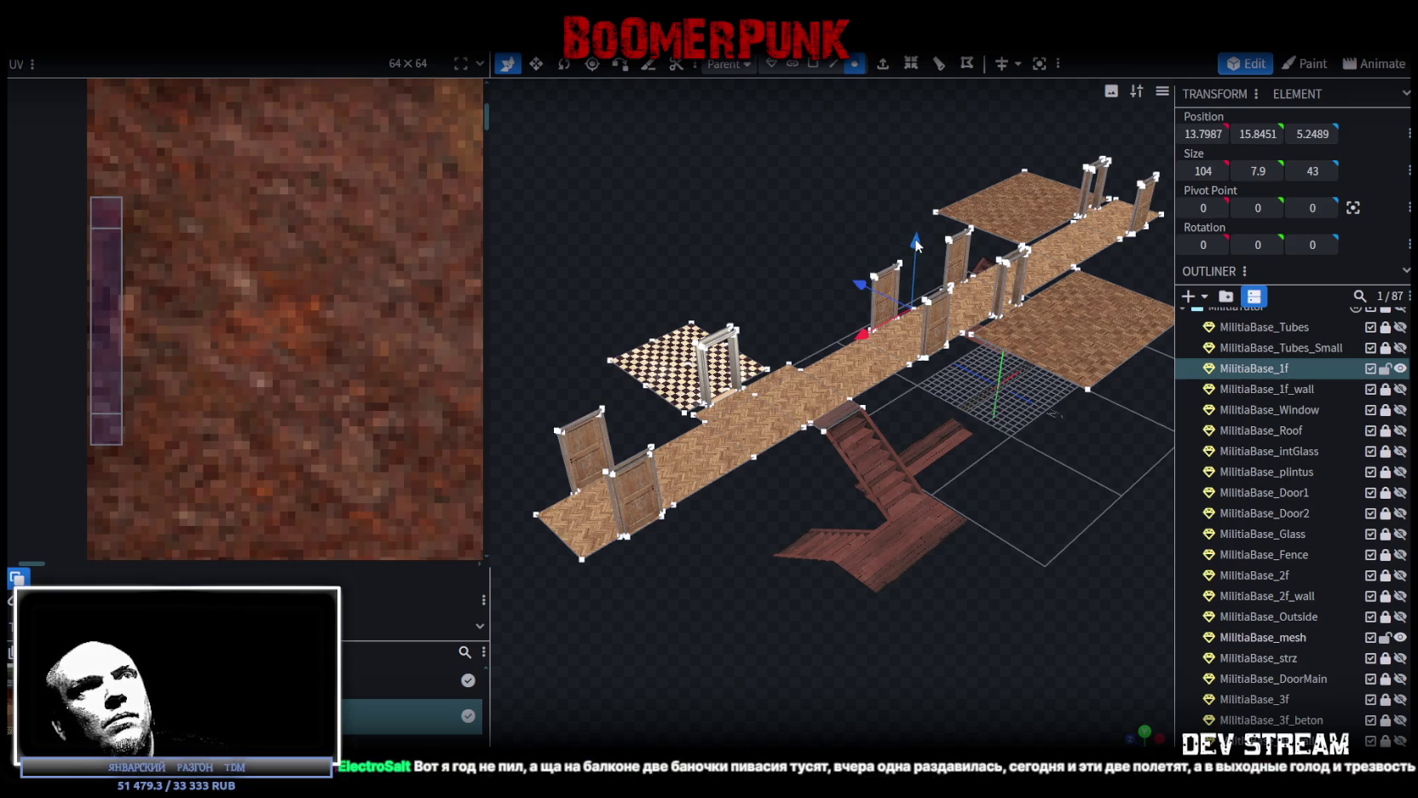
left_click_drag(916, 242, 917, 255)
left_click(699, 182)
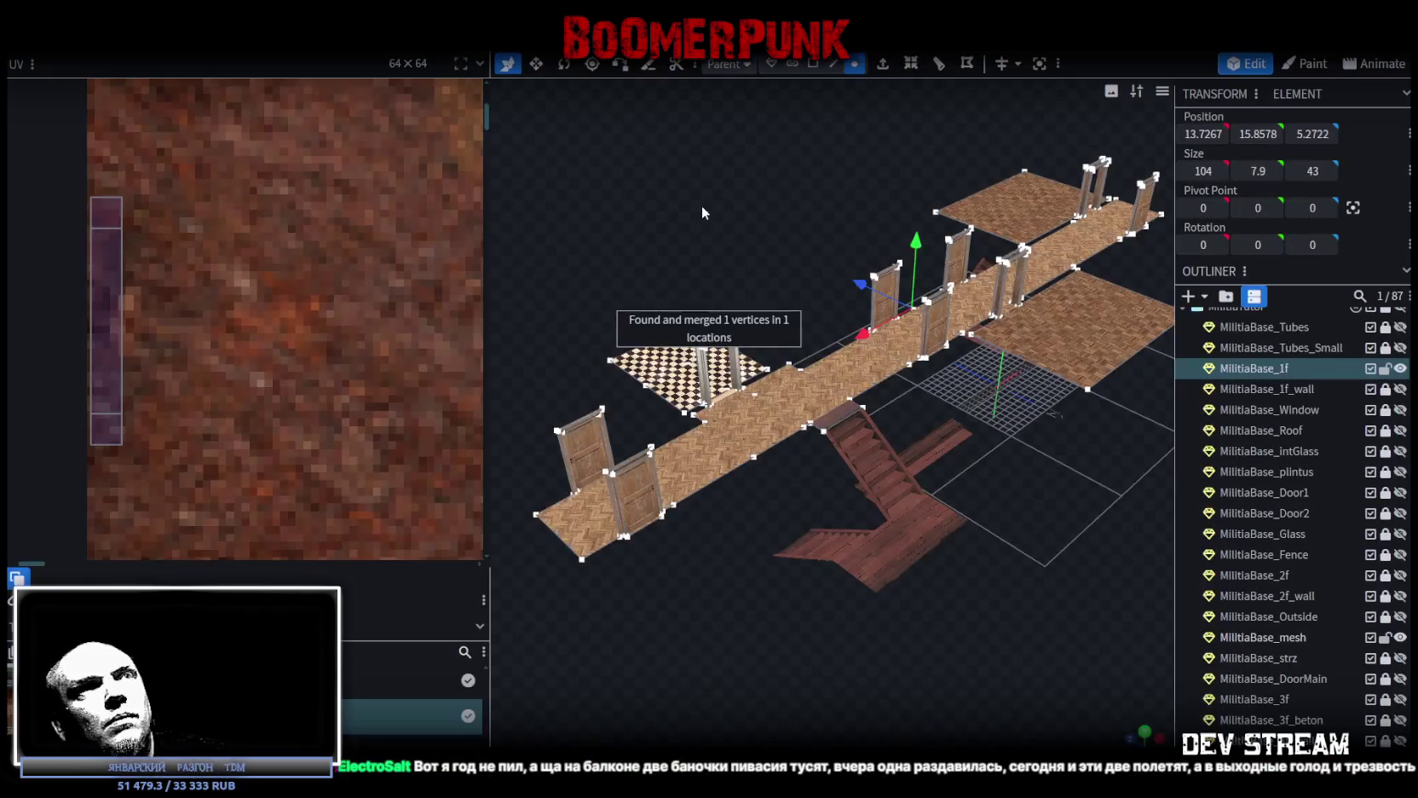
left_click_drag(701, 205, 724, 166)
Export the model as Build0Tutor.fbx and switch back to Unity
left_click(128, 38)
mouse_move(188, 341)
left_click(404, 391)
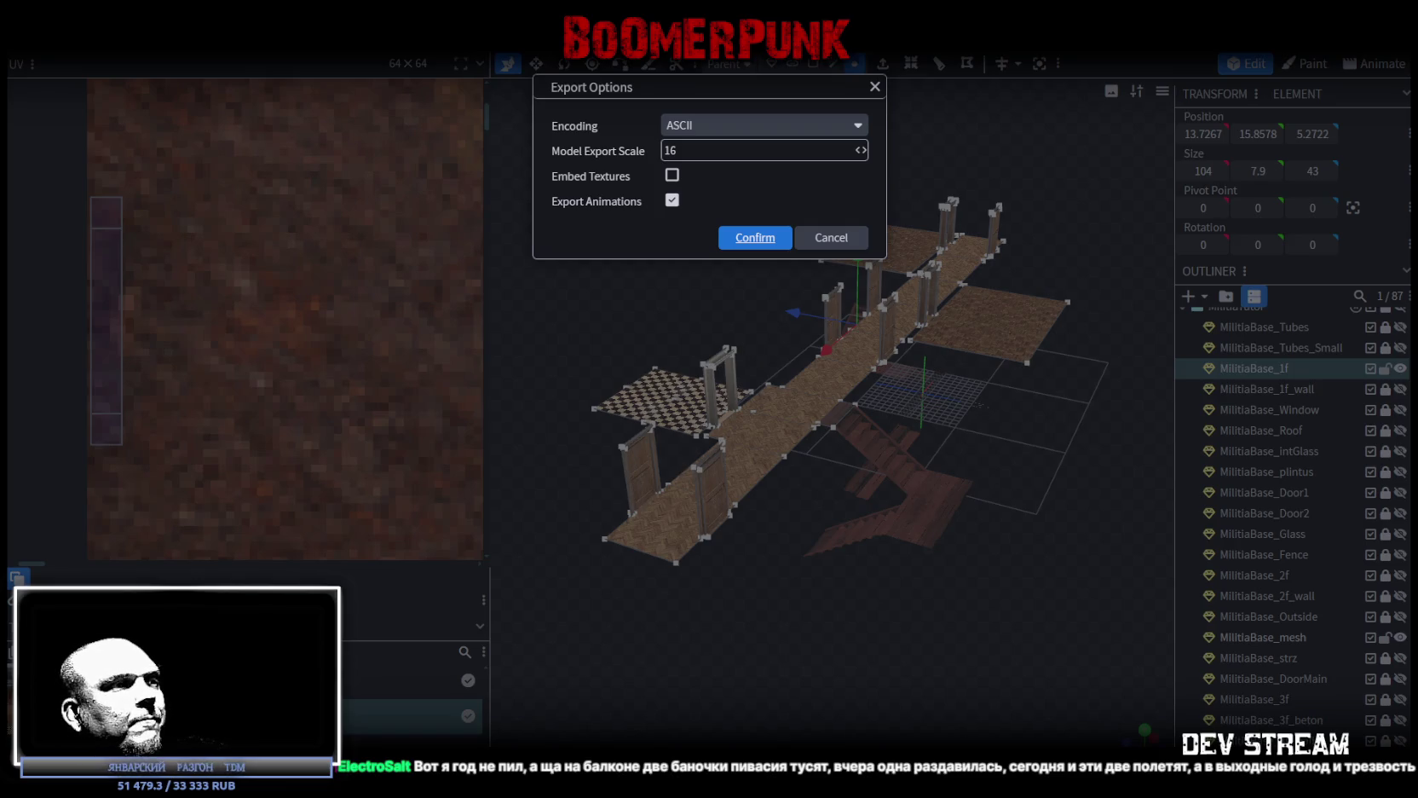
key("Return")
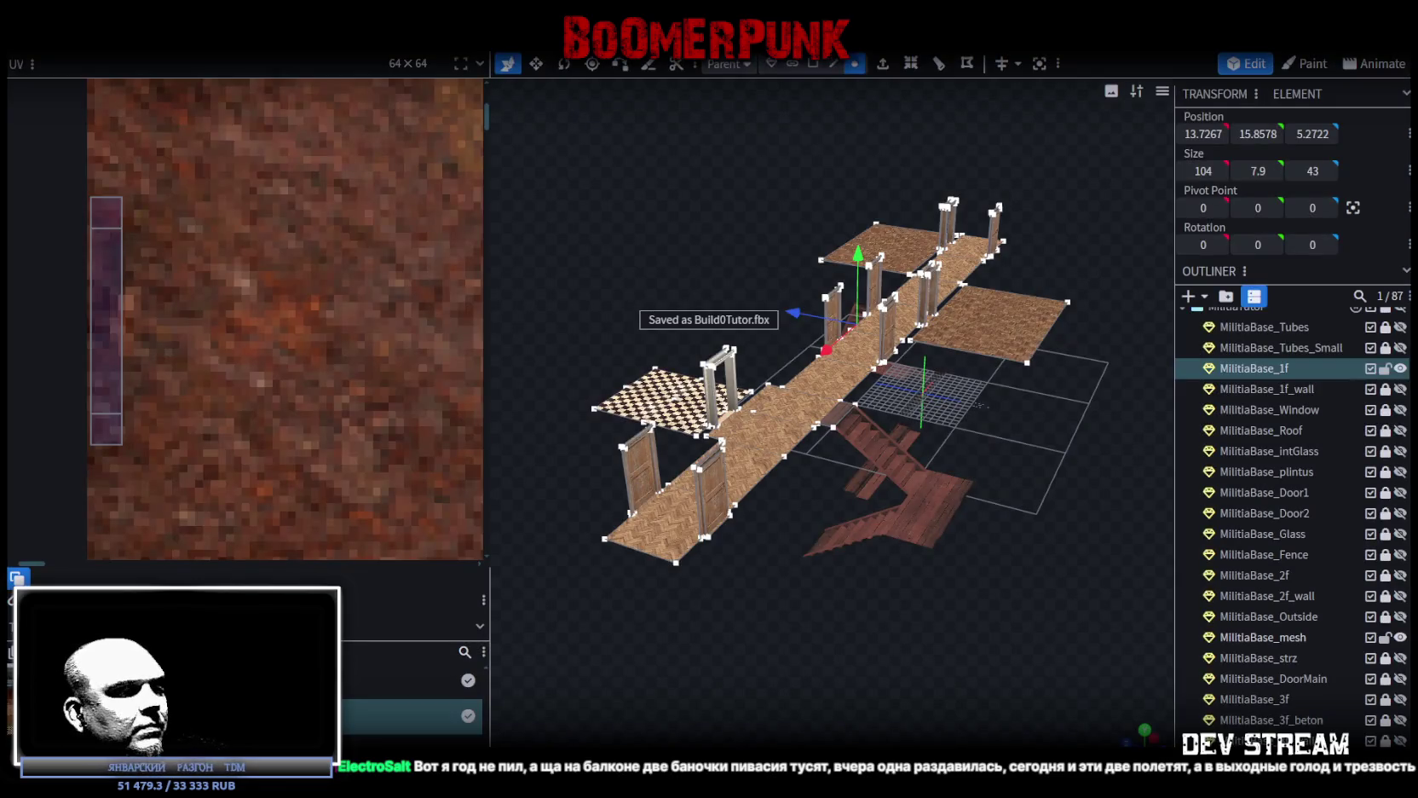
key("alt+Tab")
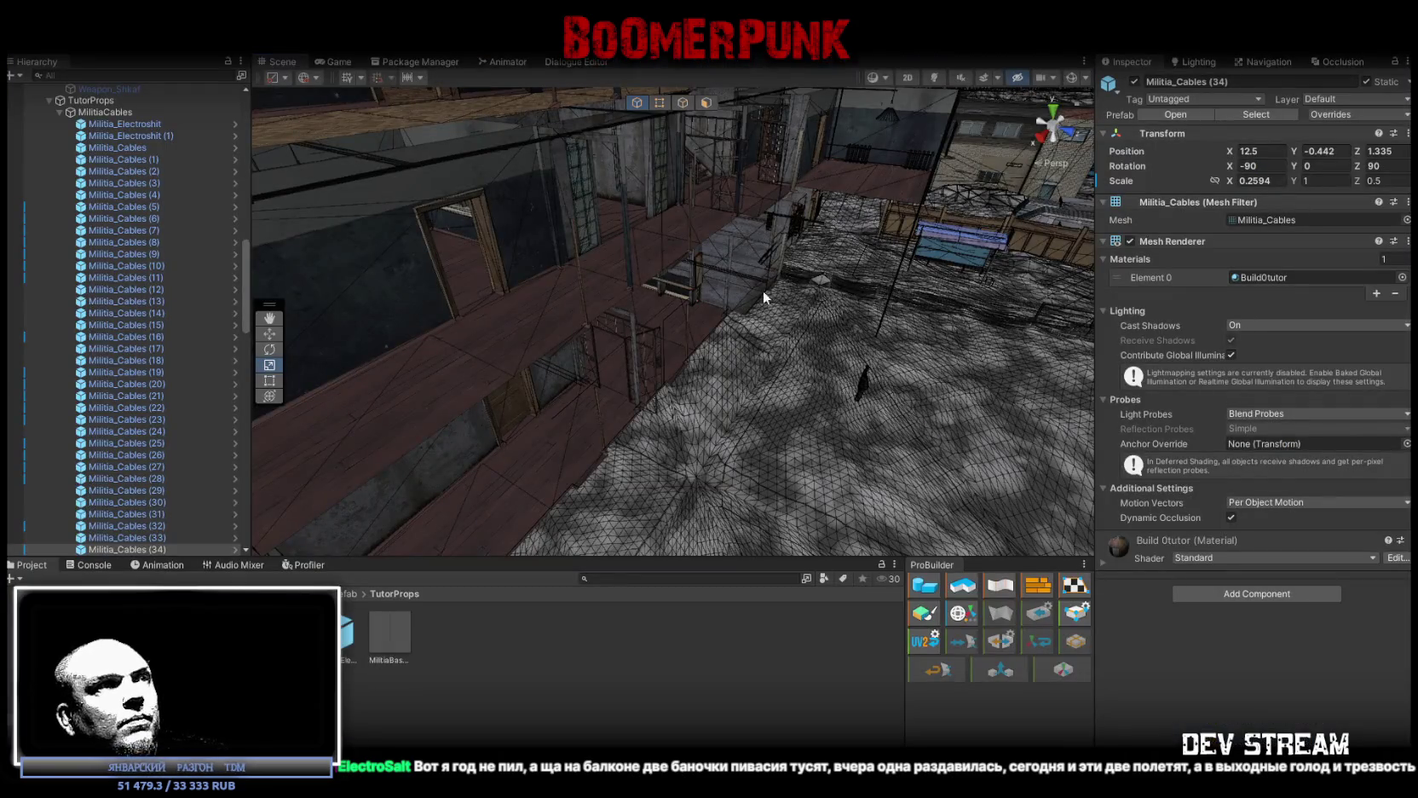
Orbit the Scene view camera around the imported militia level
left_click_drag(679, 400, 707, 439)
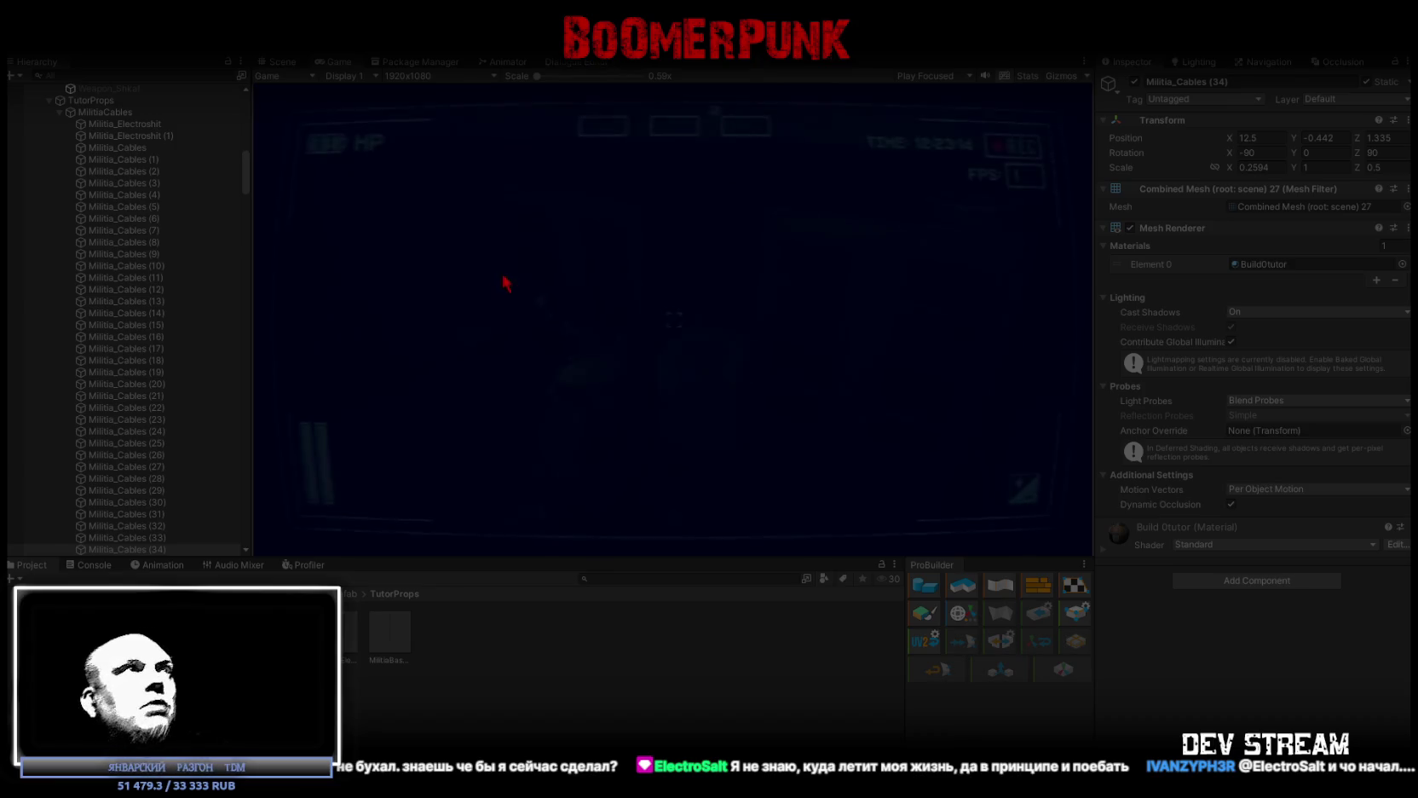
Maximize the running game, open the inventory, stop Play mode, and switch to Blockbench
double_click(331, 63)
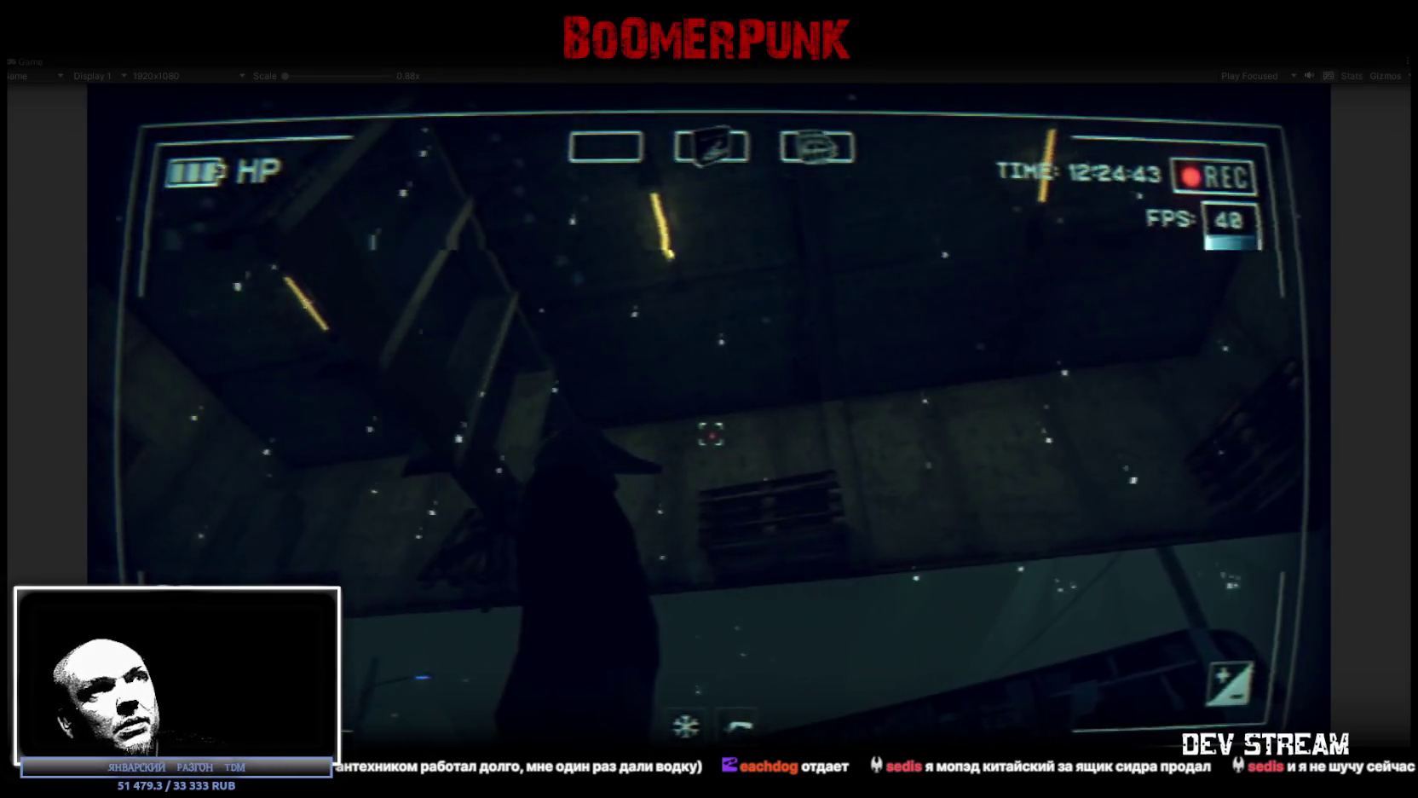
key("Tab")
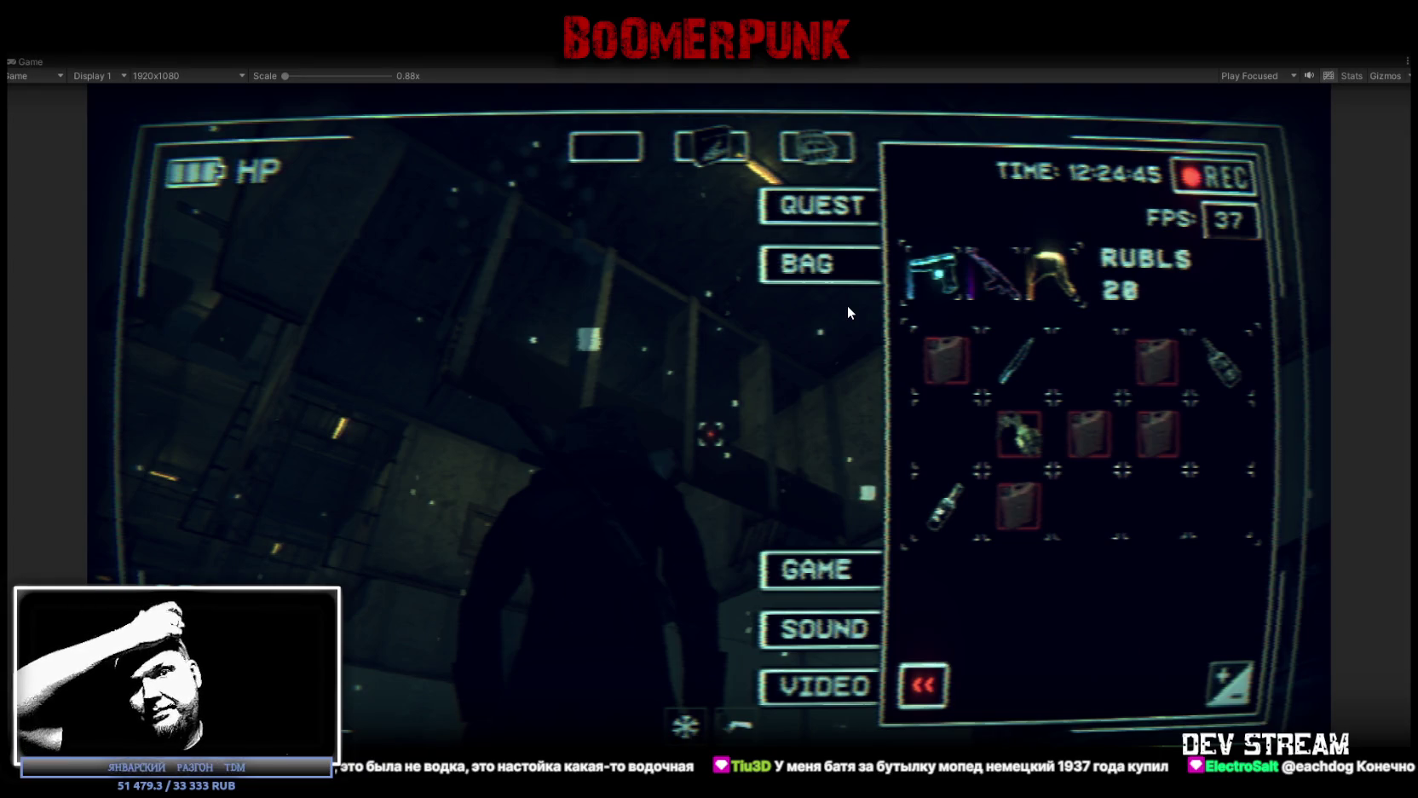
key("ctrl+p")
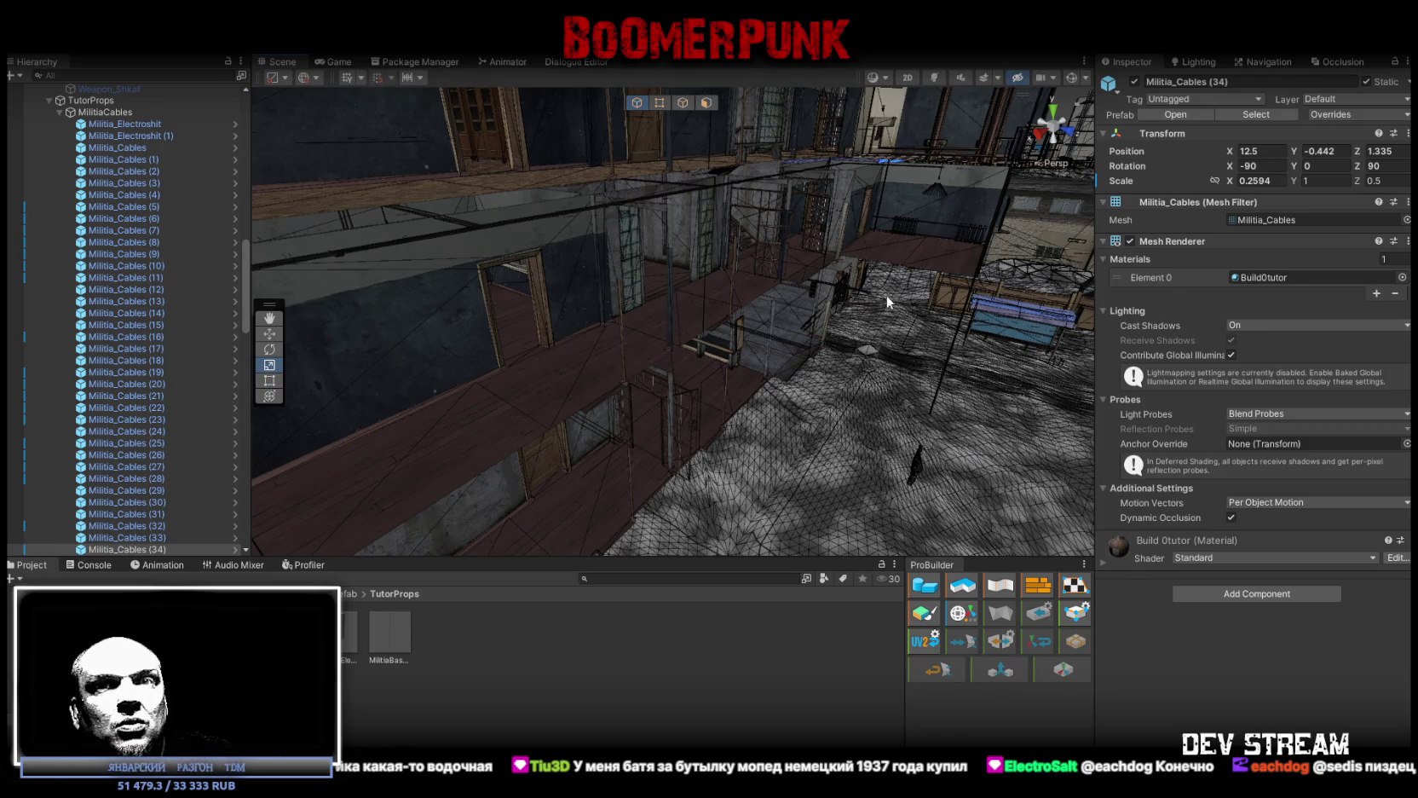
key("alt+Tab")
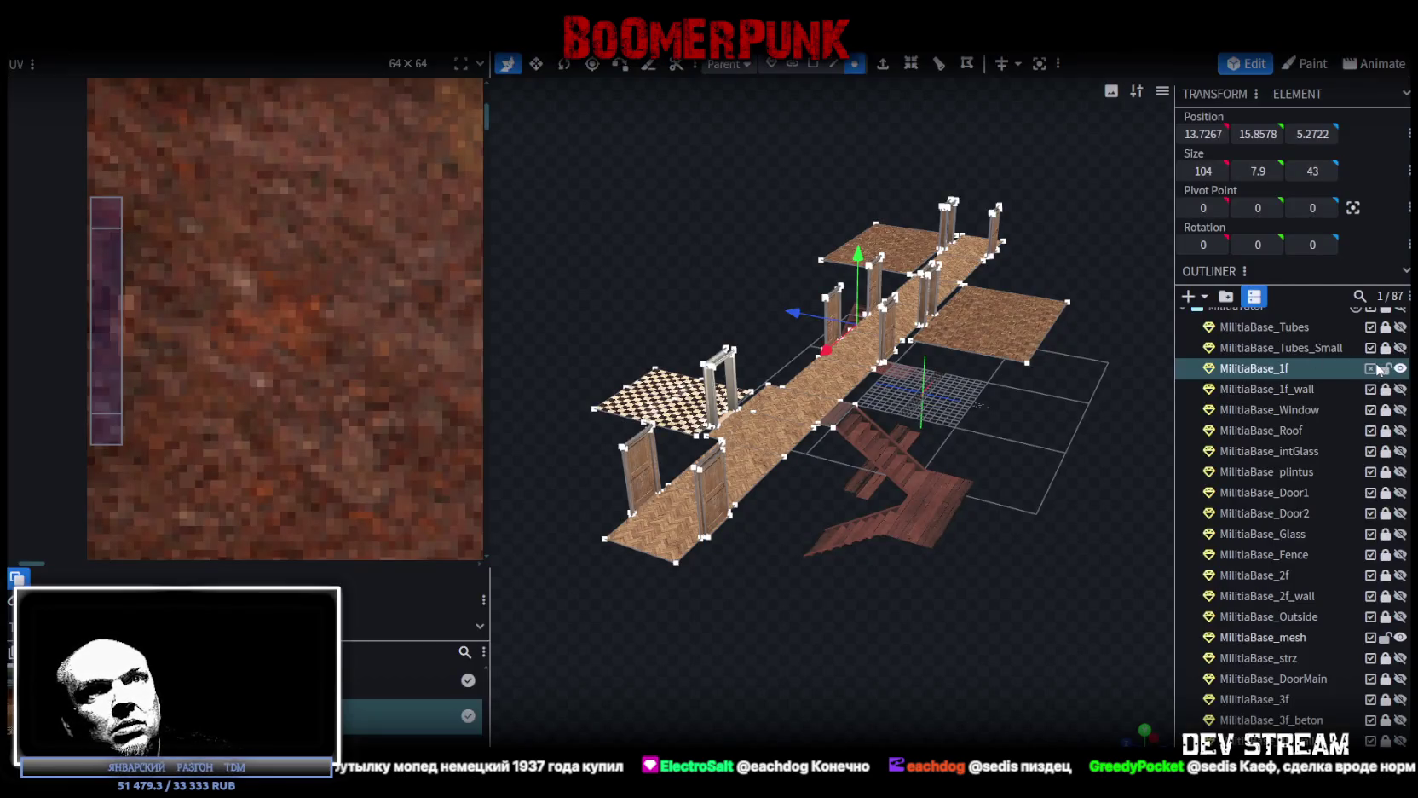
Hide MilitiaBase_1f, show 3f_wall and 3f_beton, unlock 3f_beton, and select both meshes
left_click(1400, 368)
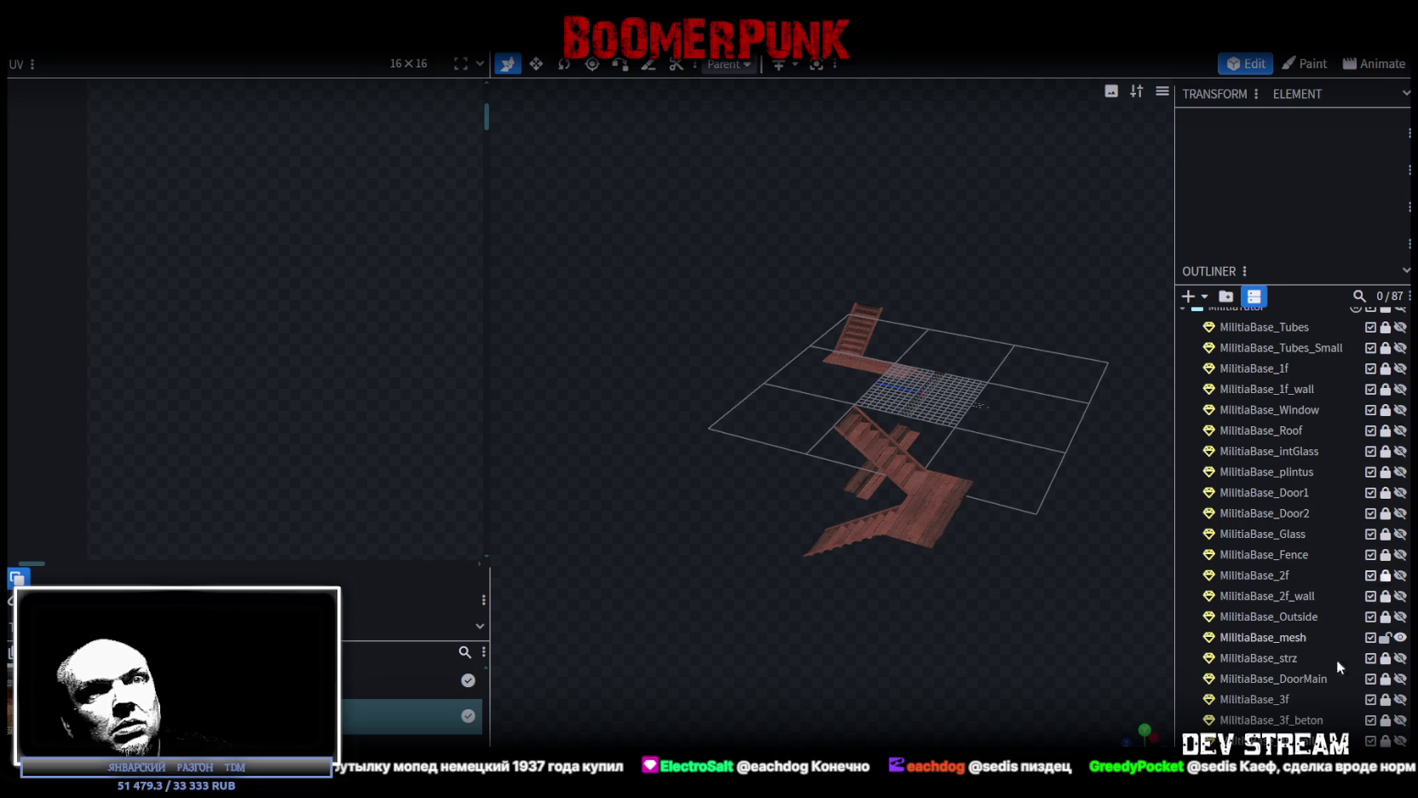
scroll(1364, 686, "down", 3)
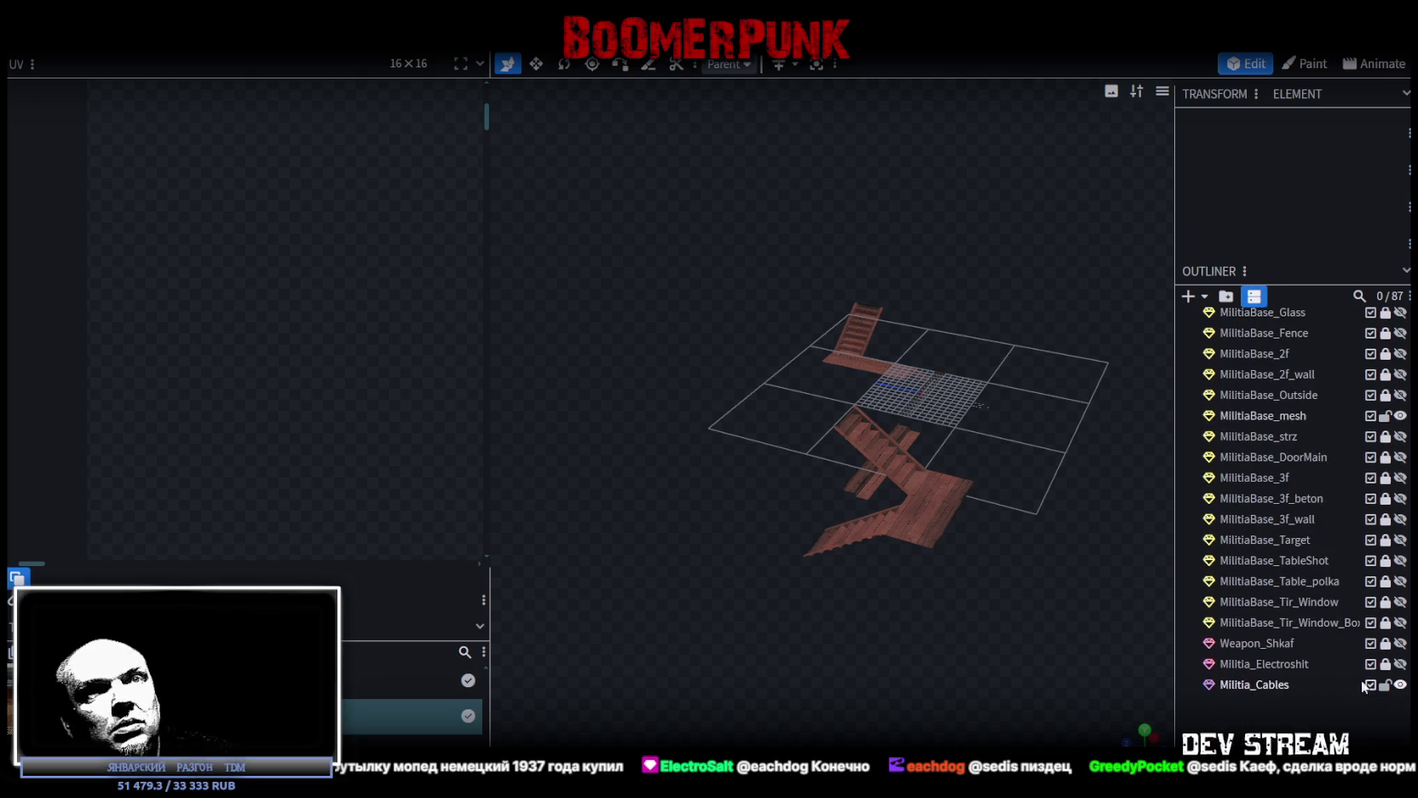
left_click(1400, 519)
left_click(1400, 499)
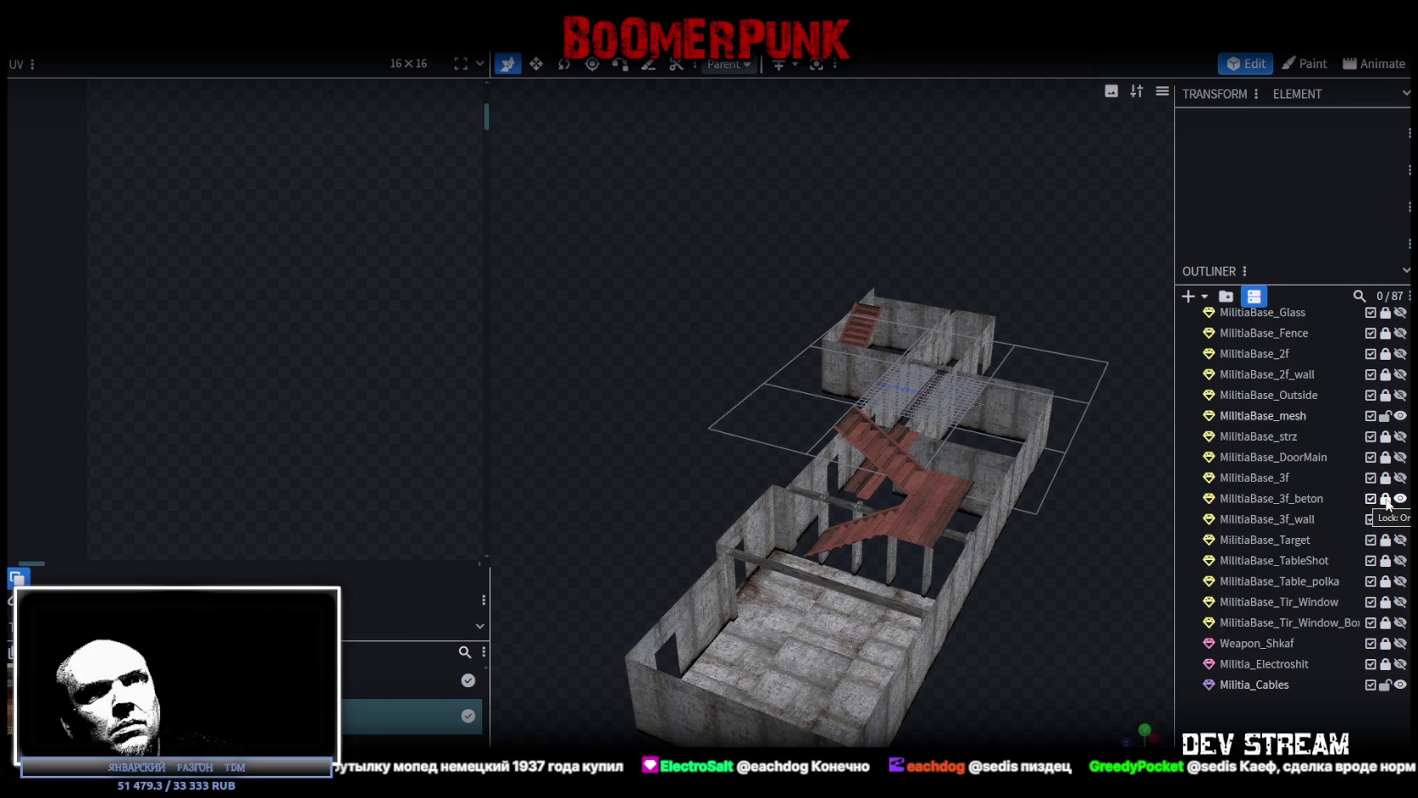
left_click(1385, 499)
left_click(1299, 520)
left_click(1298, 499, "shift")
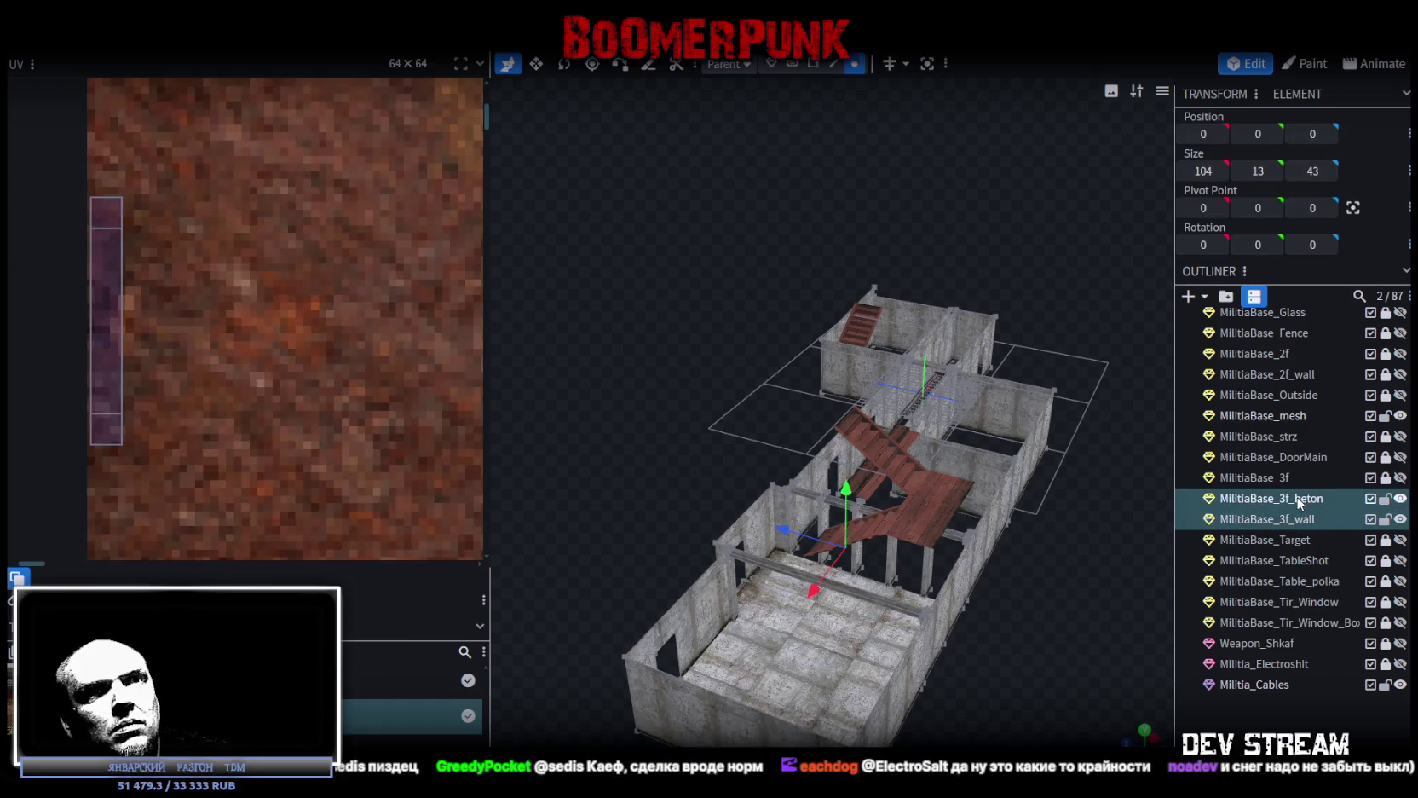
Merge 3f_beton into MilitiaBase_3f_wall and weld its 10 duplicate vertices
right_click(1297, 499)
left_click(1153, 209)
left_click_drag(976, 646, 874, 658)
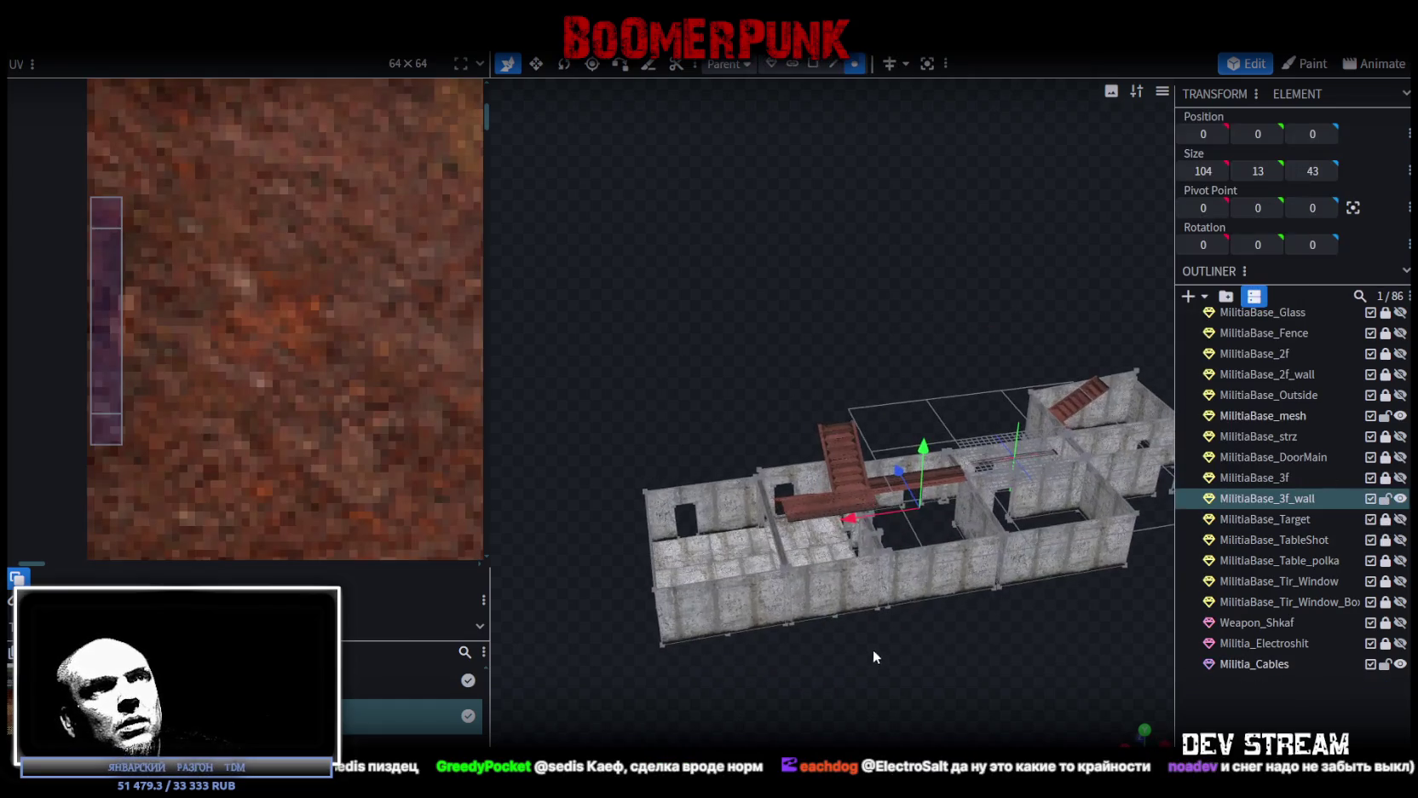
left_click_drag(929, 452, 927, 454)
left_click(699, 183)
Inspect the merged third floor from several sides, then lock and hide MilitiaBase_3f_wall
mouse_move(934, 647)
left_mouse_down()
mouse_move(877, 718)
mouse_move(690, 642)
mouse_move(714, 661)
mouse_move(754, 629)
left_mouse_up()
mouse_move(638, 721)
left_mouse_down()
mouse_move(994, 610)
mouse_move(704, 587)
mouse_move(956, 566)
left_mouse_up()
mouse_move(685, 648)
left_mouse_down()
mouse_move(794, 645)
mouse_move(746, 659)
mouse_move(849, 608)
left_mouse_up()
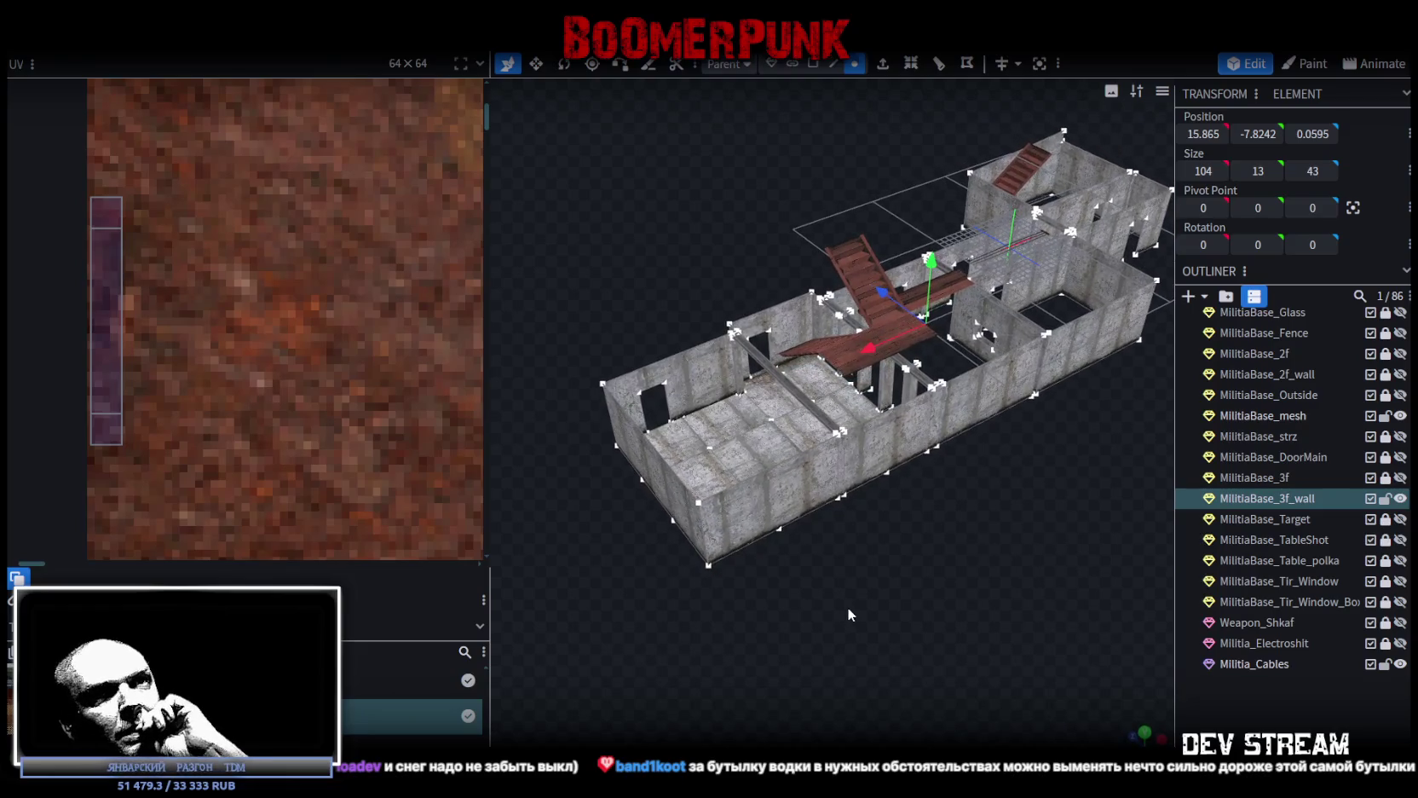
left_click(1386, 498)
left_click(1400, 498)
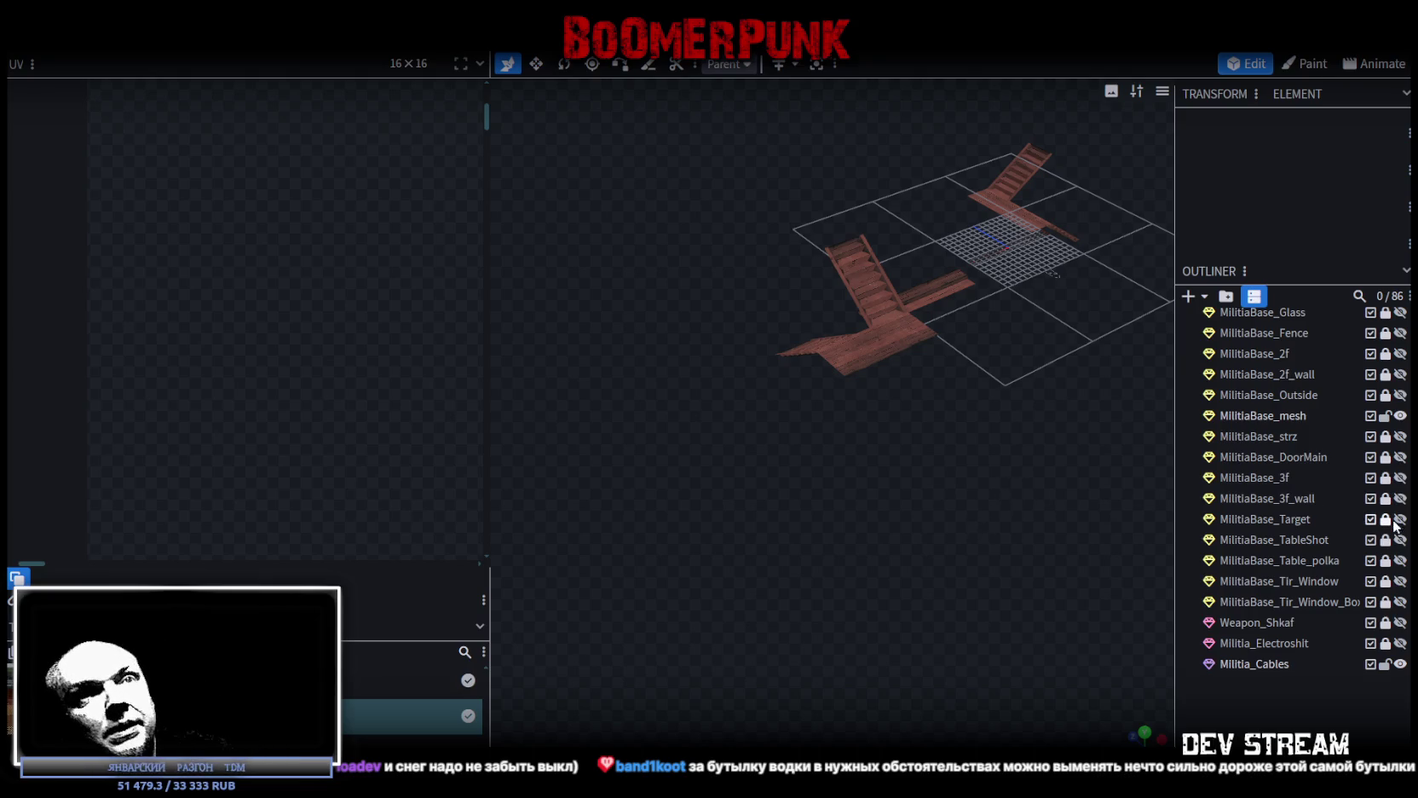
Show MilitiaBase_3f_wall, zoom in on the grated room, and hide the MilitiaBase_mesh planks
left_click(1402, 499)
mouse_move(929, 504)
left_mouse_down()
mouse_move(848, 624)
mouse_move(792, 635)
left_mouse_up()
scroll(848, 624, "up", 5)
scroll(793, 634, "up", 3)
scroll(817, 637, "up", 3)
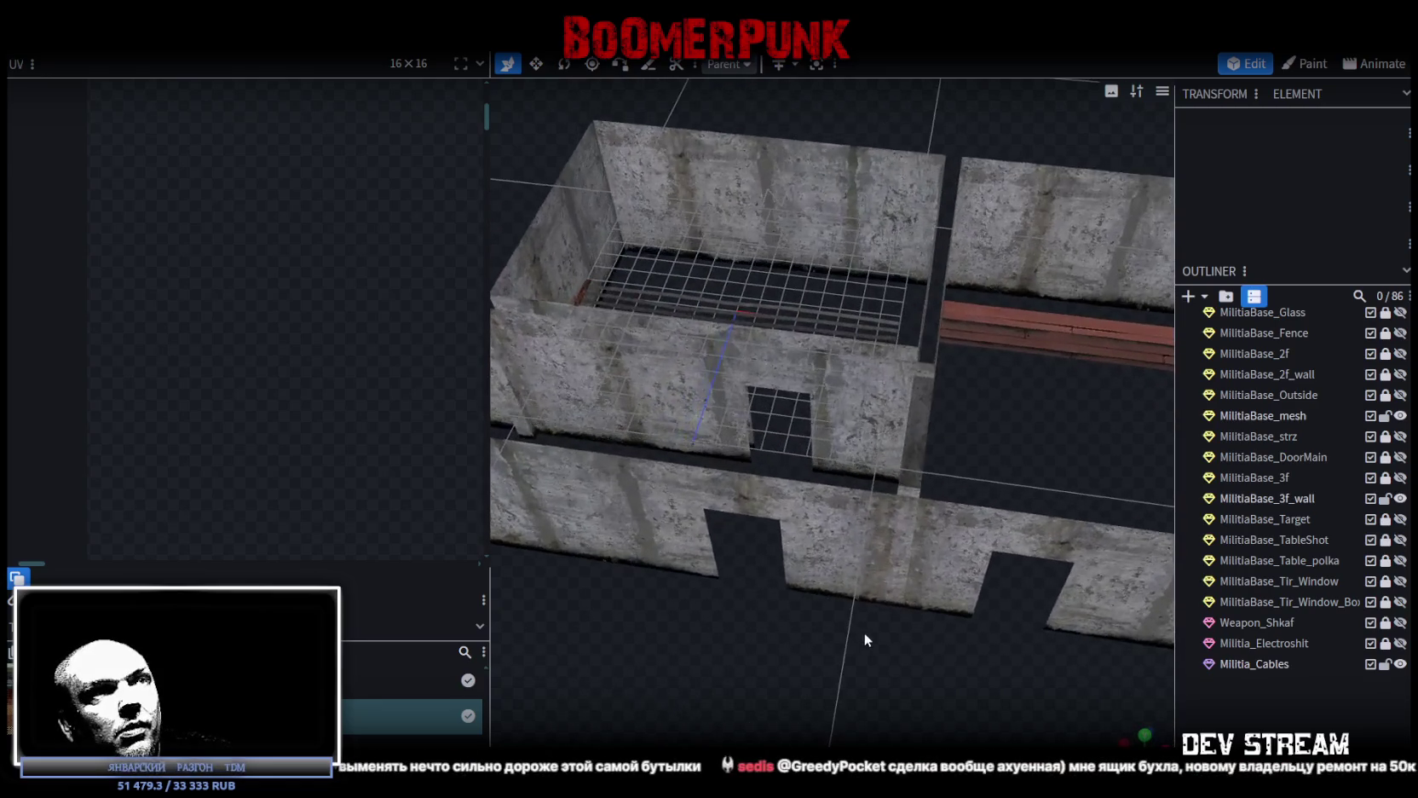
left_click(1399, 416)
scroll(1389, 477, "up", 5)
scroll(1386, 512, "down", 5)
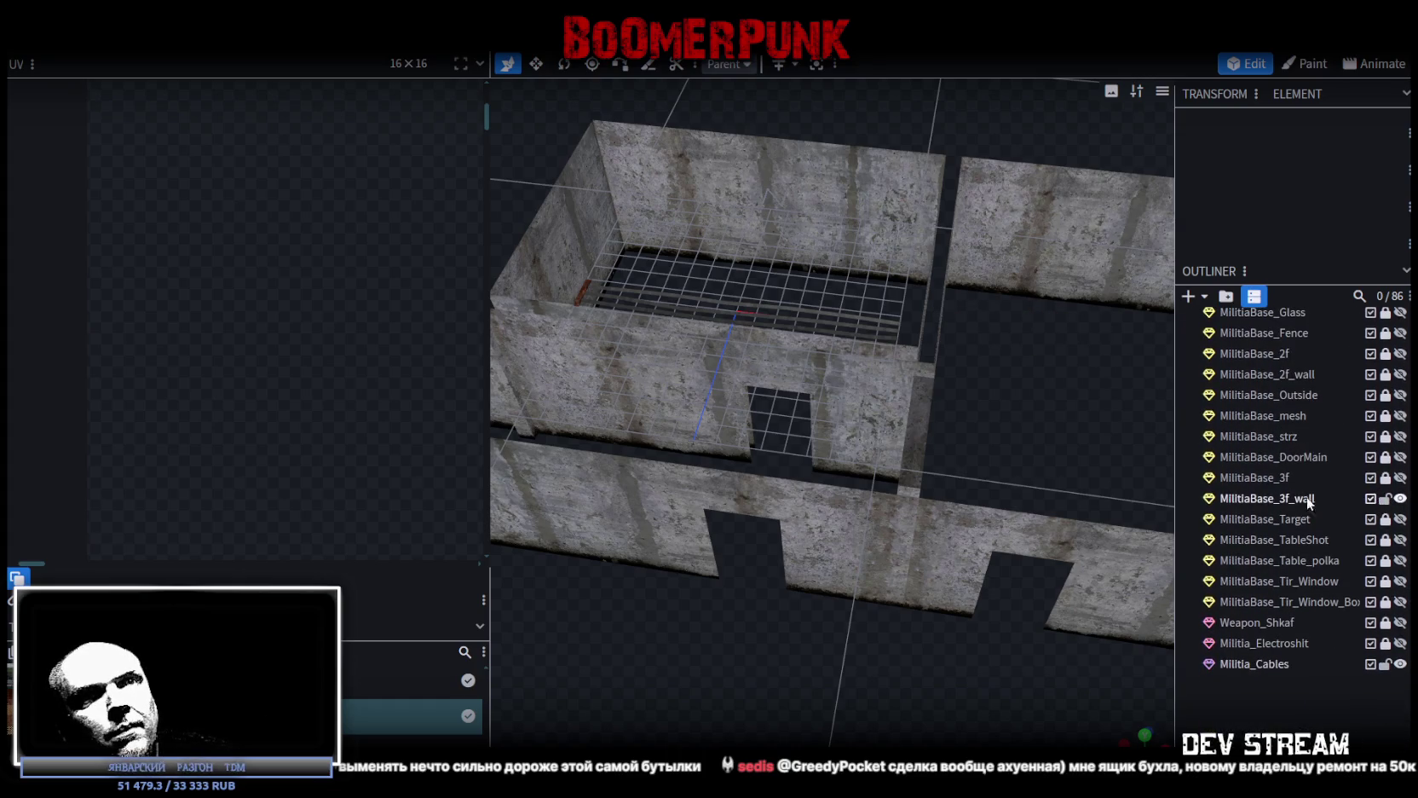
Select MilitiaBase_3f_wall and pick the doorway wall section beside the grated room
left_click(1310, 503)
mouse_move(698, 613)
left_mouse_down()
mouse_move(767, 640)
mouse_move(809, 583)
mouse_move(848, 609)
mouse_move(882, 572)
left_mouse_up()
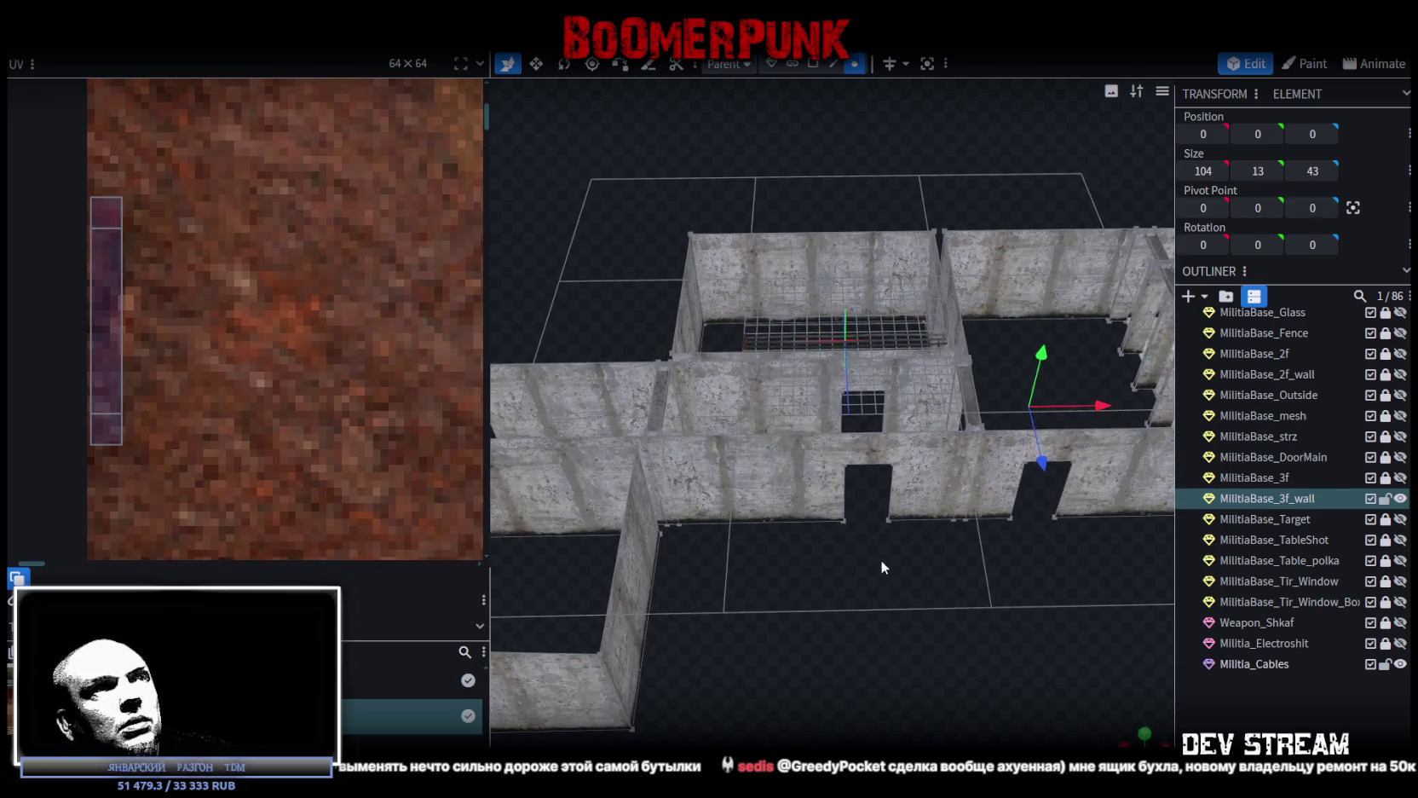
left_click_drag(910, 441, 928, 593)
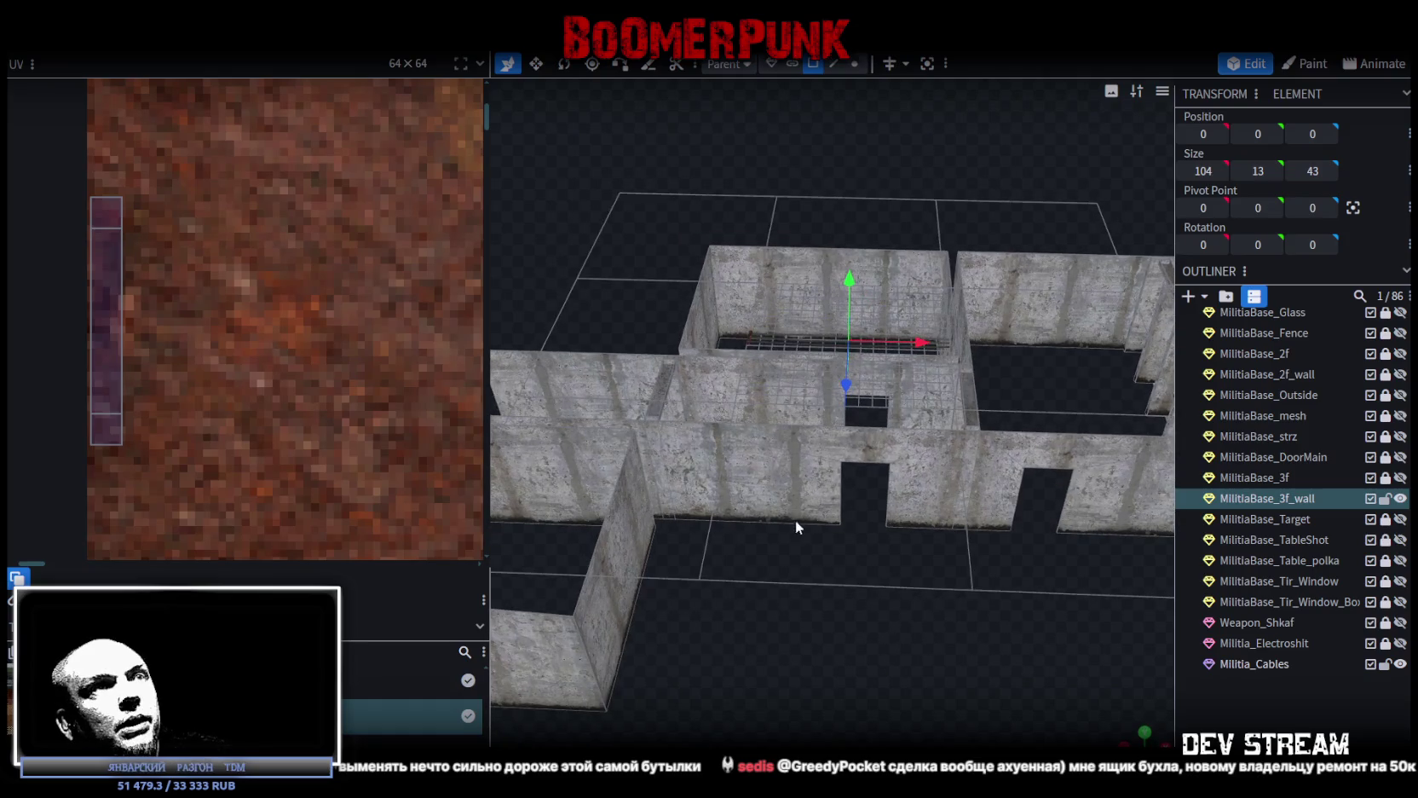
left_click(927, 386)
scroll(932, 608, "up", 5)
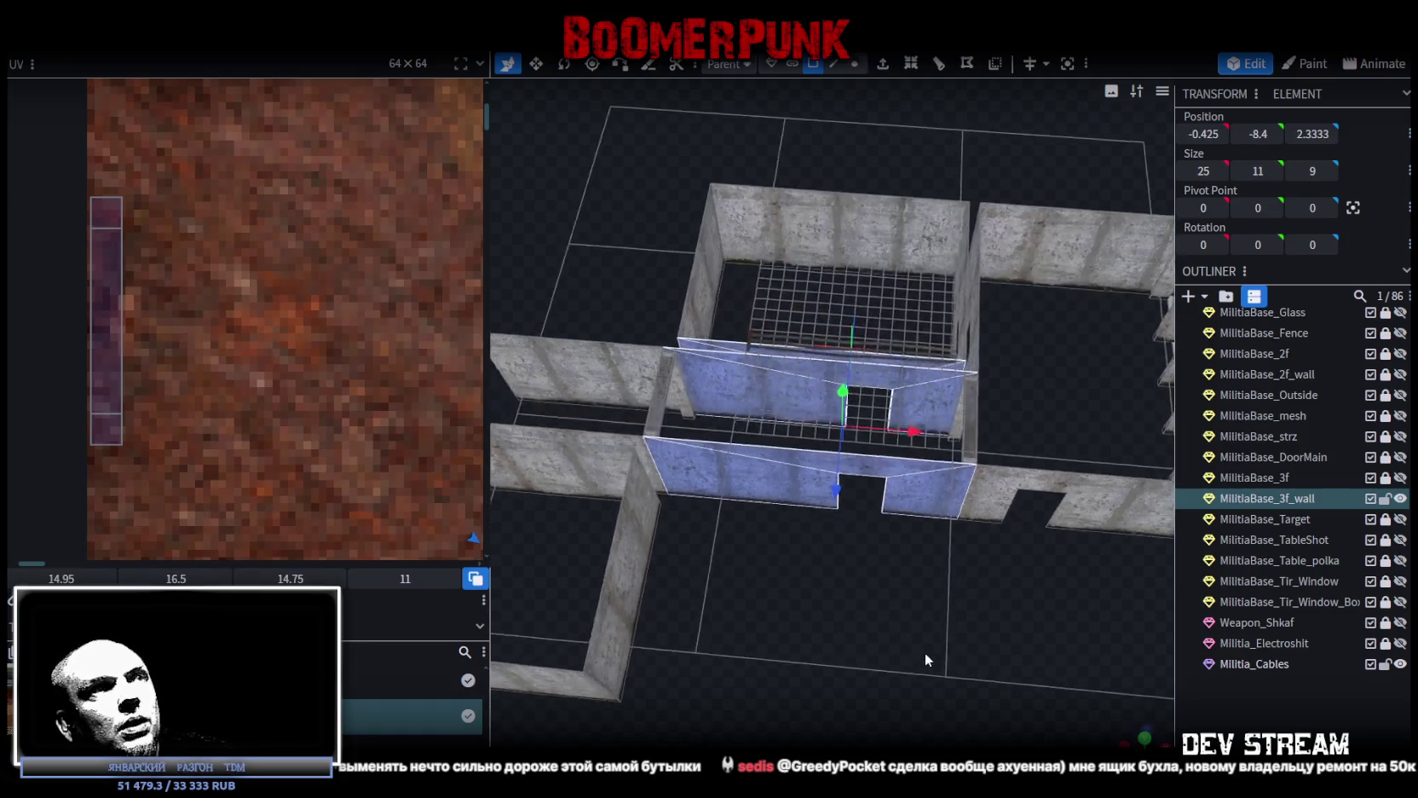
Split the selected wall faces into their own mesh, mirror it on X, and move it 5 units along X
mouse_move(935, 614)
left_mouse_down()
mouse_move(919, 498)
mouse_move(850, 623)
mouse_move(853, 663)
mouse_move(866, 580)
left_mouse_up()
right_click(963, 492)
left_click(993, 489)
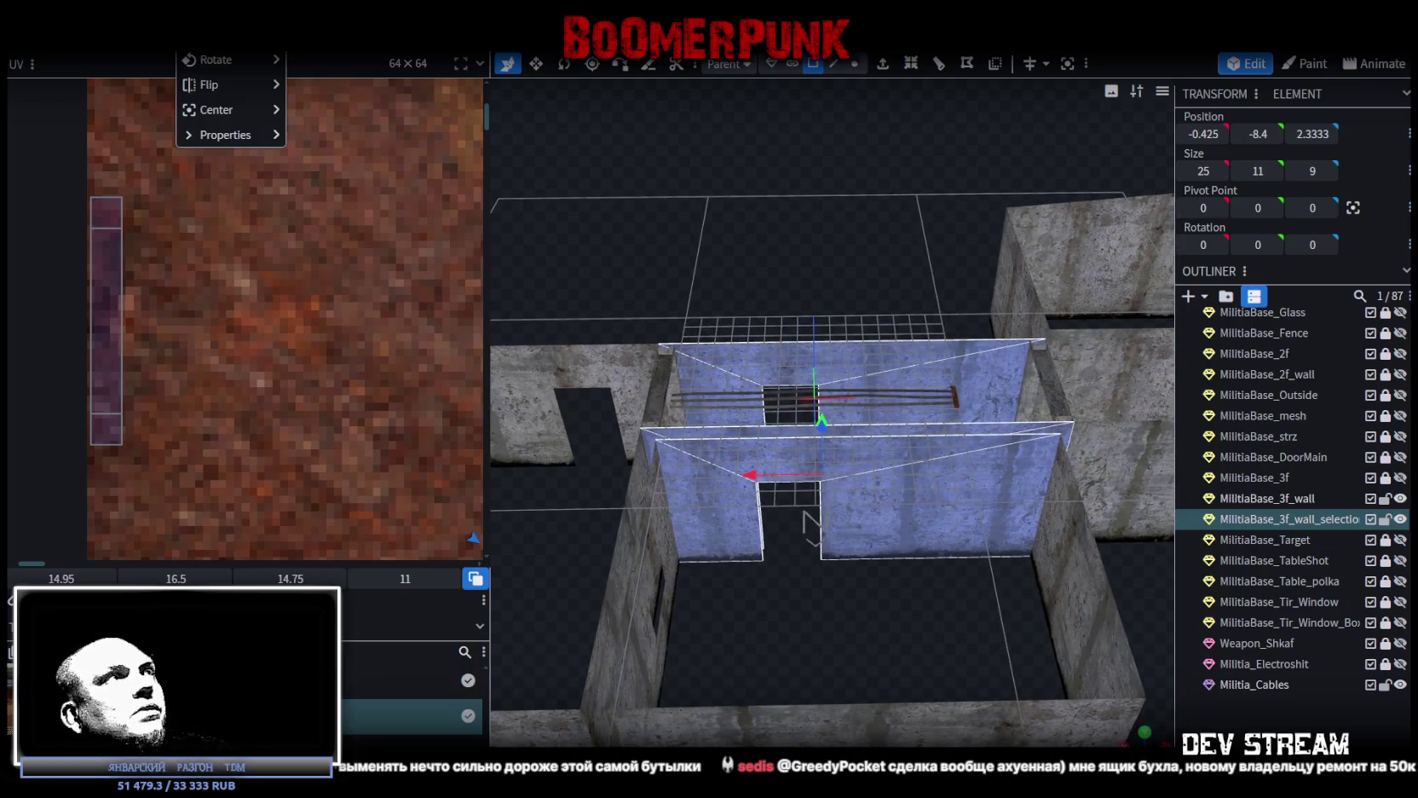
mouse_move(221, 92)
left_click(379, 88)
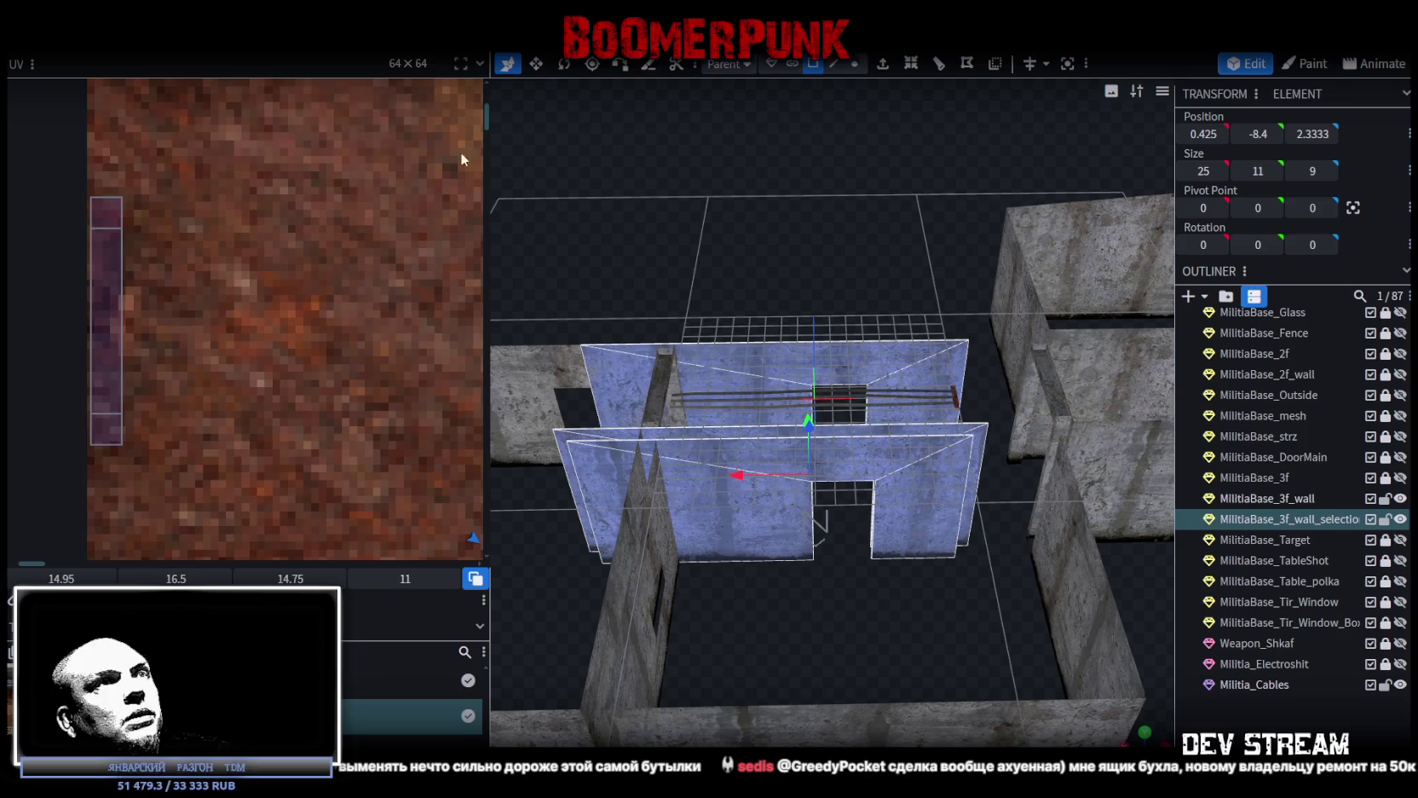
left_click_drag(739, 480, 814, 482)
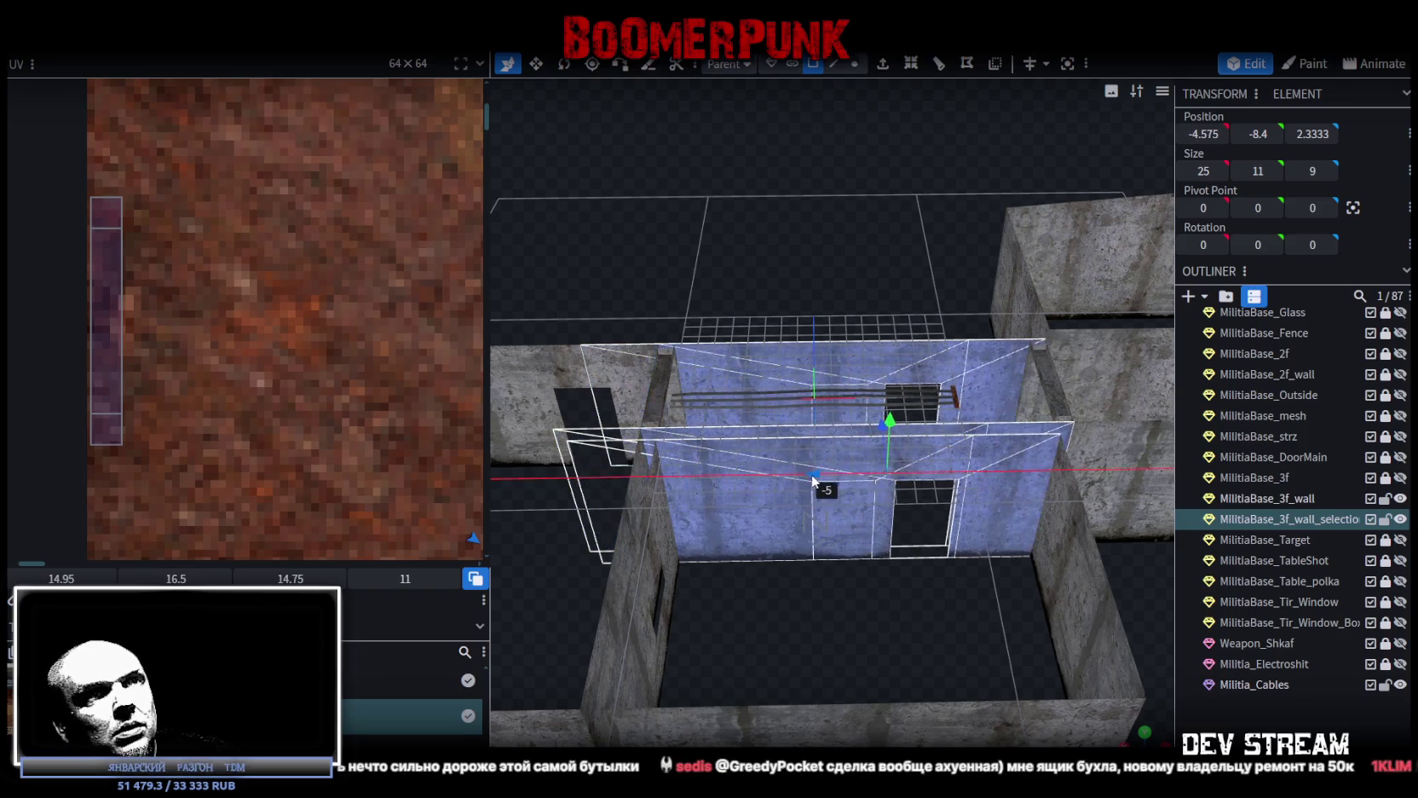
Merge the split wall piece into MilitiaBase_3f_wall and weld its 12 overlapping vertices
left_click(1267, 499)
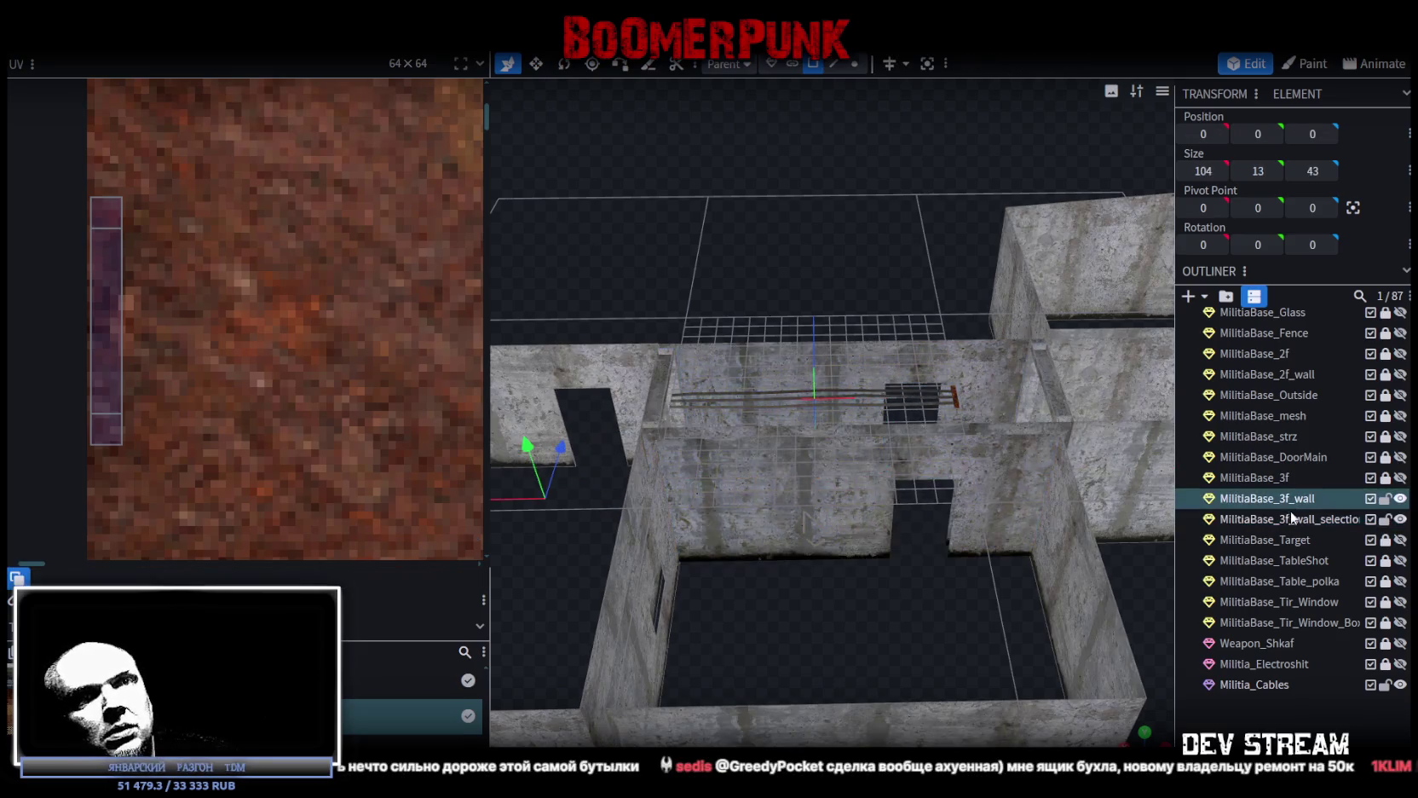
left_click(1287, 519, "ctrl")
right_click(1290, 516)
left_click(1214, 227)
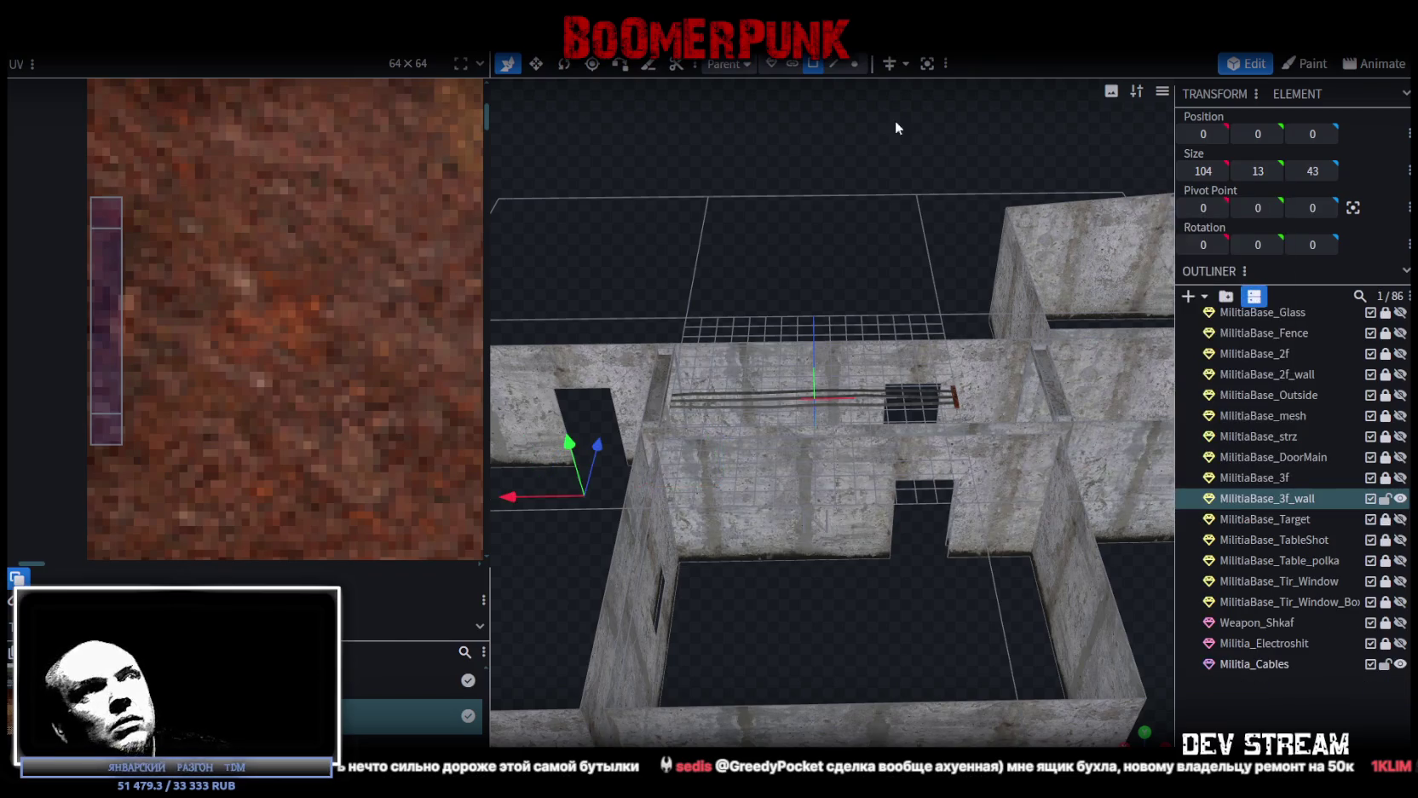
left_click(859, 65)
left_click_drag(811, 354, 641, 324)
left_click(697, 180)
left_click_drag(699, 196, 852, 358)
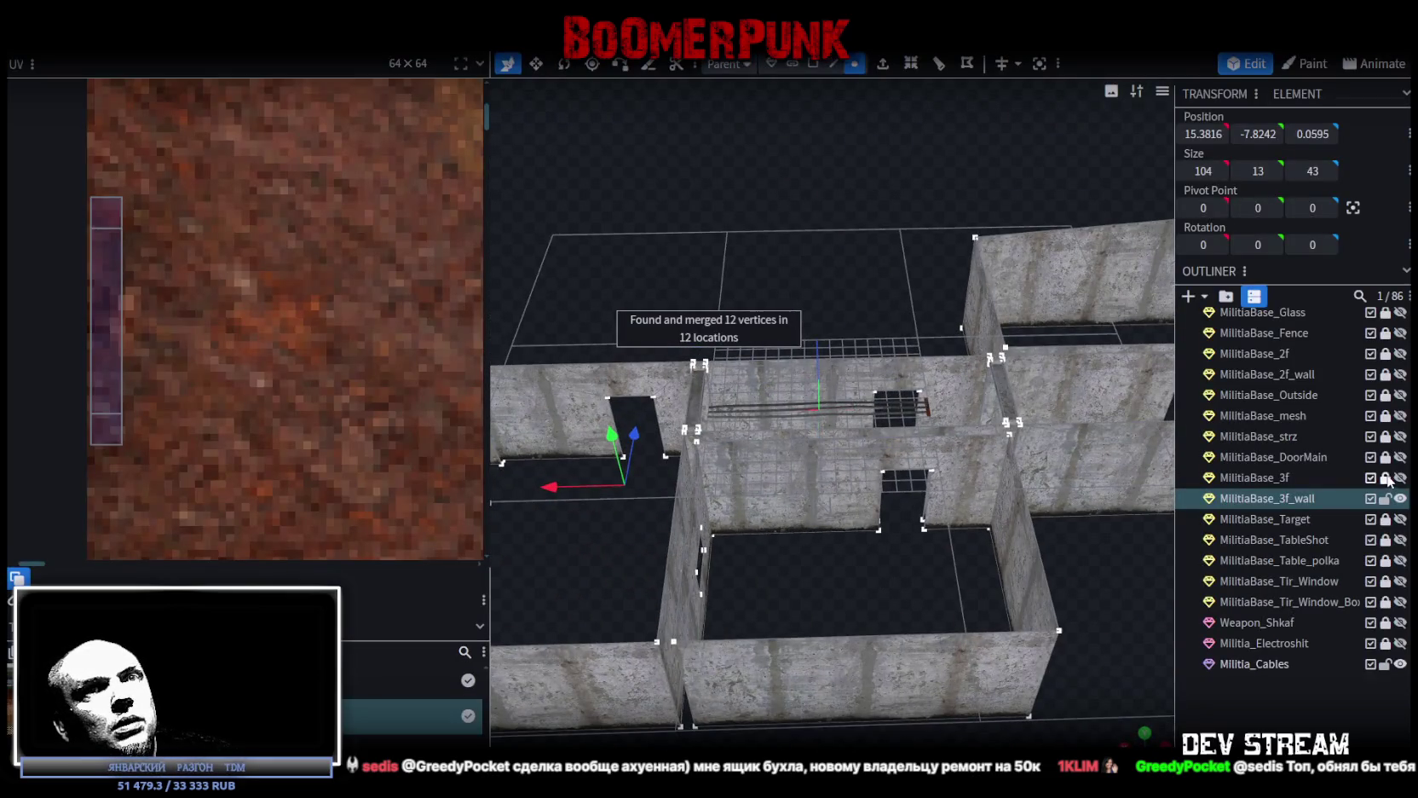
Show MilitiaBase_3f and select the floor faces around the third-floor doorway
left_click(1400, 478)
left_click(1282, 479)
mouse_move(809, 281)
left_mouse_down()
mouse_move(798, 248)
mouse_move(768, 405)
mouse_move(798, 139)
left_mouse_up()
left_click(814, 63)
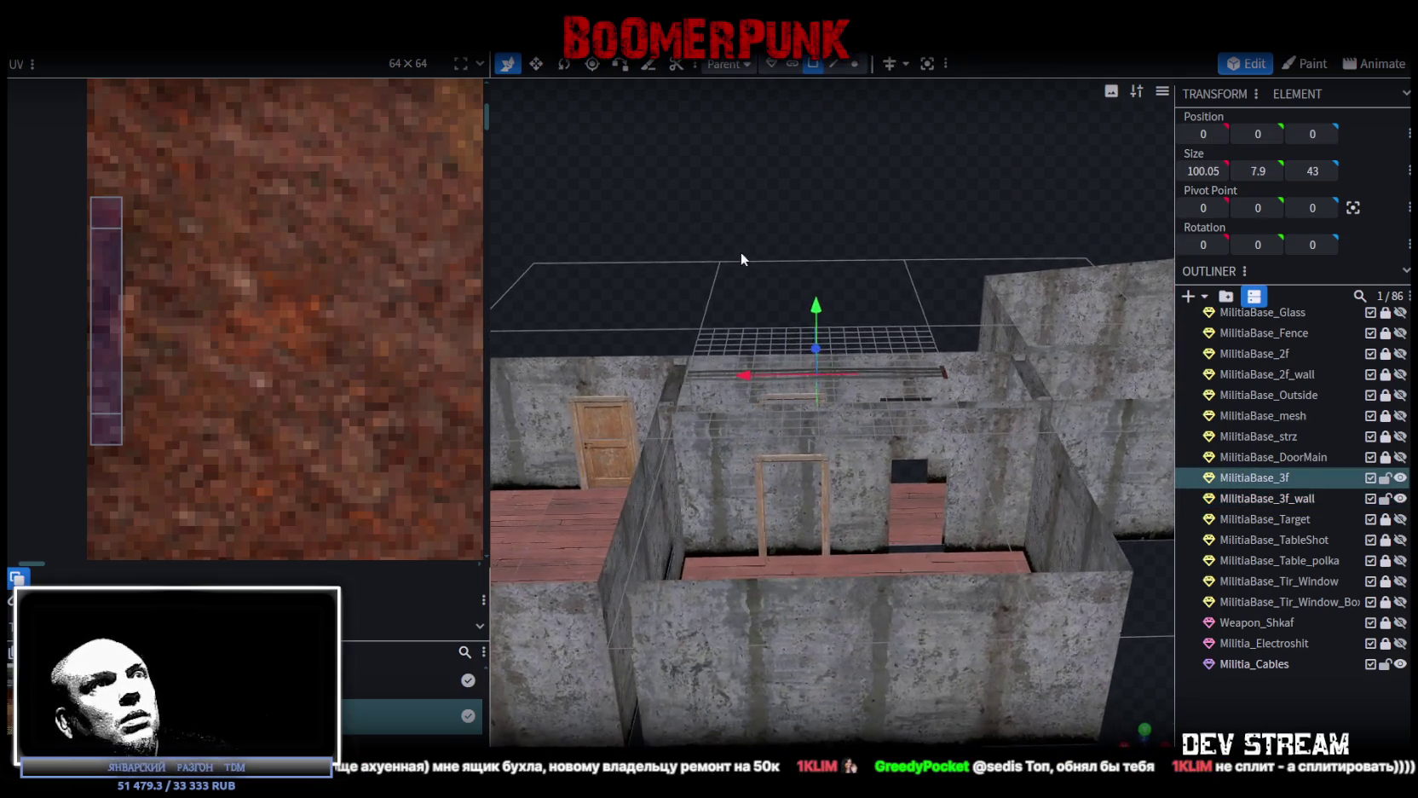
mouse_move(731, 252)
left_mouse_down()
mouse_move(904, 564)
mouse_move(900, 549)
left_mouse_up()
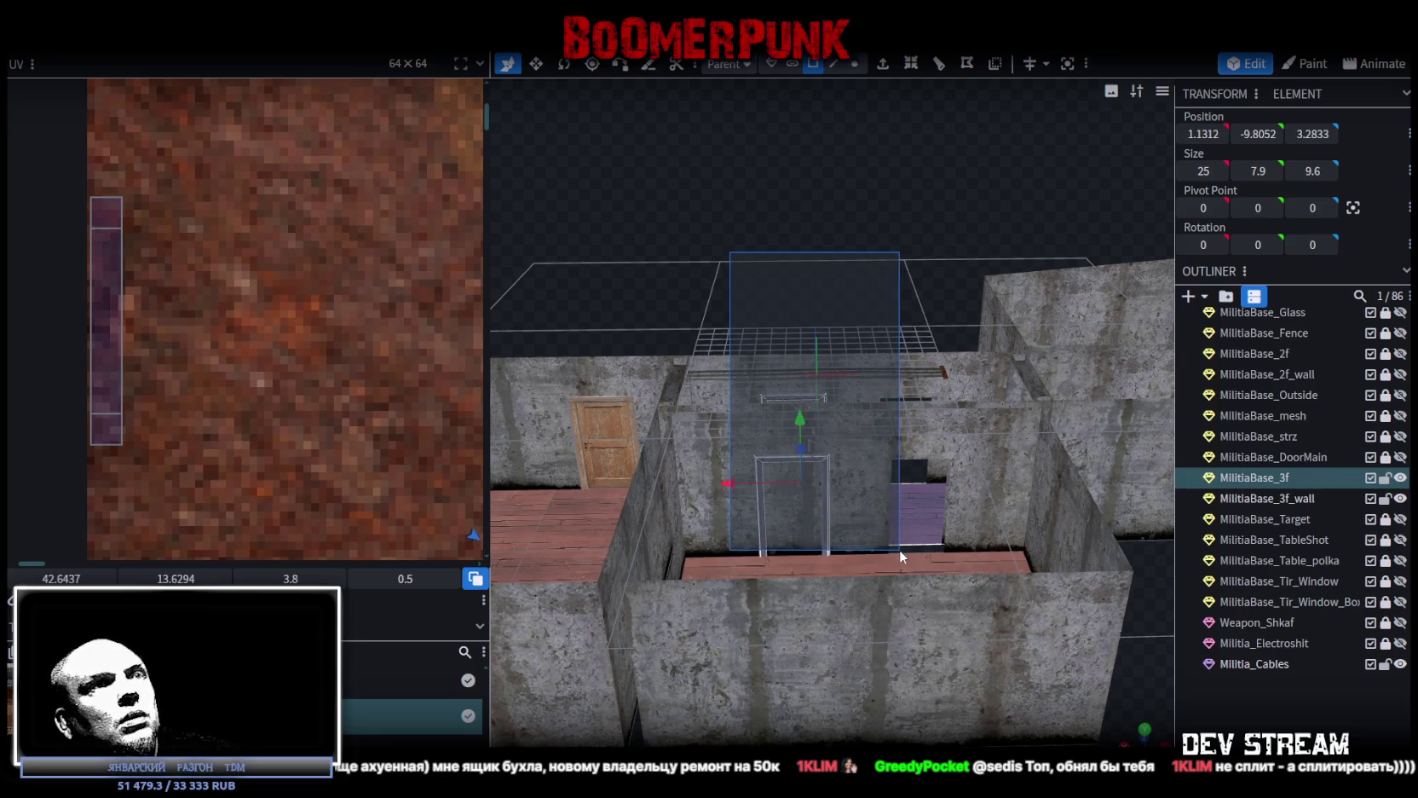
mouse_move(820, 217)
left_mouse_down()
mouse_move(690, 290)
mouse_move(833, 377)
mouse_move(804, 362)
mouse_move(823, 335)
mouse_move(1013, 426)
left_mouse_up()
Split the doorway floor faces into a new mesh, mirror it on X, and move it 5 units along X
right_click(1013, 427)
mouse_move(1022, 418)
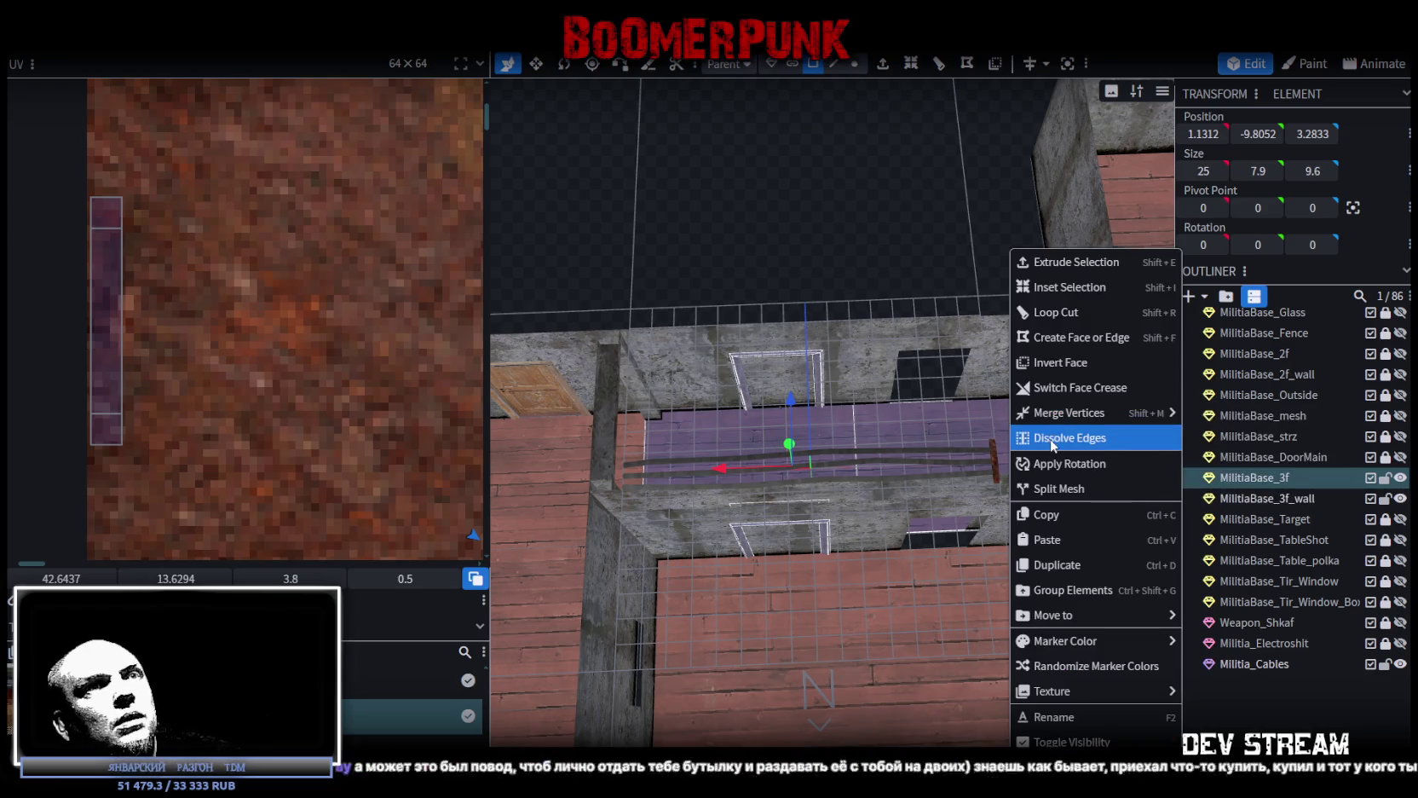
left_click(1059, 490)
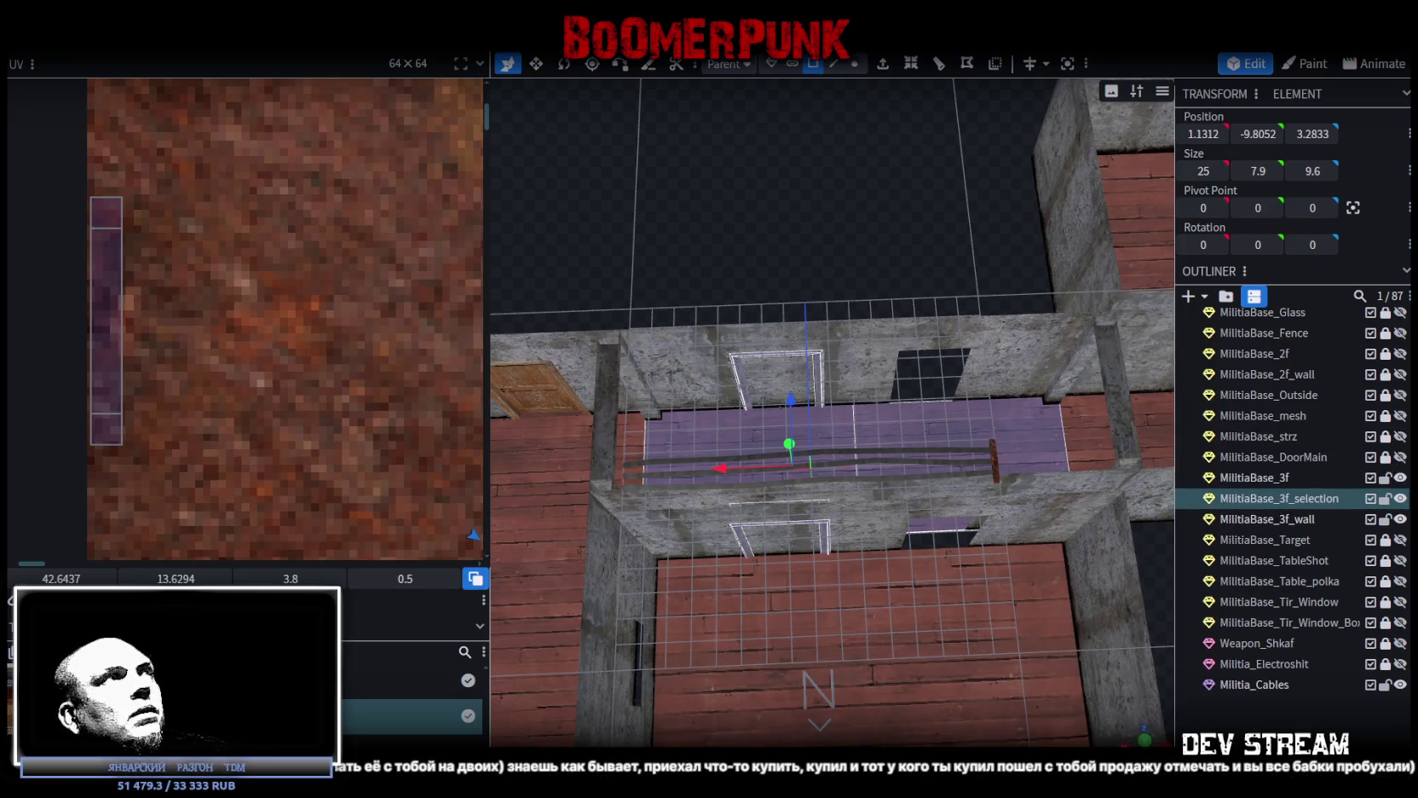
right_click(229, 98)
mouse_move(229, 99)
left_click(305, 95)
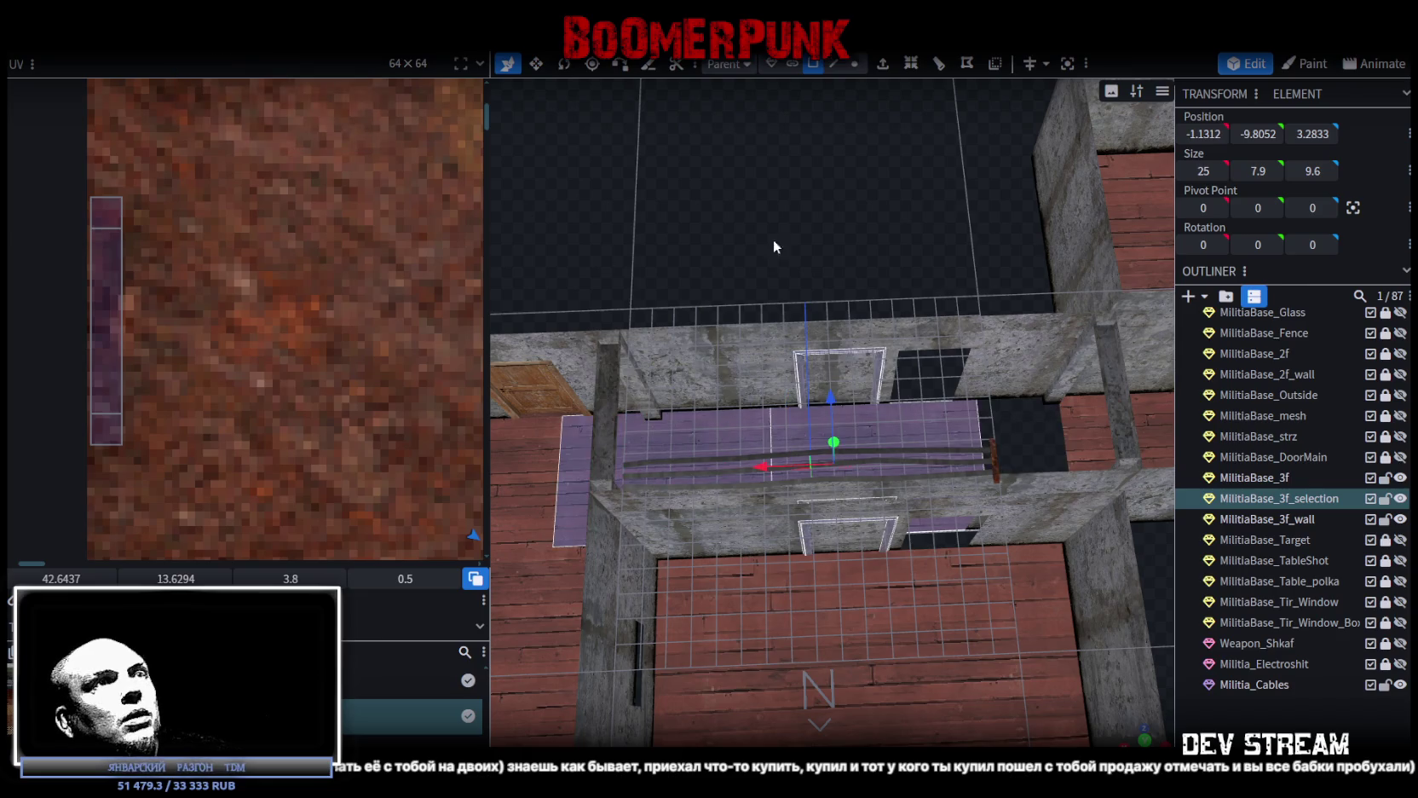
left_click_drag(774, 246, 738, 335)
left_click_drag(690, 440, 769, 440)
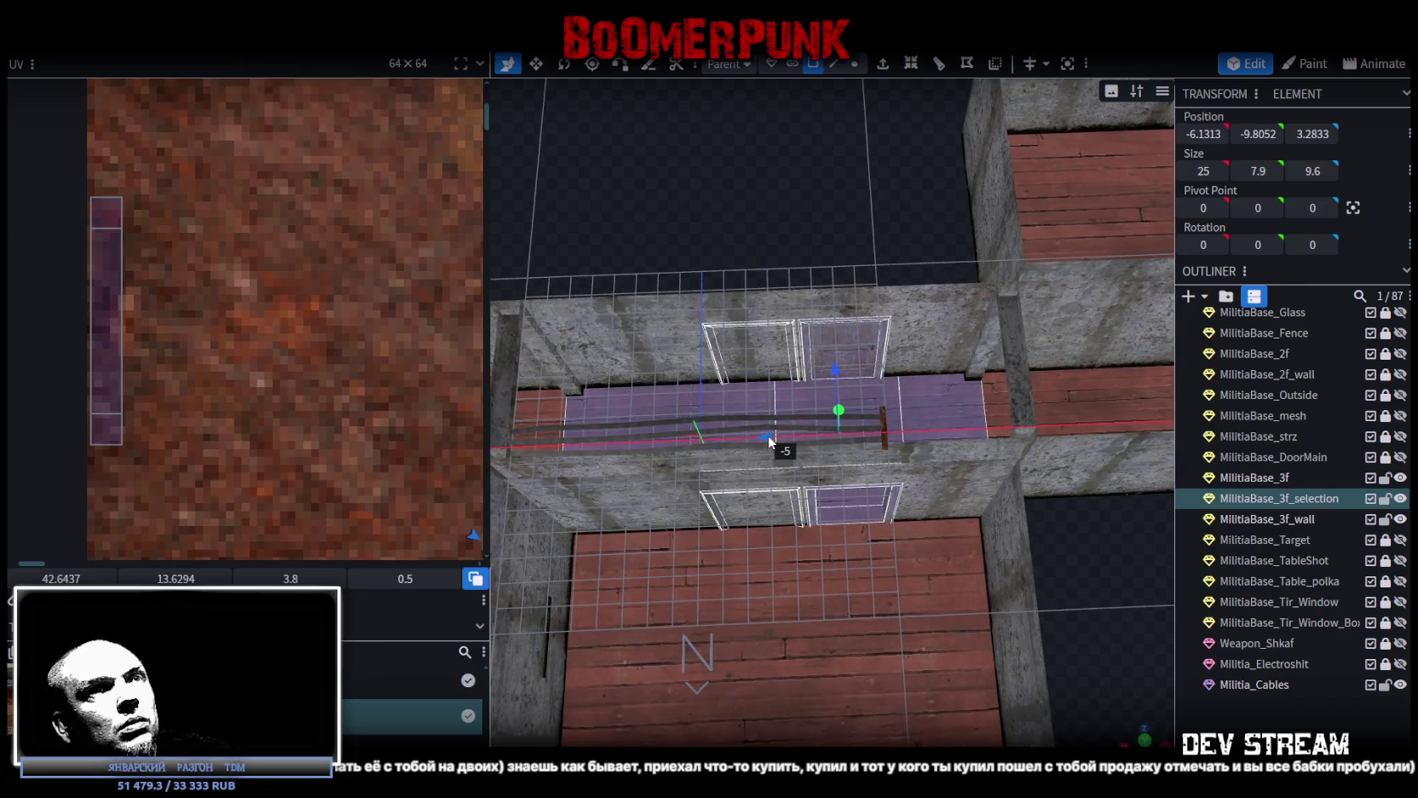
Merge the MilitiaBase_3f_selection piece into MilitiaBase_3f
left_click(1275, 480, "ctrl")
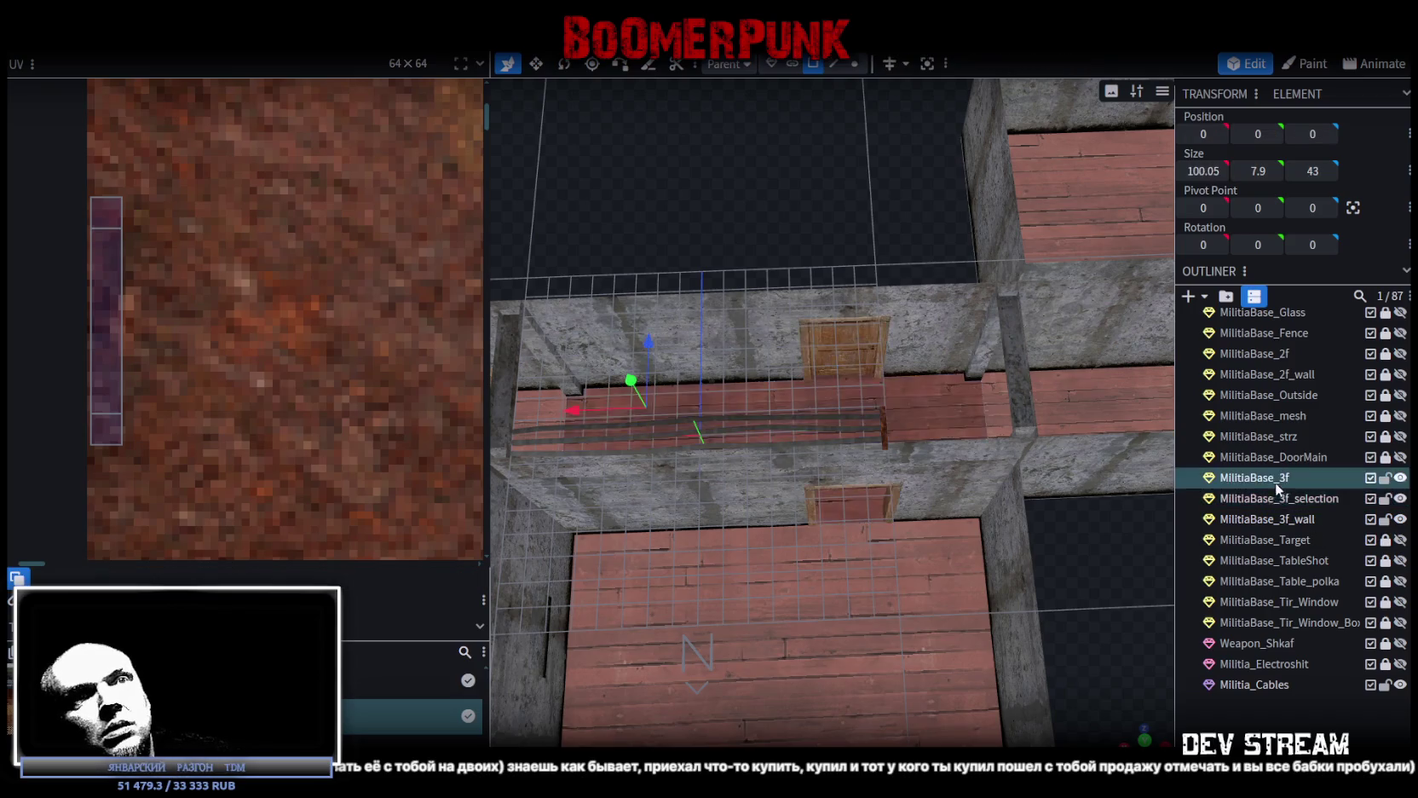
right_click(1280, 501)
left_click(1185, 213)
Select all of the 3f mesh and weld its 4 overlapping vertices
left_click_drag(802, 407, 840, 230)
key("ctrl+a")
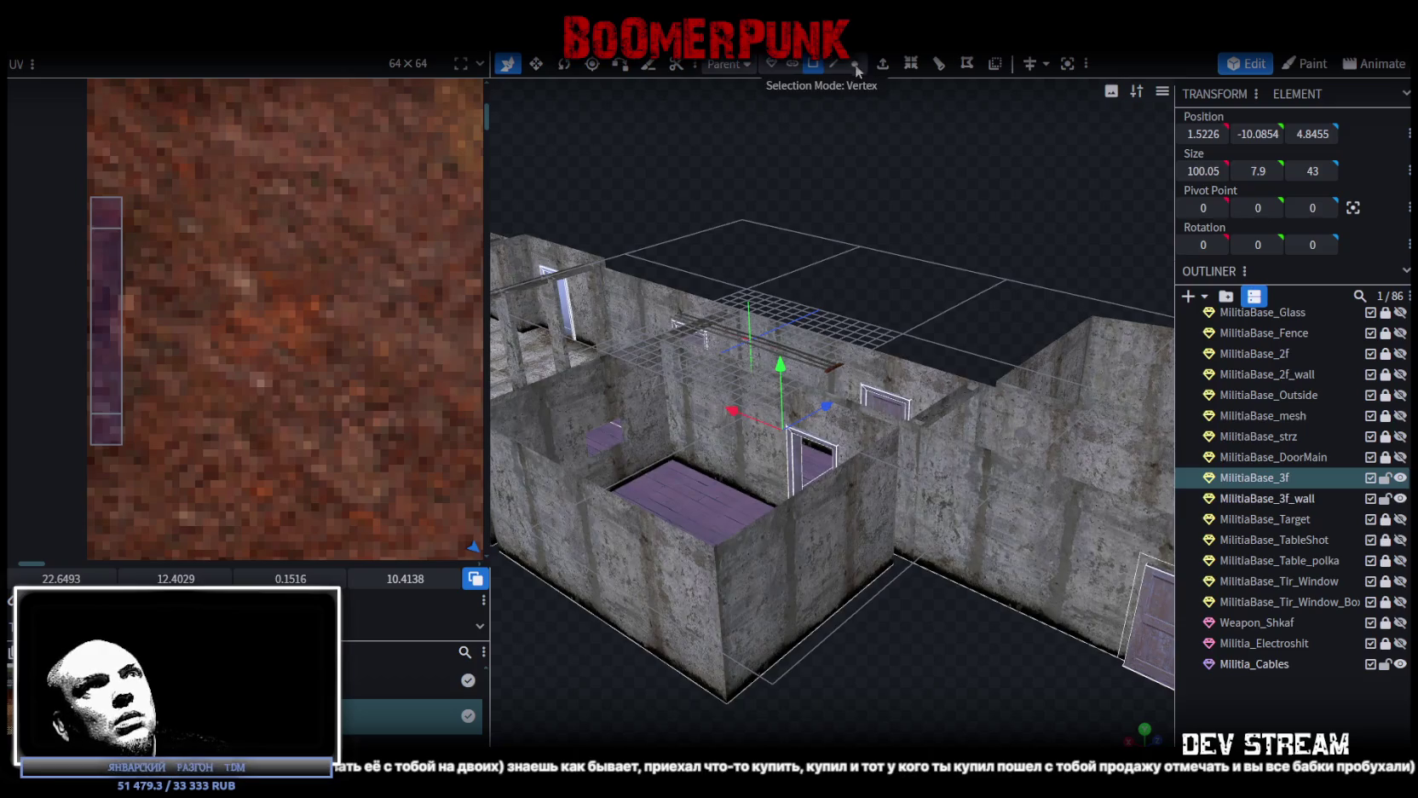
left_click(855, 65)
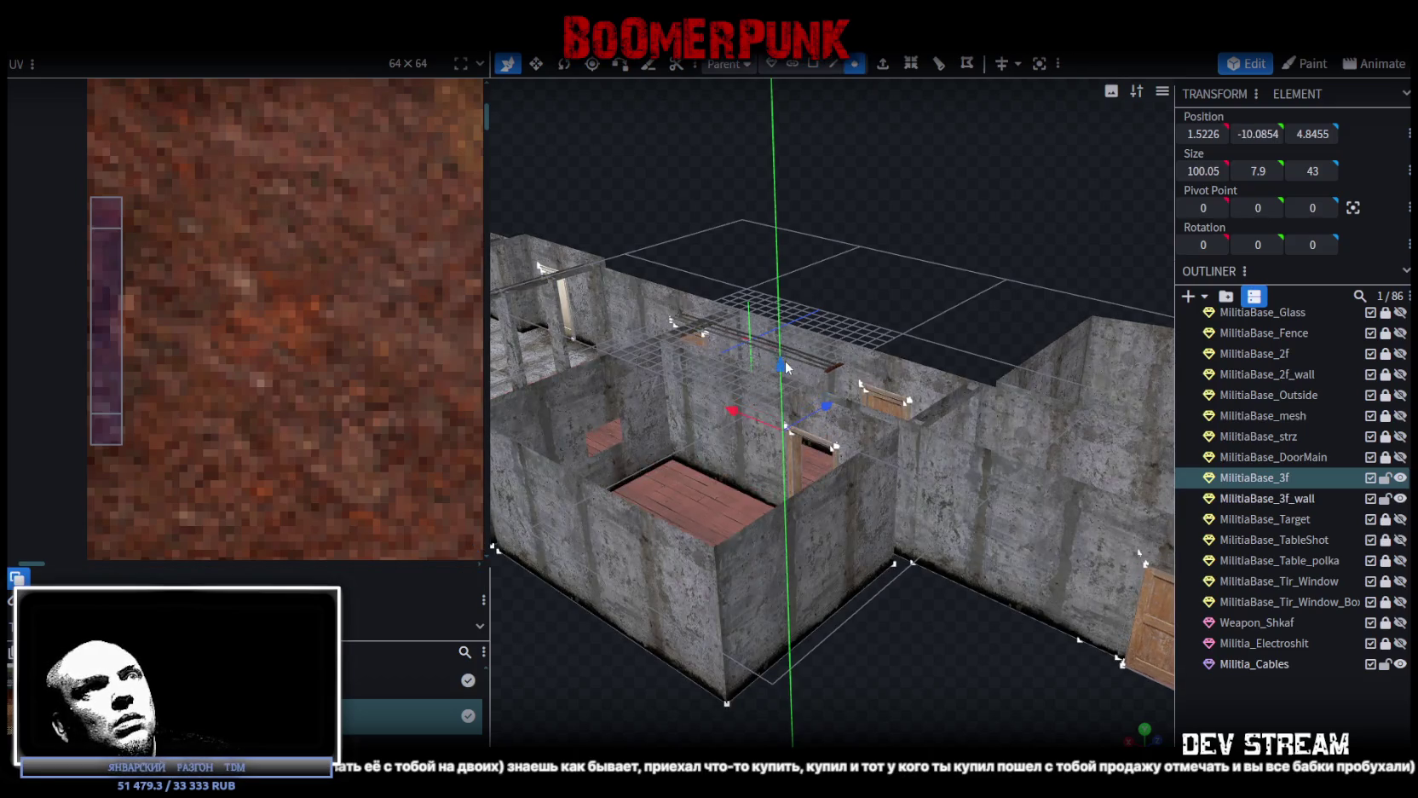
left_click(786, 366)
left_click(702, 183)
mouse_move(702, 189)
left_mouse_down()
mouse_move(818, 596)
mouse_move(909, 696)
mouse_move(973, 612)
mouse_move(871, 547)
mouse_move(700, 602)
mouse_move(707, 629)
mouse_move(831, 662)
mouse_move(905, 602)
mouse_move(938, 597)
left_mouse_up()
Hide Militia_Cables and select MilitiaBase_3f_wall in face mode
left_click(1399, 667)
mouse_move(960, 580)
left_mouse_down()
mouse_move(1012, 544)
mouse_move(1017, 646)
mouse_move(1047, 580)
mouse_move(1072, 590)
left_mouse_up()
left_click(724, 430)
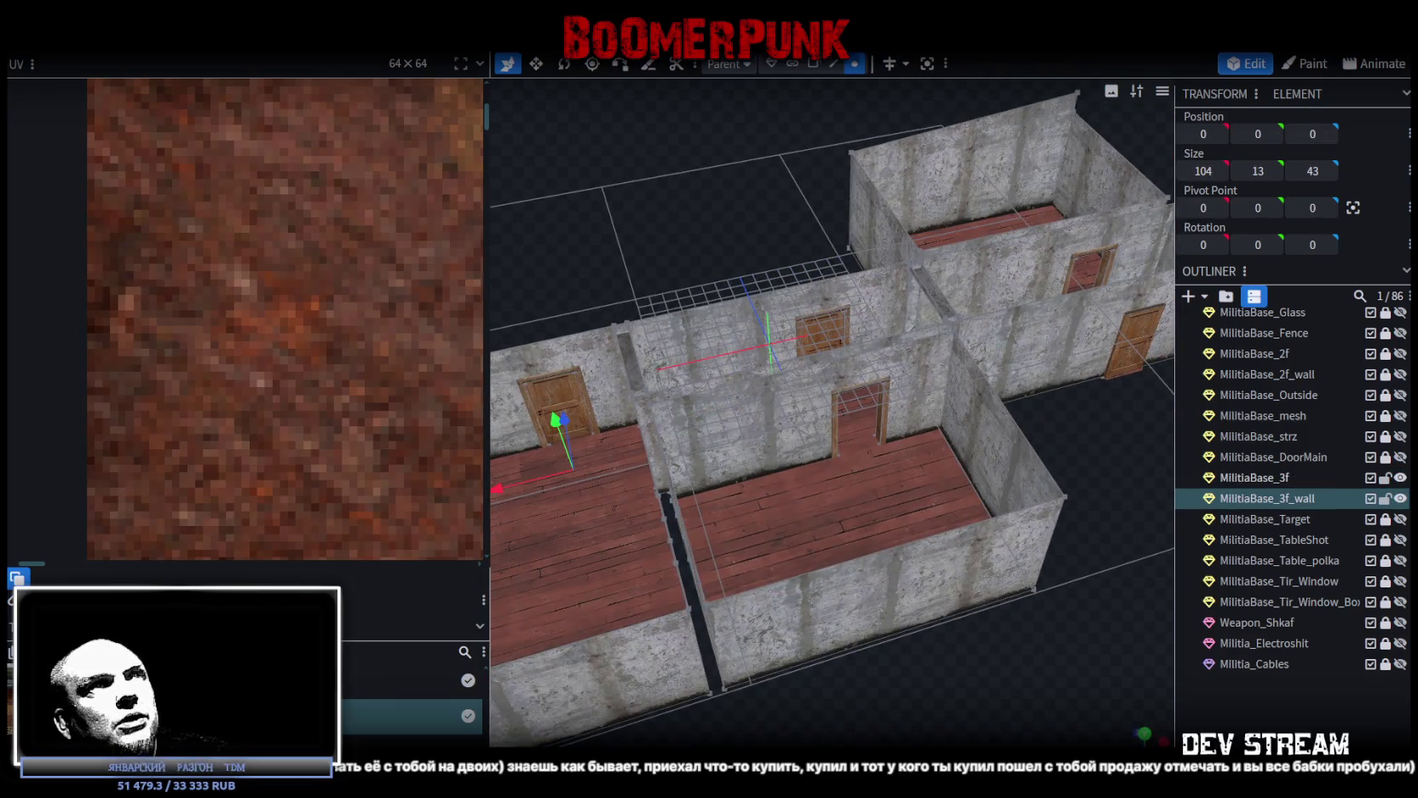
left_click(813, 63)
left_click(771, 412)
mouse_move(771, 412)
left_mouse_down()
mouse_move(843, 400)
mouse_move(1049, 556)
mouse_move(890, 458)
left_mouse_up()
Select the four faces along the wall bottom and stretch them up on Y into a tall panel
left_click(850, 450)
left_click(852, 410)
left_click(825, 438)
left_click(838, 461)
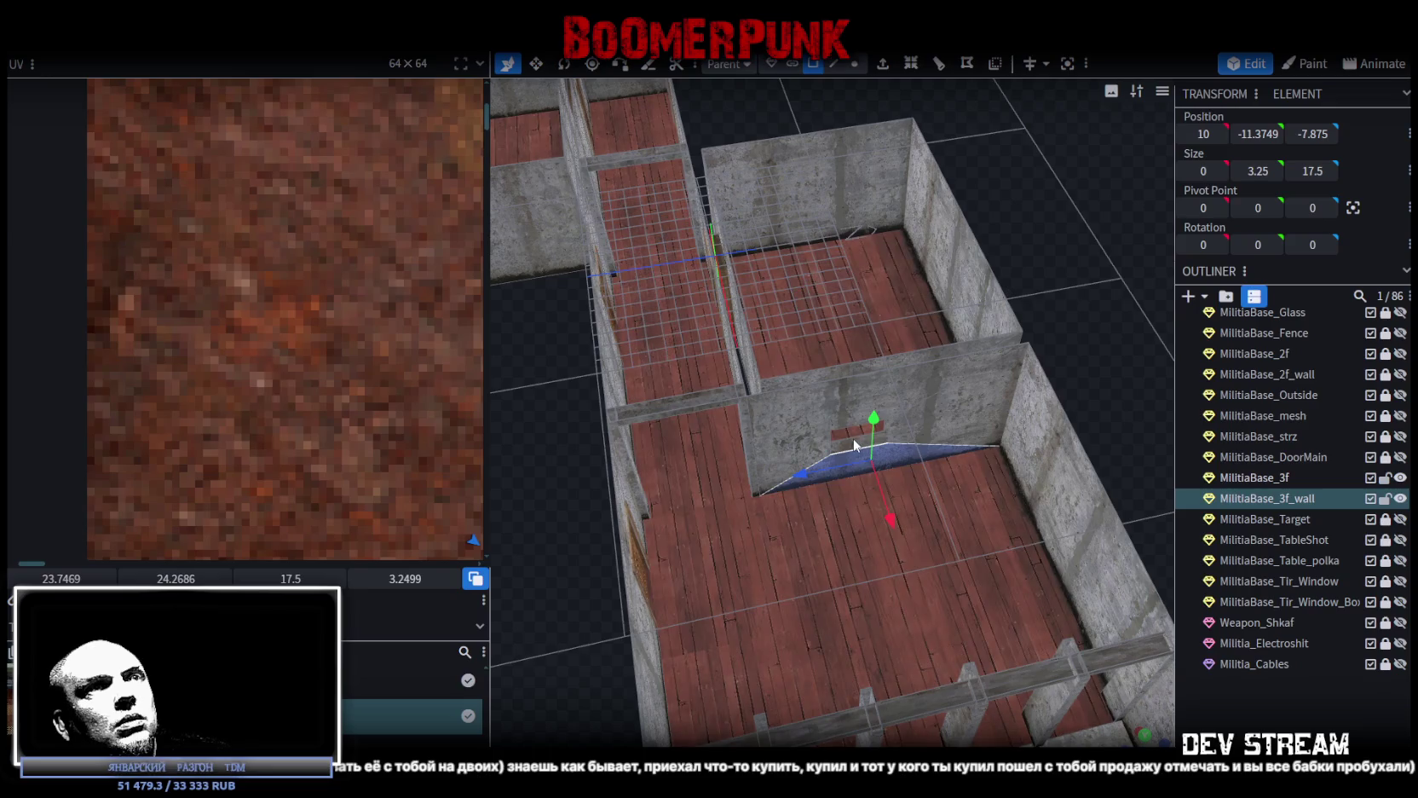
mouse_move(993, 326)
left_mouse_down()
mouse_move(1011, 378)
mouse_move(1079, 356)
mouse_move(1098, 315)
mouse_move(952, 322)
mouse_move(1051, 464)
mouse_move(1105, 444)
mouse_move(1104, 462)
left_mouse_up()
mouse_move(815, 414)
left_mouse_down()
mouse_move(727, 412)
mouse_move(809, 408)
mouse_move(876, 447)
mouse_move(904, 348)
mouse_move(1007, 332)
left_mouse_up()
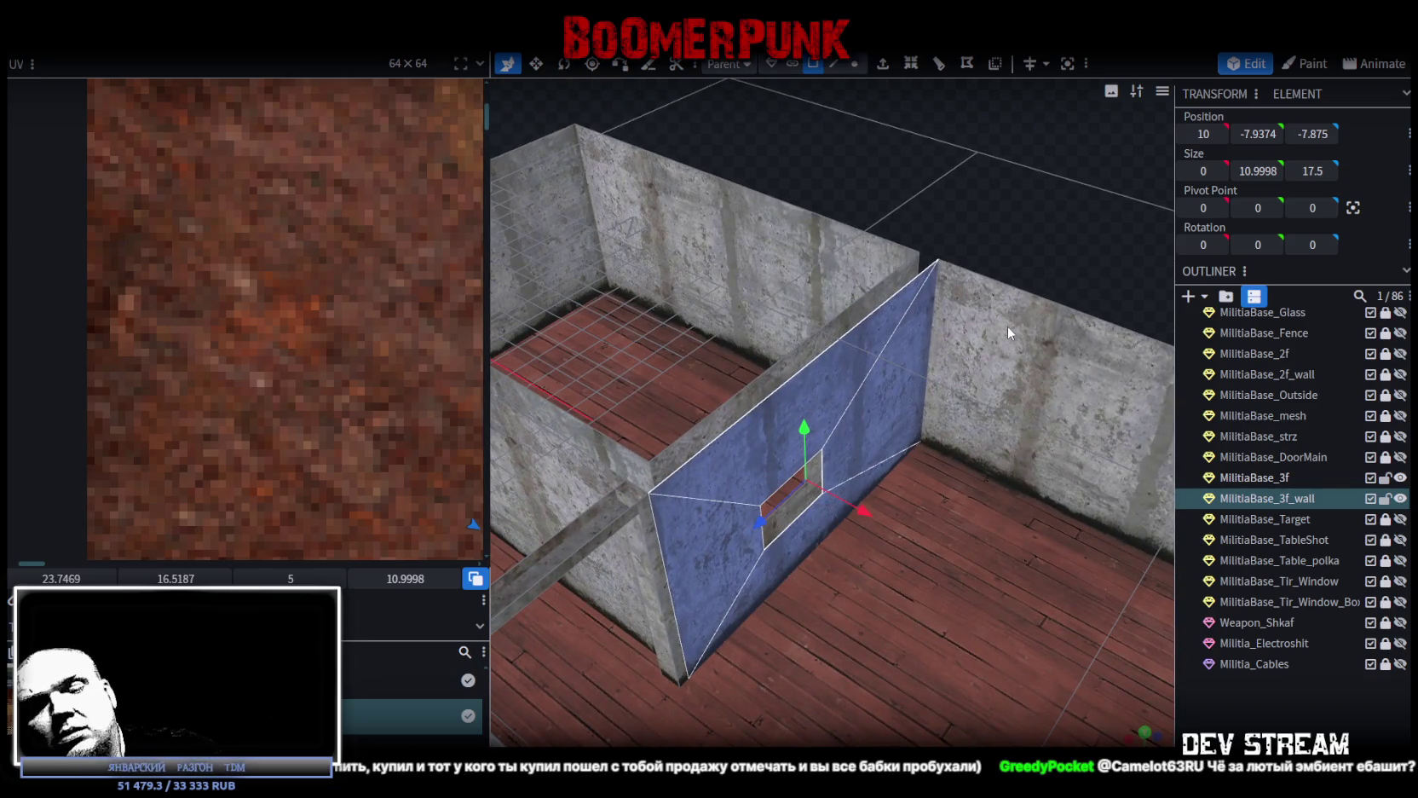
Select the new panel's two opposite vertical edges in edge mode
left_click(1008, 326)
left_click(832, 69)
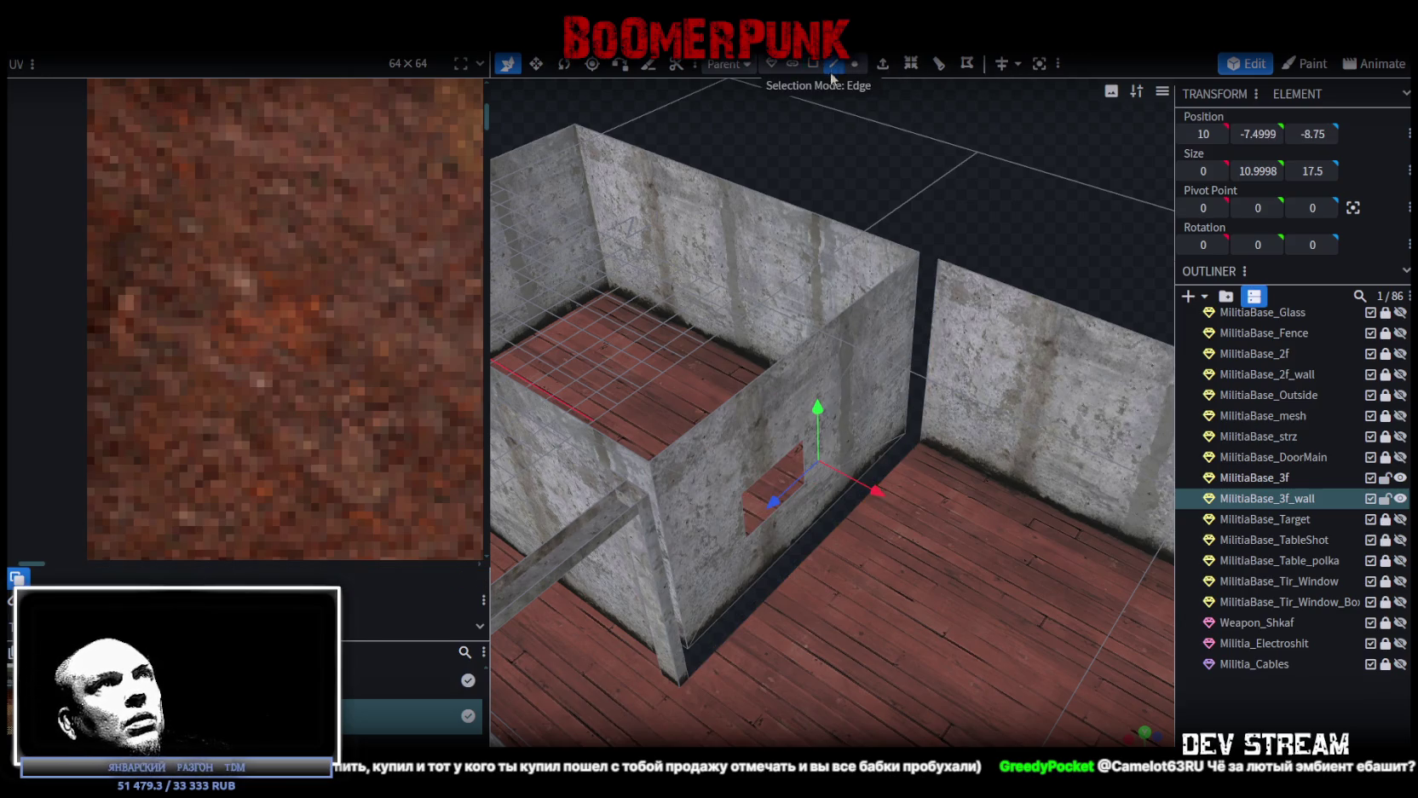
left_click(668, 570)
left_click(932, 336, "shift")
Drag the panel's UVs onto the concrete area of the atlas and nudge them left to align
scroll(159, 245, "down", 5)
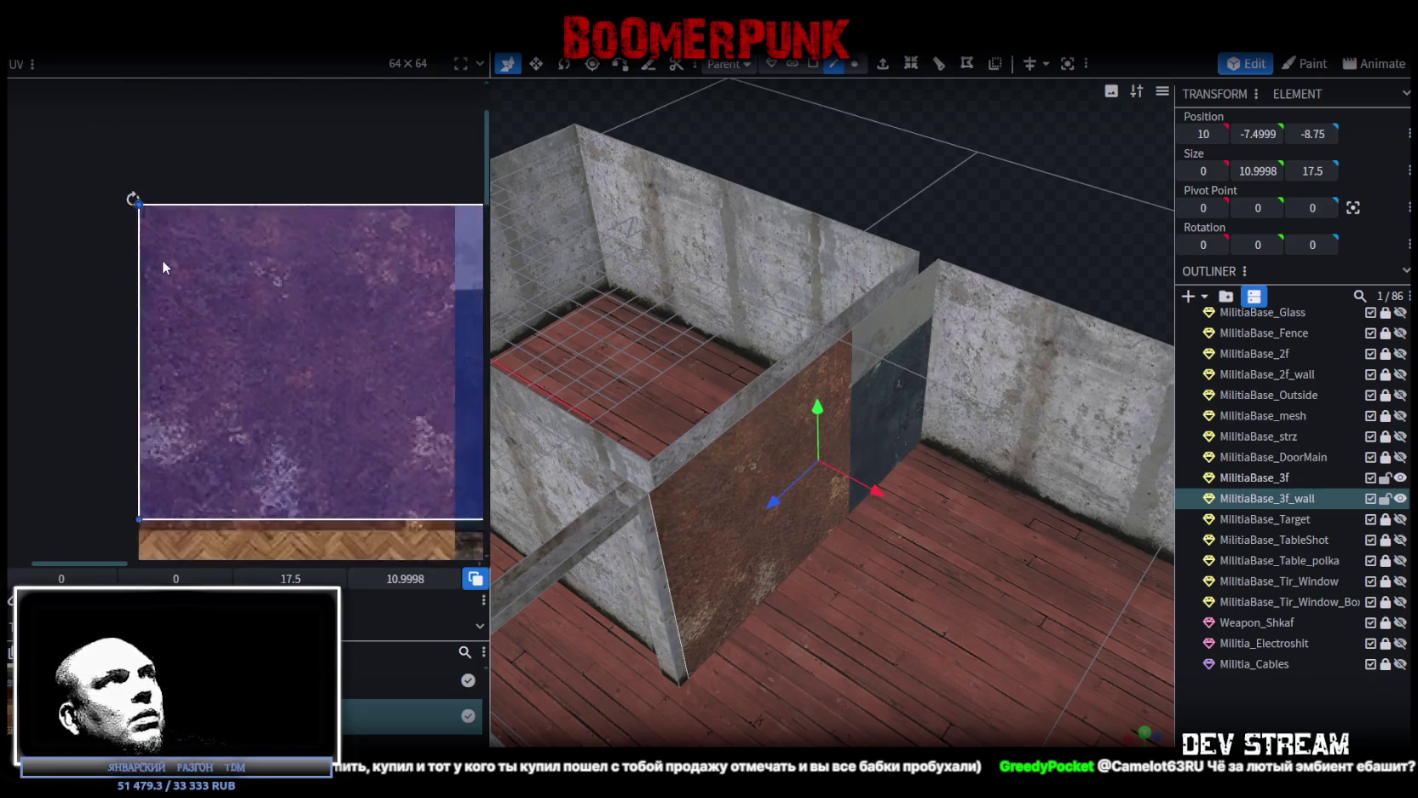
mouse_move(161, 233)
left_mouse_down()
mouse_move(357, 384)
mouse_move(355, 403)
left_mouse_up()
scroll(355, 390, "up", 3)
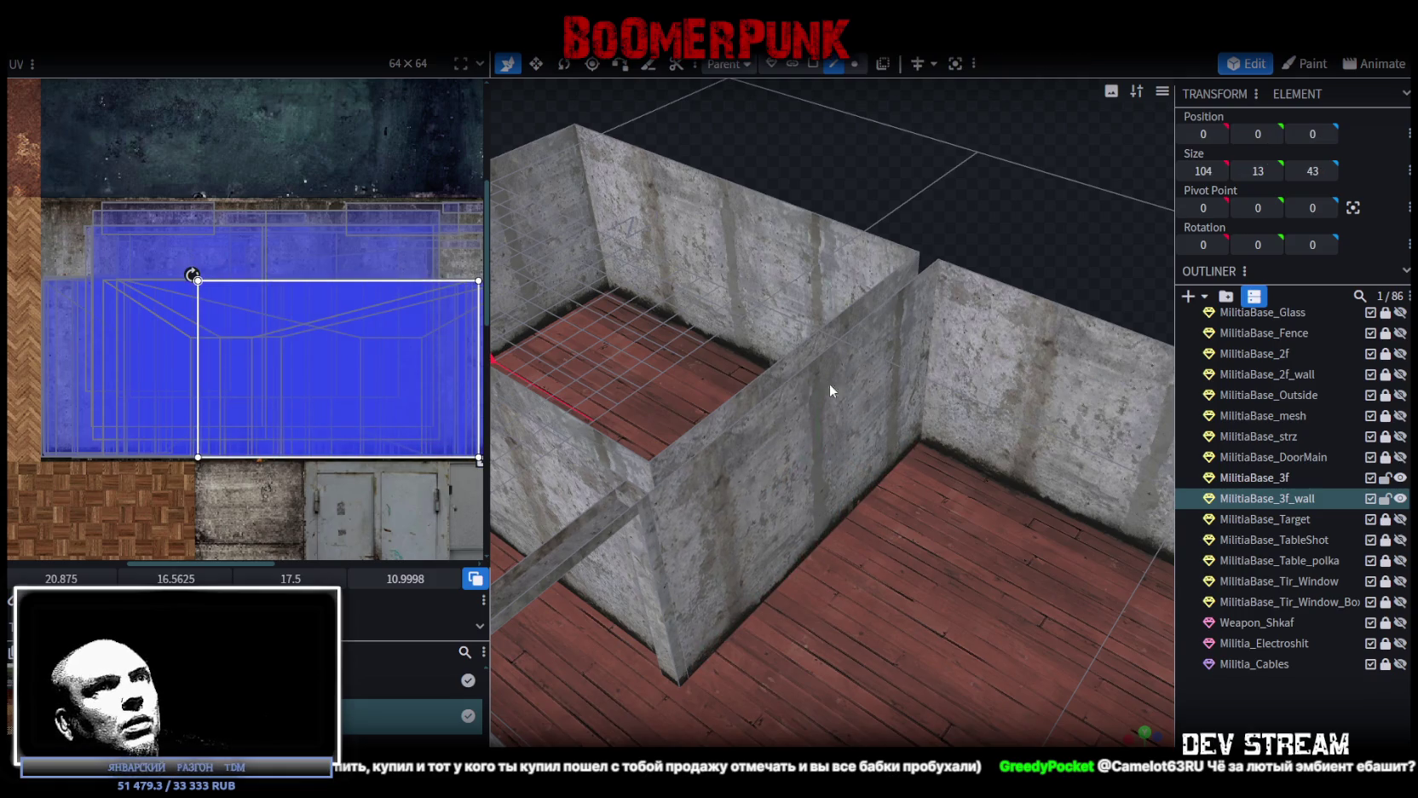
left_click_drag(388, 376, 352, 385)
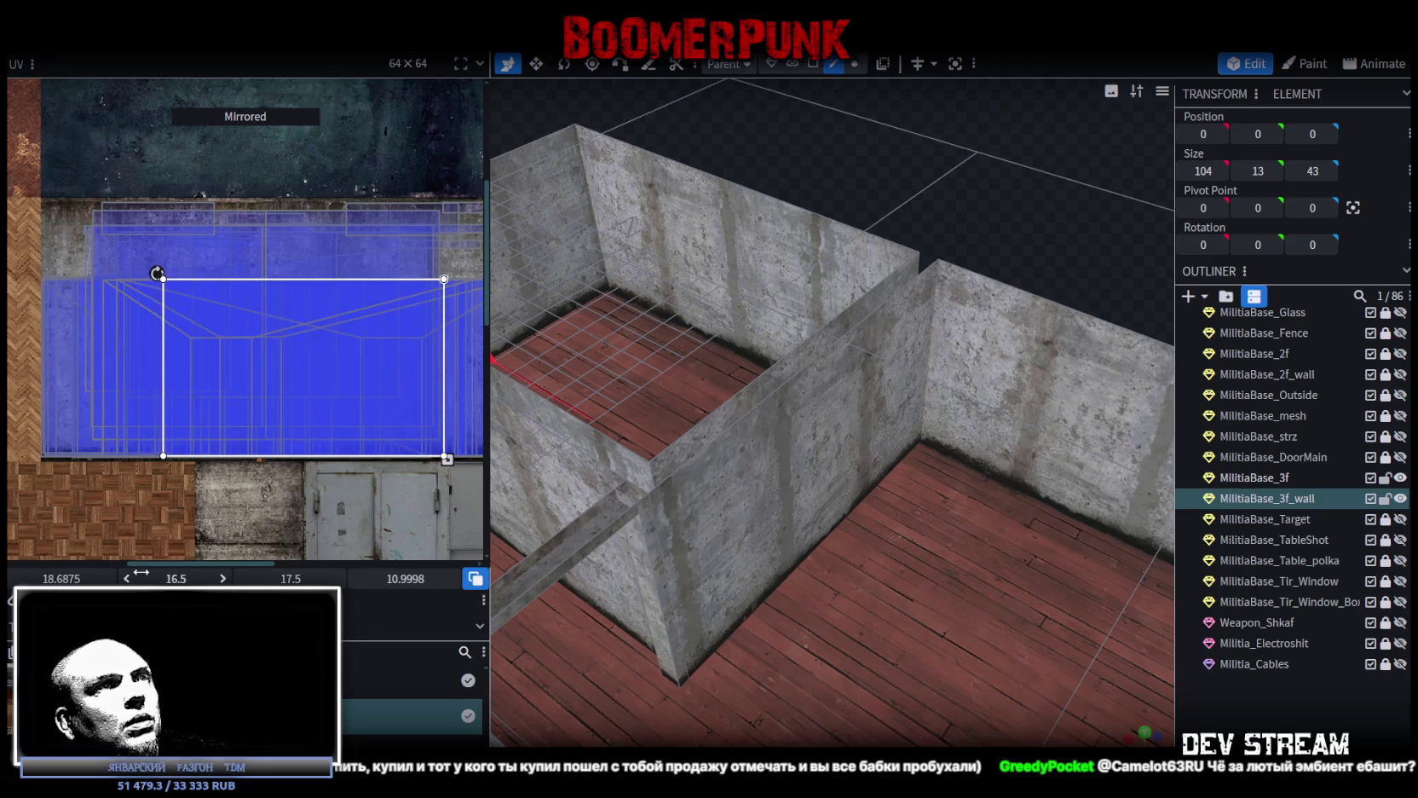
mouse_move(333, 400)
left_mouse_down()
mouse_move(261, 400)
mouse_move(308, 401)
left_mouse_up()
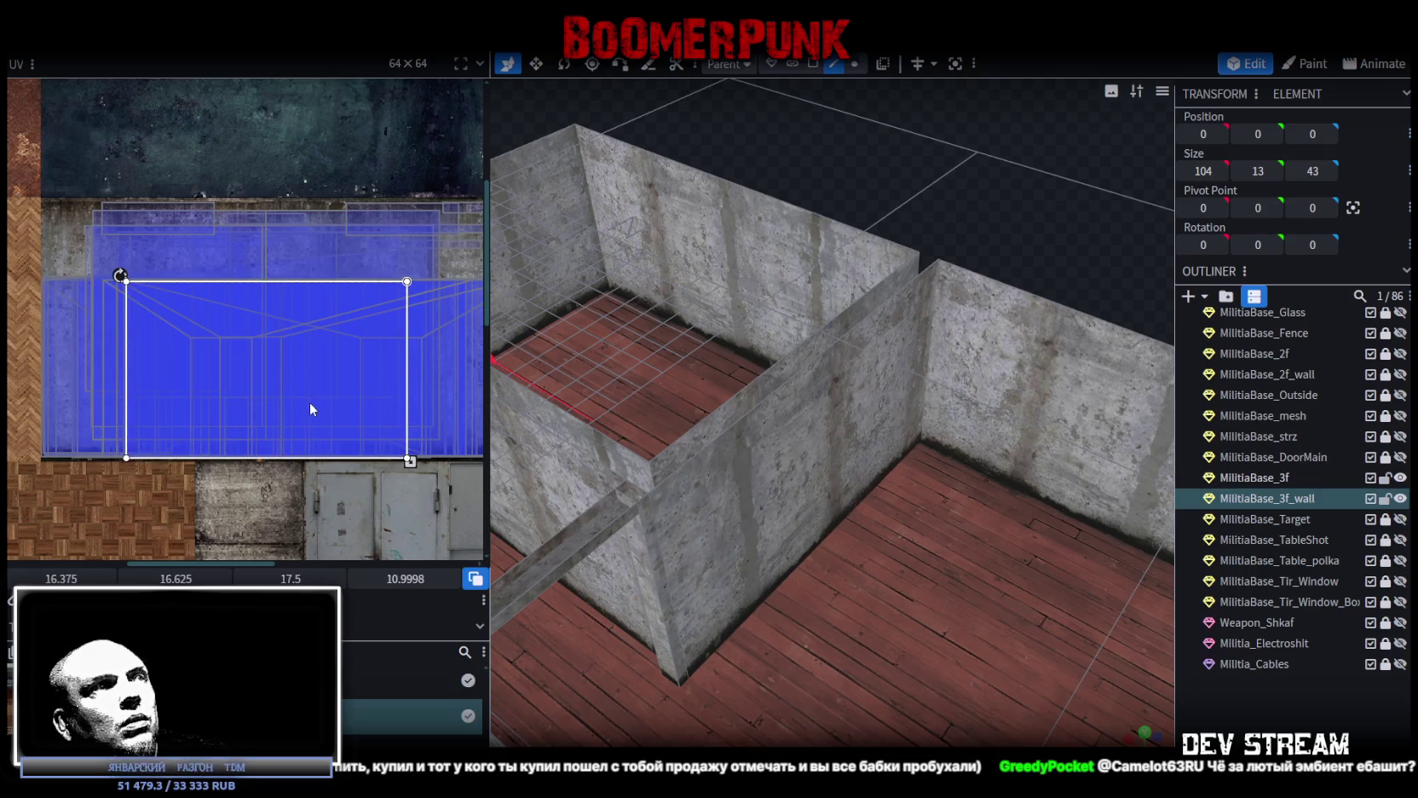
scroll(310, 402, "up", 5)
scroll(344, 274, "up", 5)
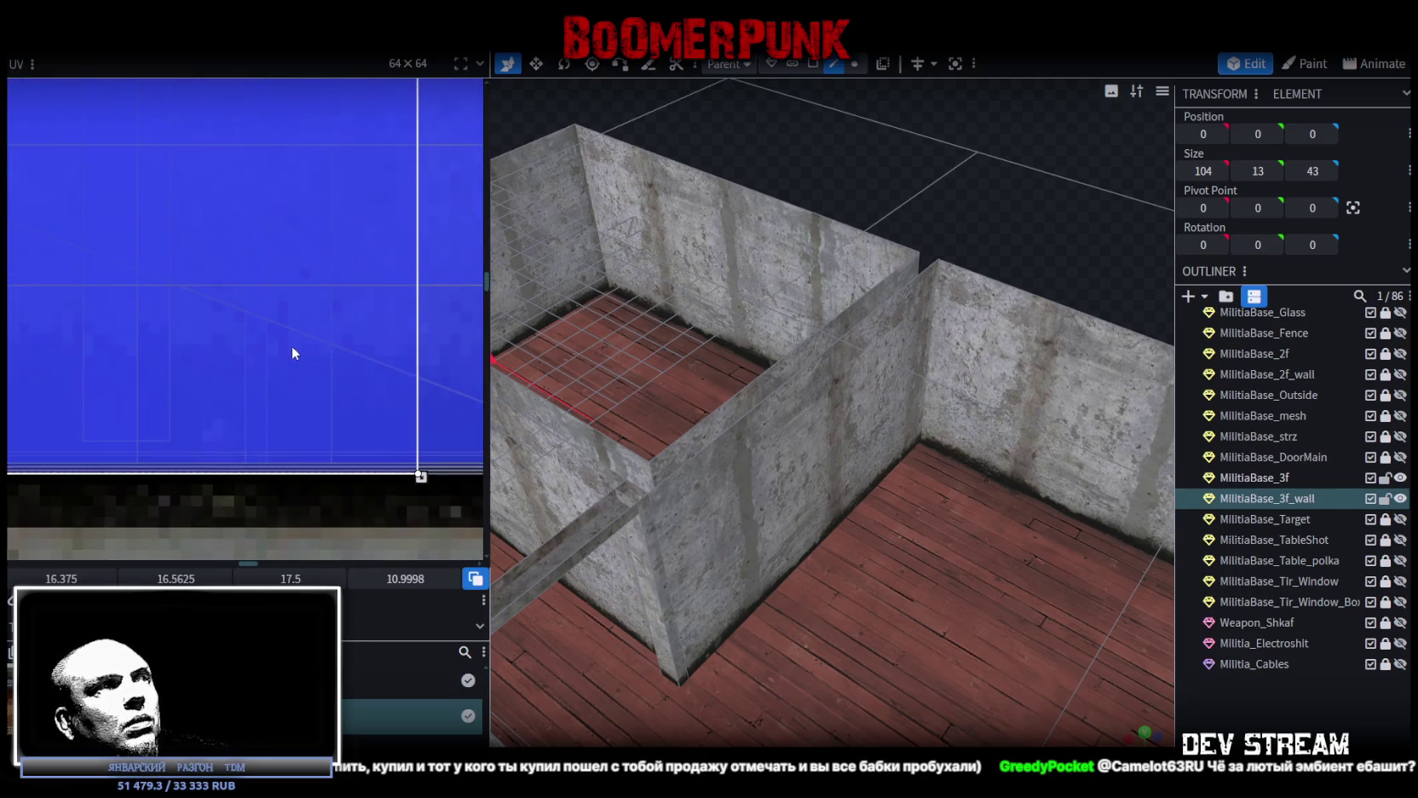
scroll(942, 269, "up", 3)
mouse_move(1075, 162)
left_mouse_down()
mouse_move(1004, 132)
mouse_move(1088, 167)
left_mouse_up()
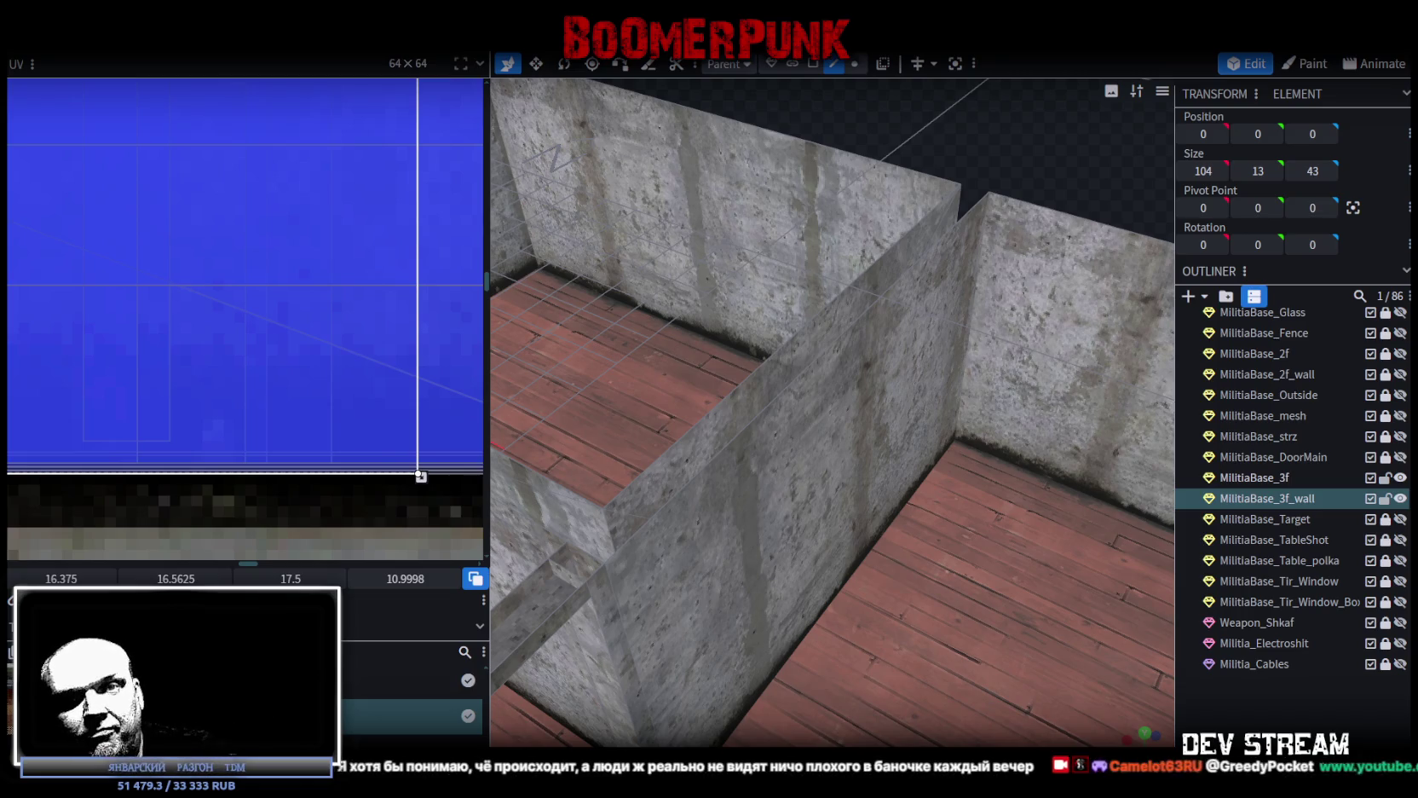
key("alt+Tab")
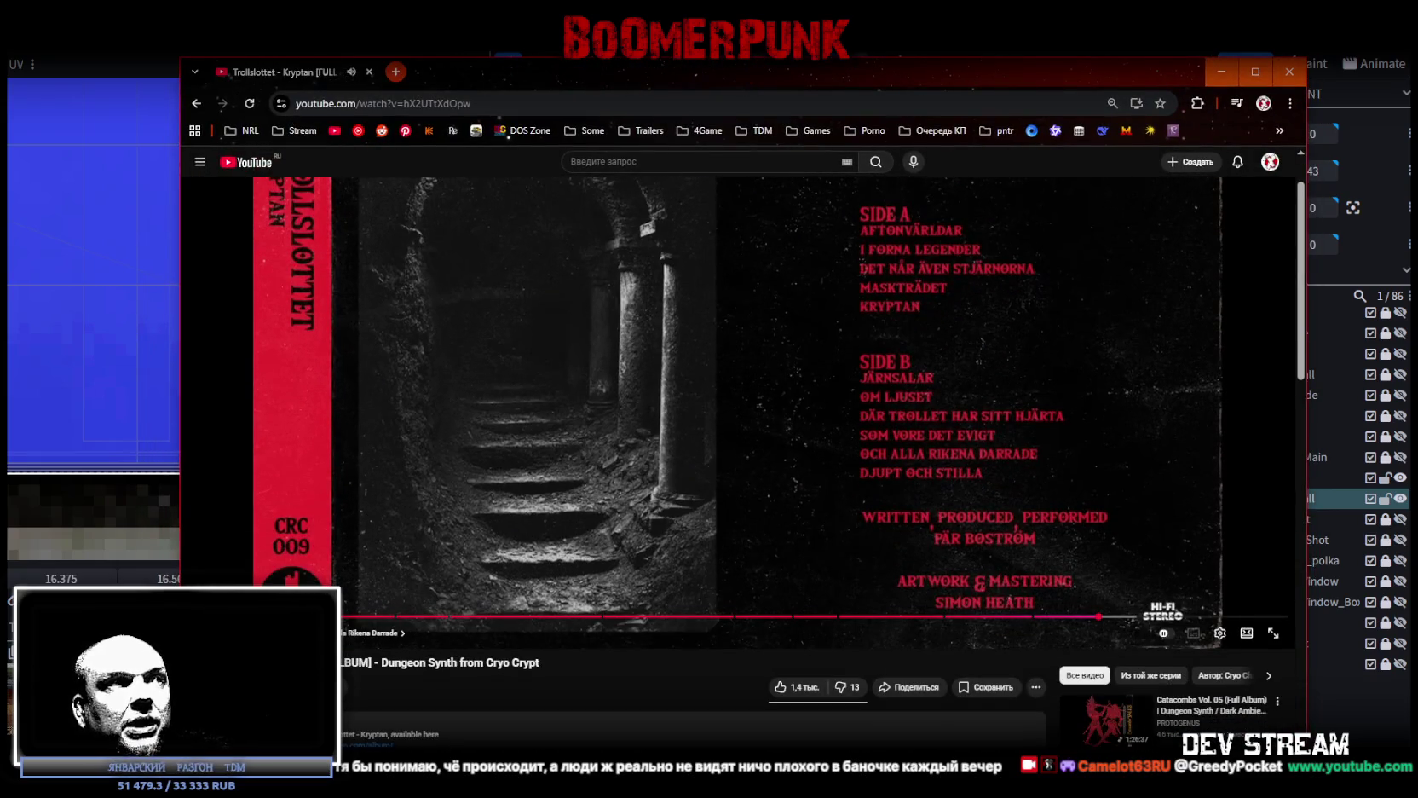
middle_click(255, 686)
left_click(470, 74)
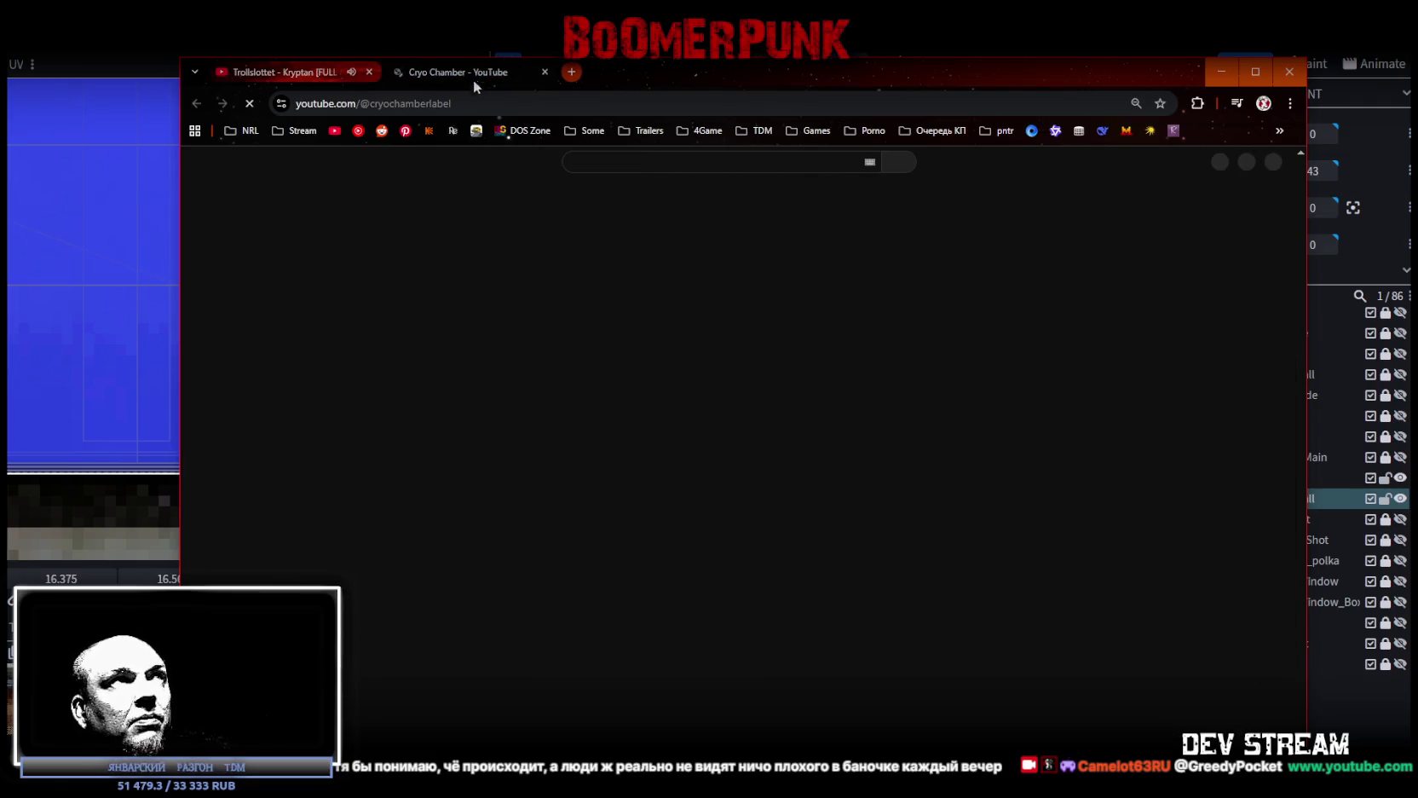
left_click(510, 429)
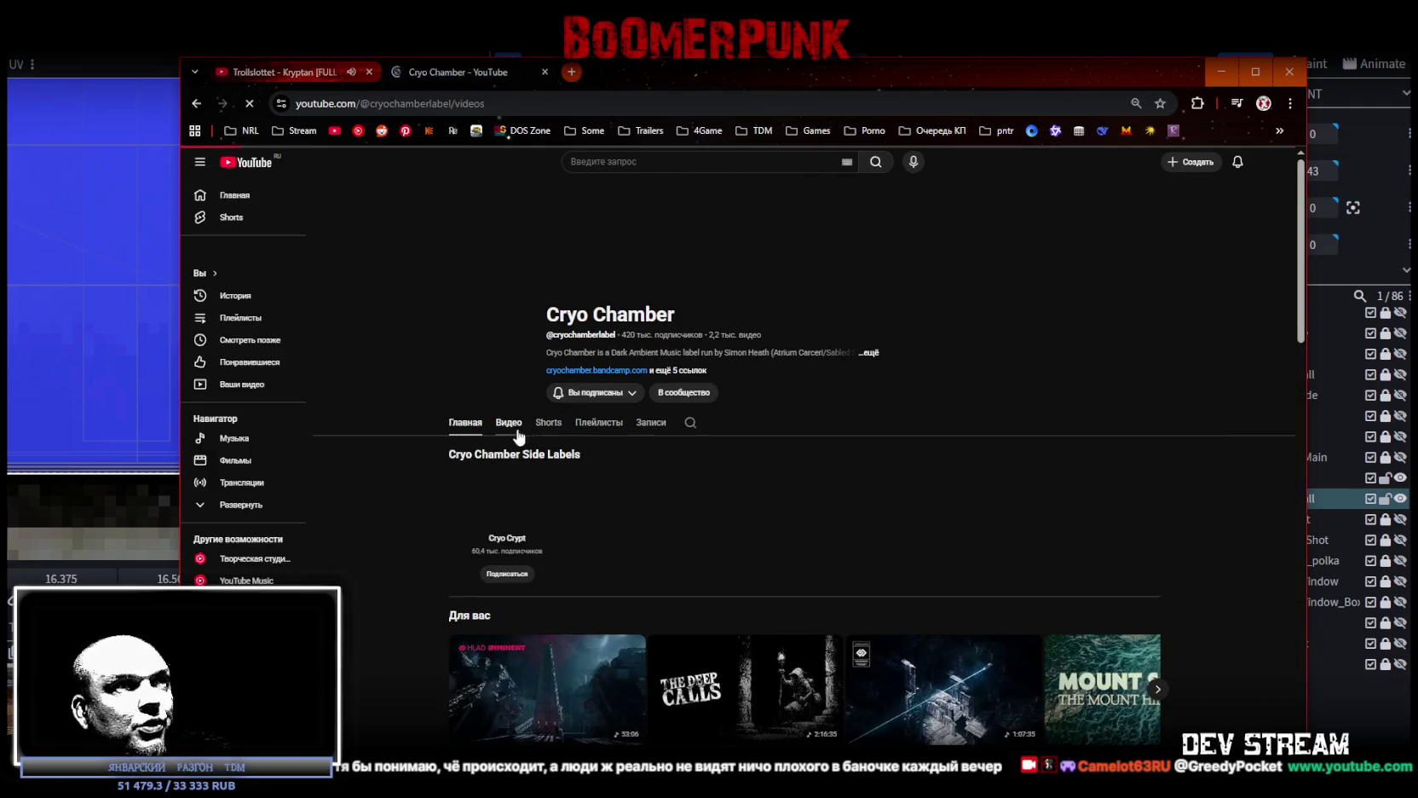
scroll(812, 505, "down", 5)
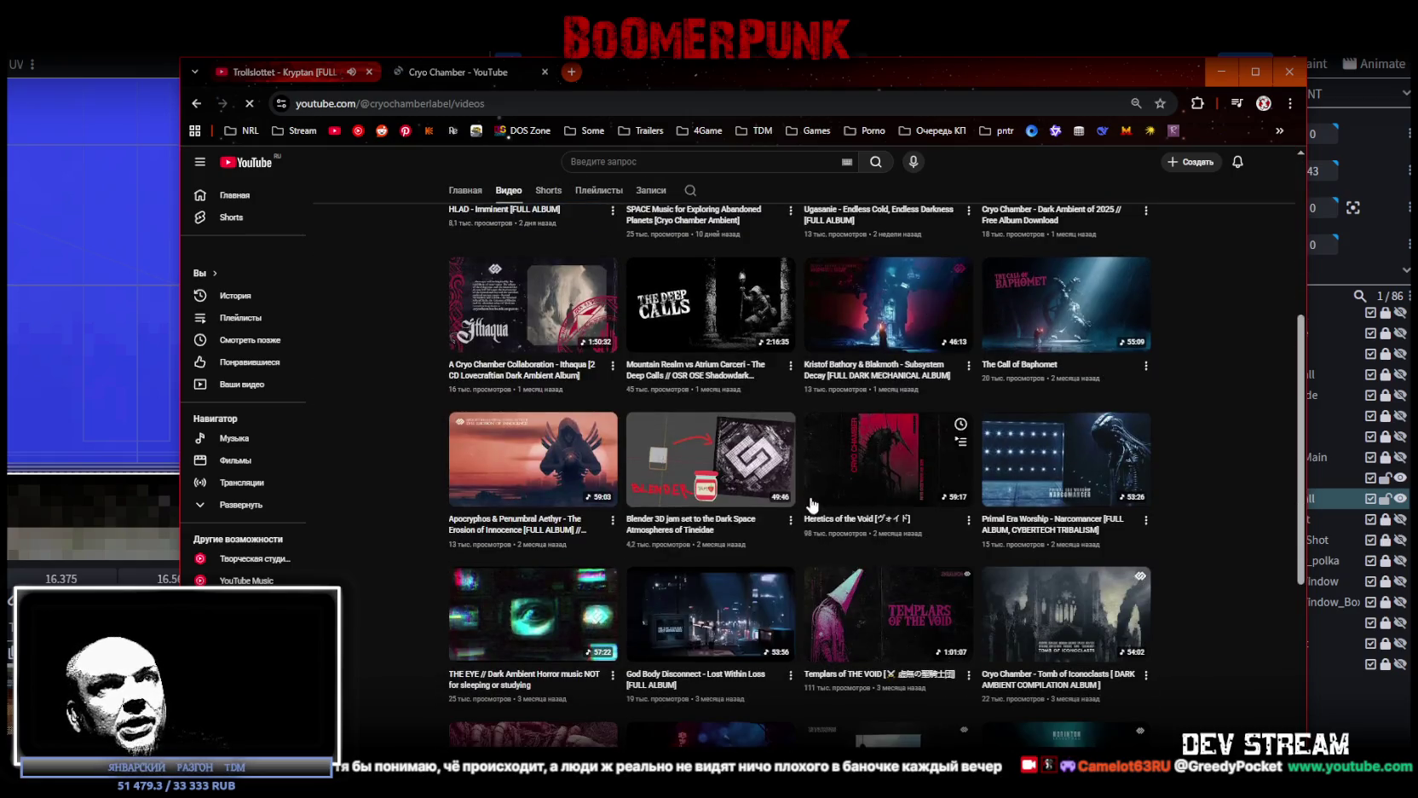
scroll(812, 504, "down", 5)
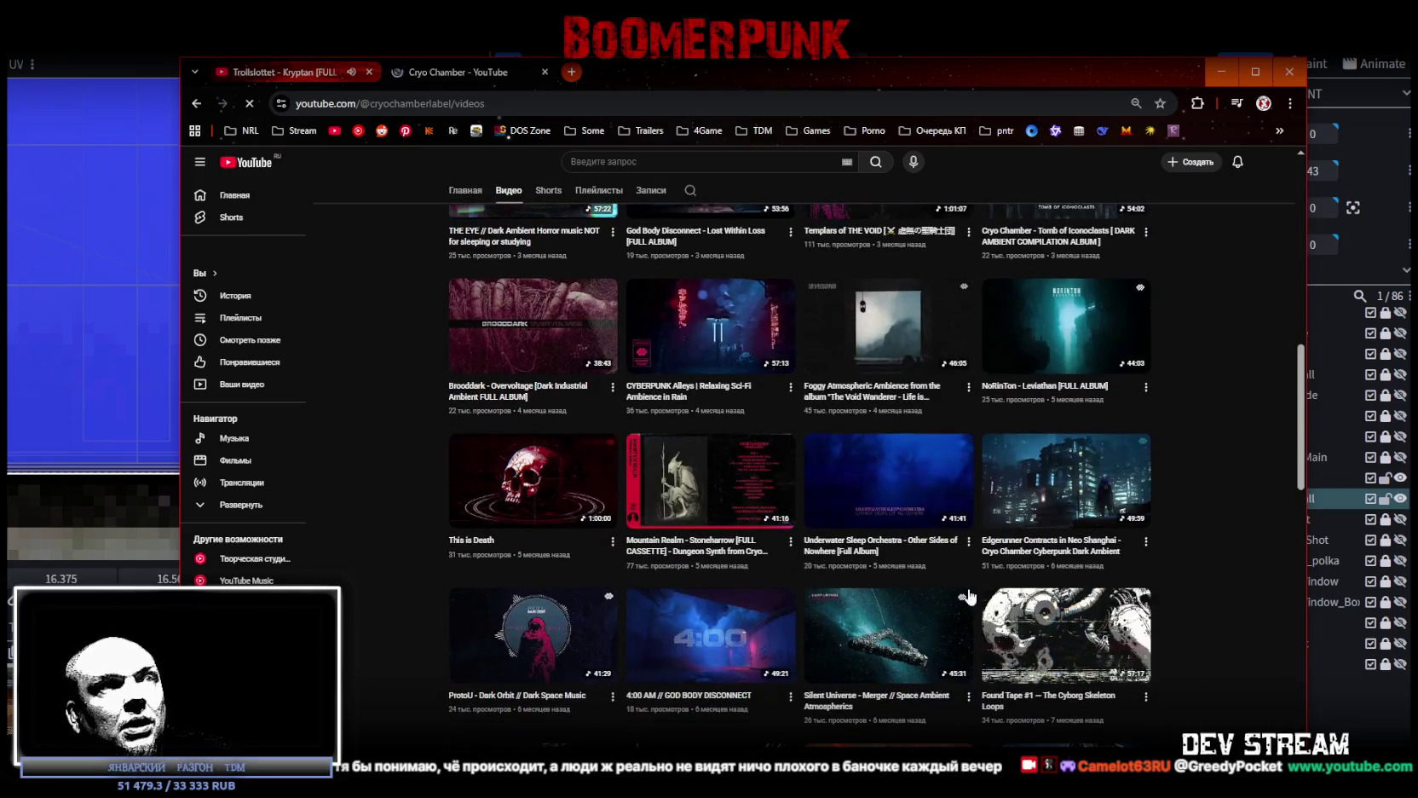
scroll(738, 528, "up", 10)
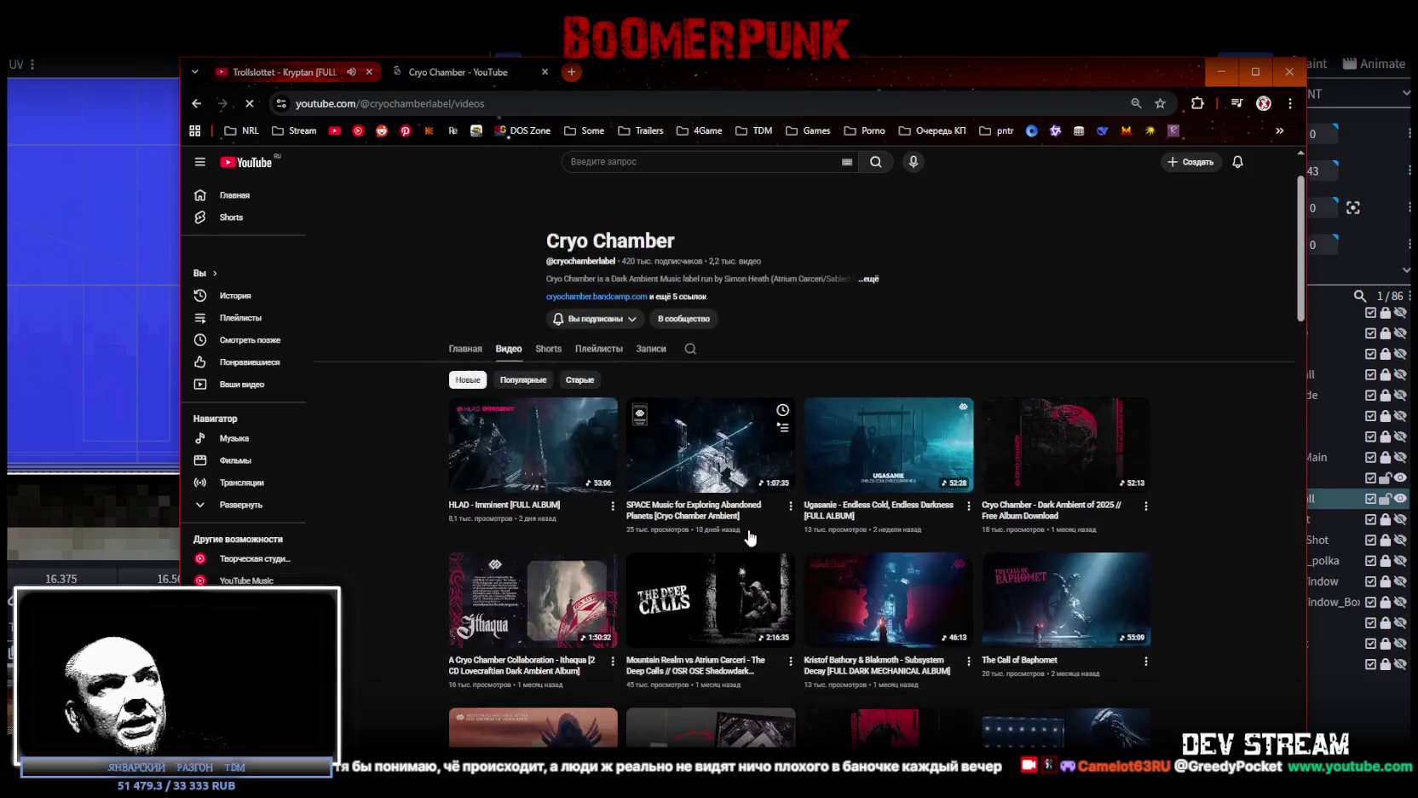
scroll(937, 580, "down", 3)
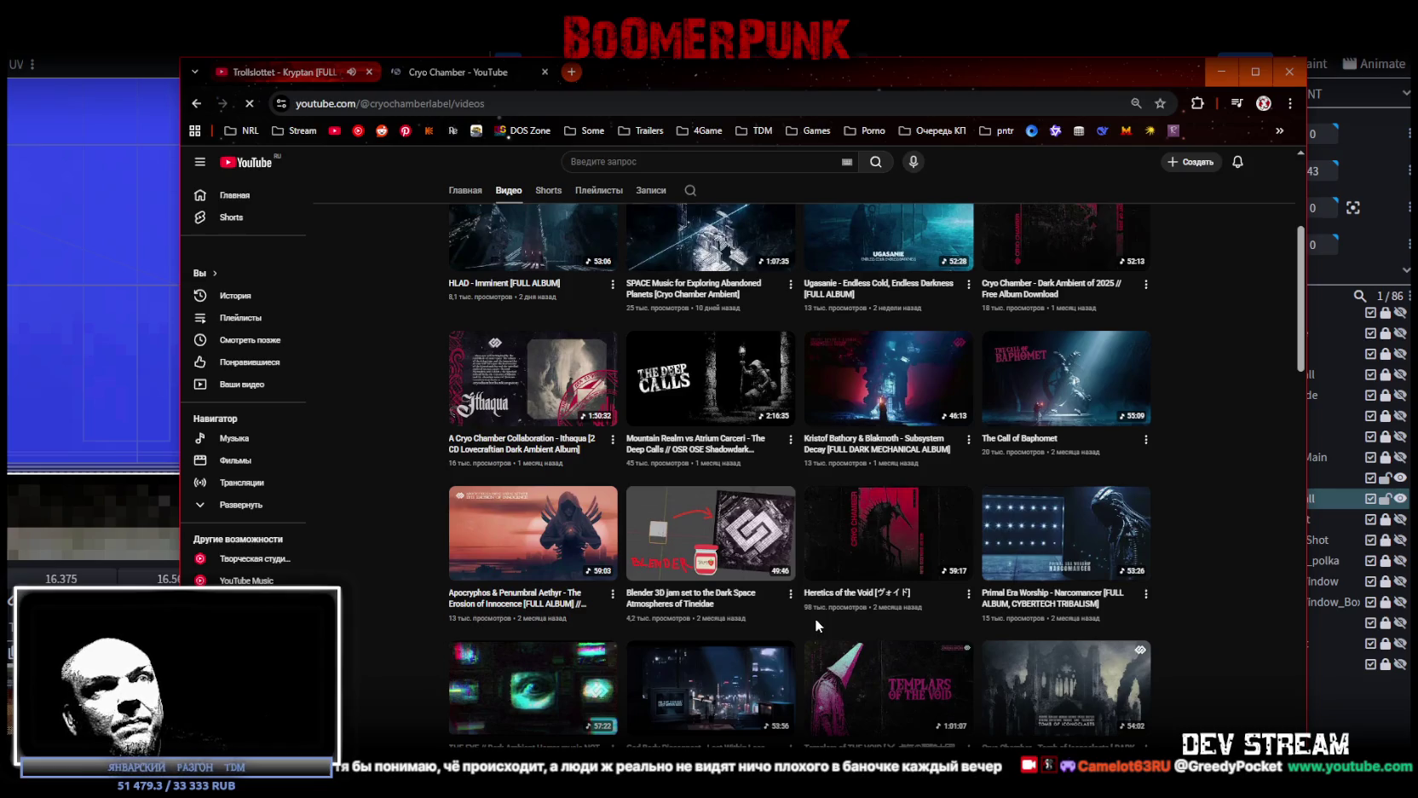
scroll(815, 618, "down", 10)
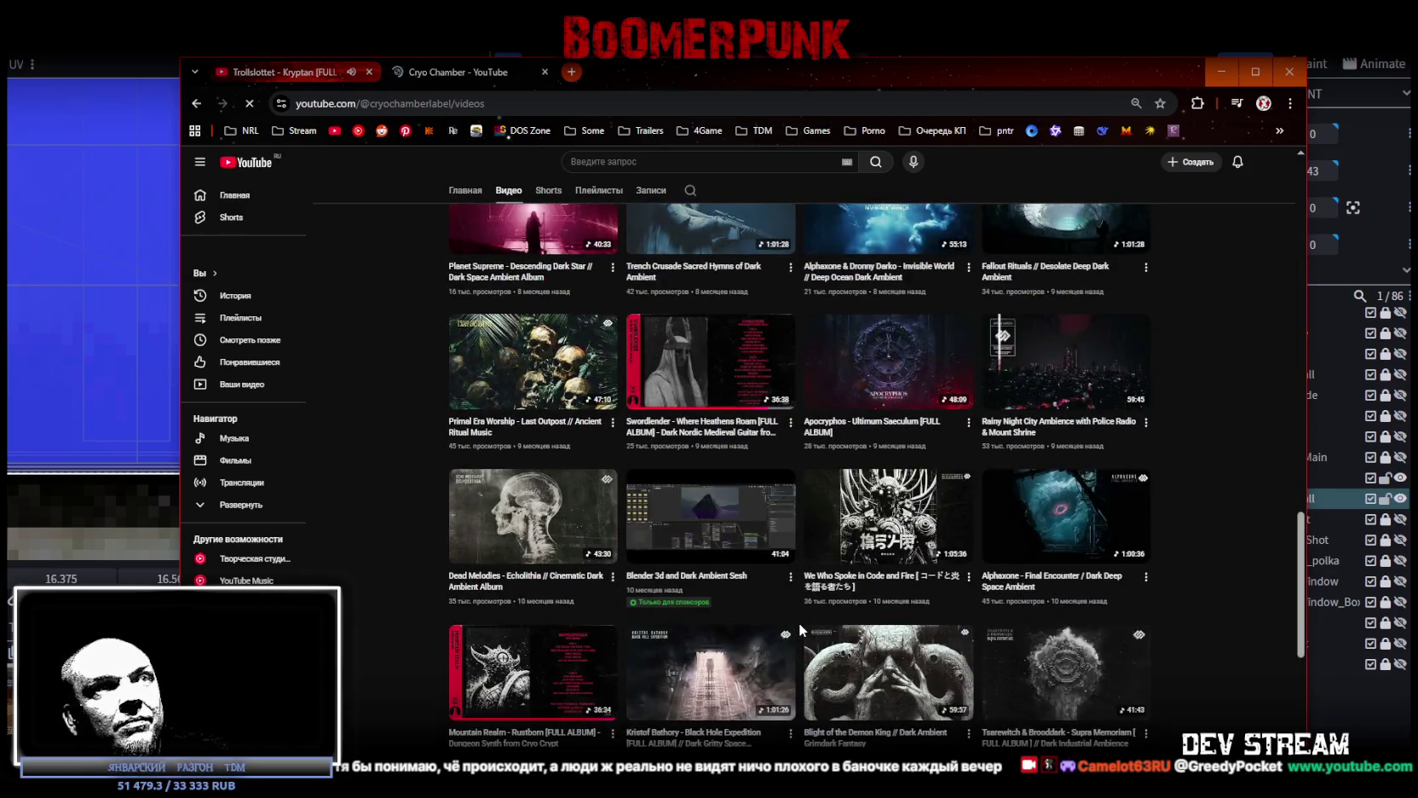
scroll(798, 623, "down", 6)
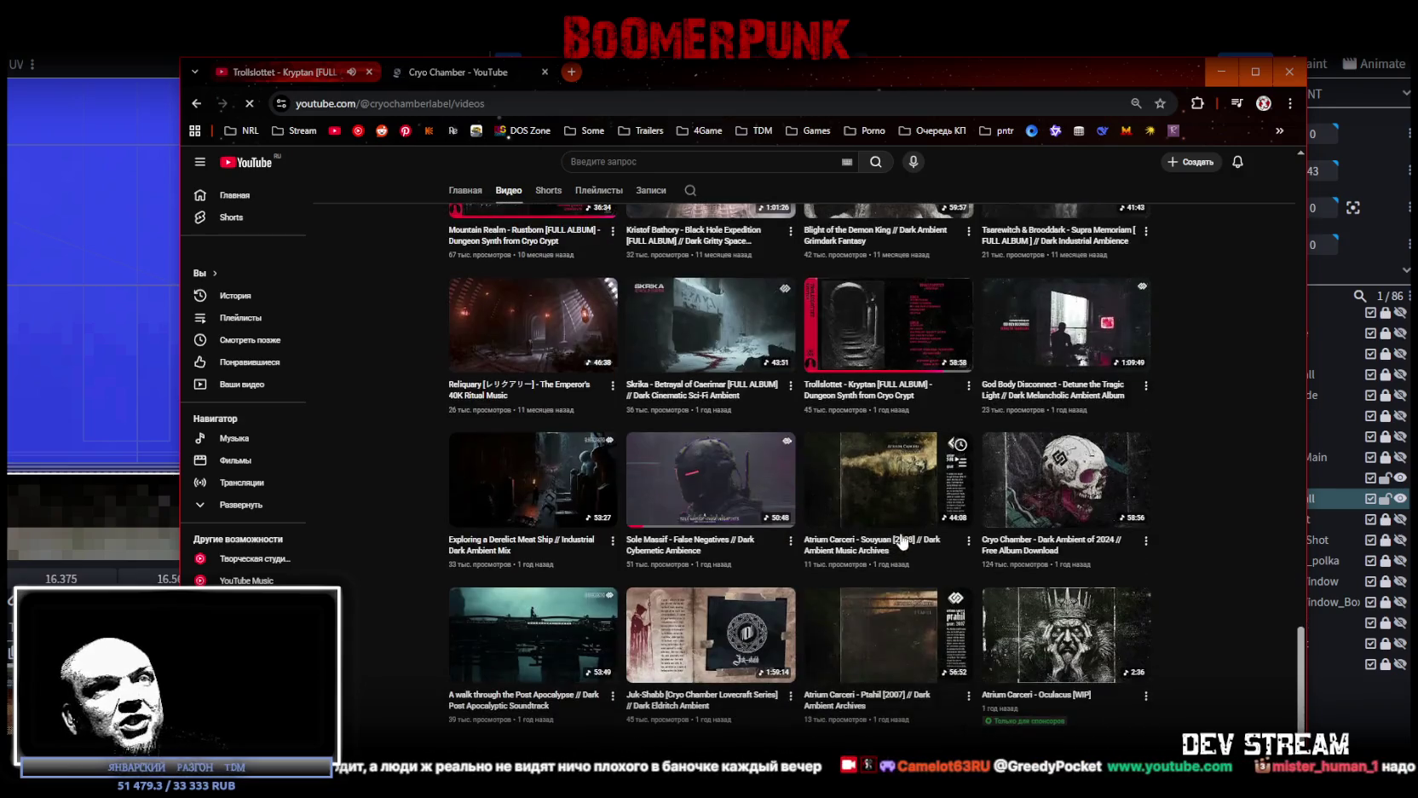
scroll(1071, 498, "down", 5)
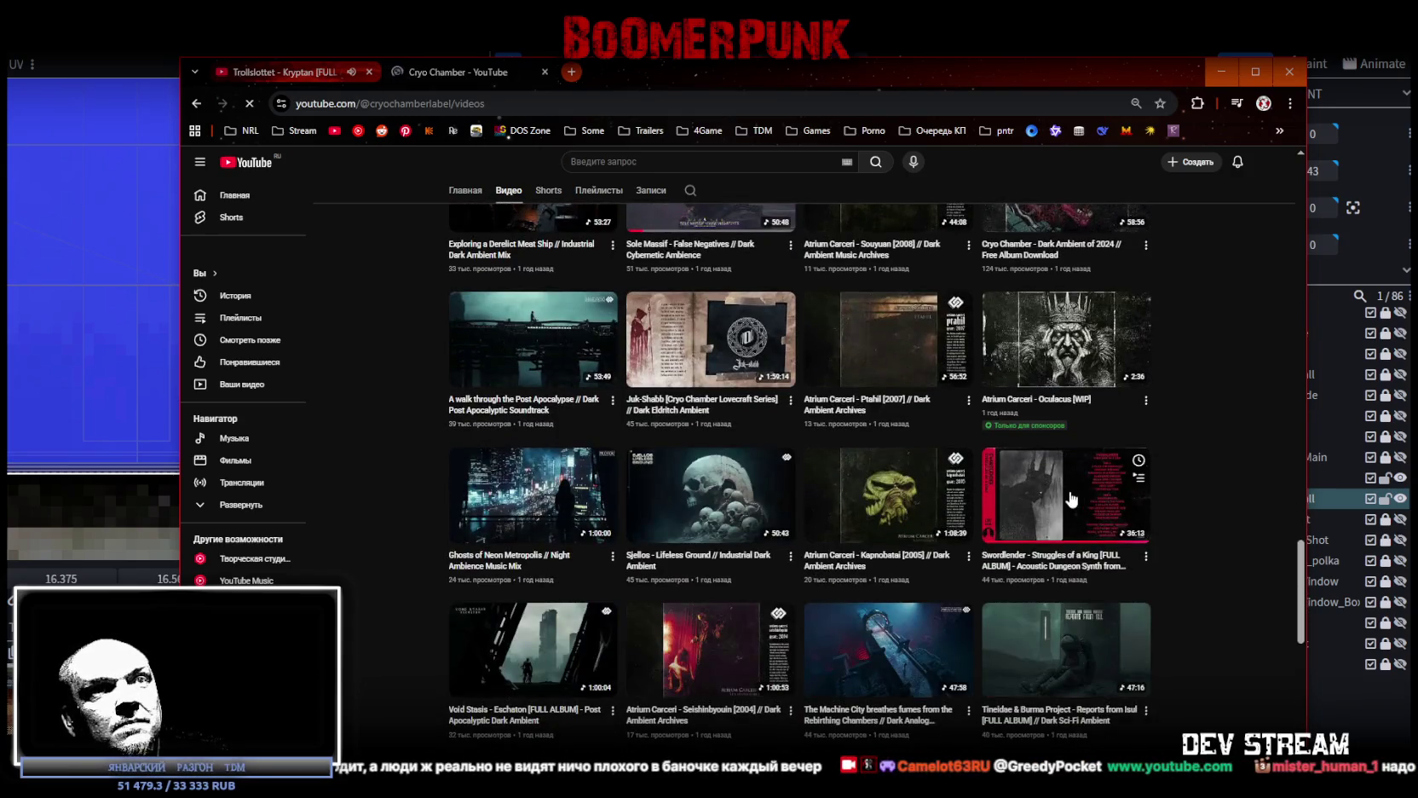
scroll(1071, 498, "down", 6)
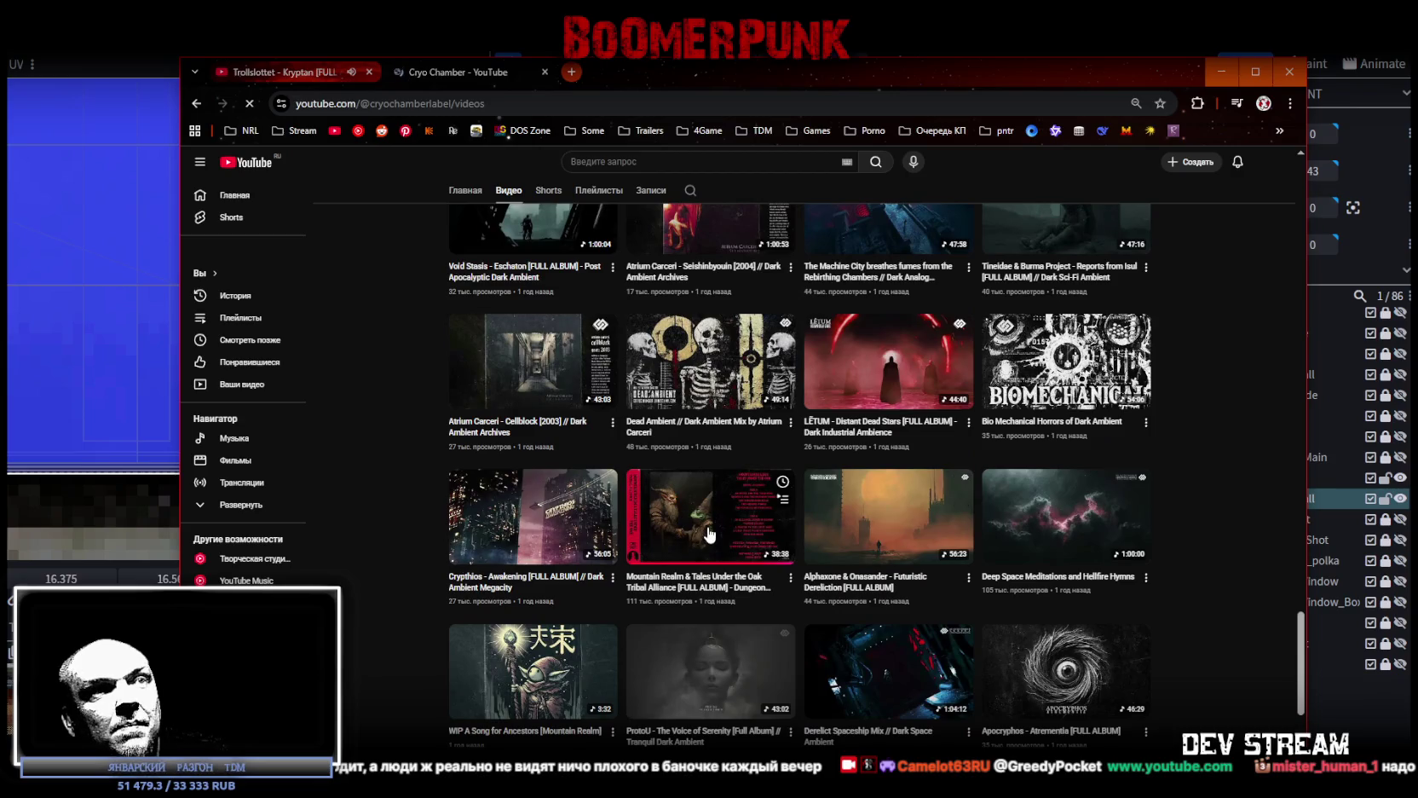
left_click(545, 72)
key("alt+Tab")
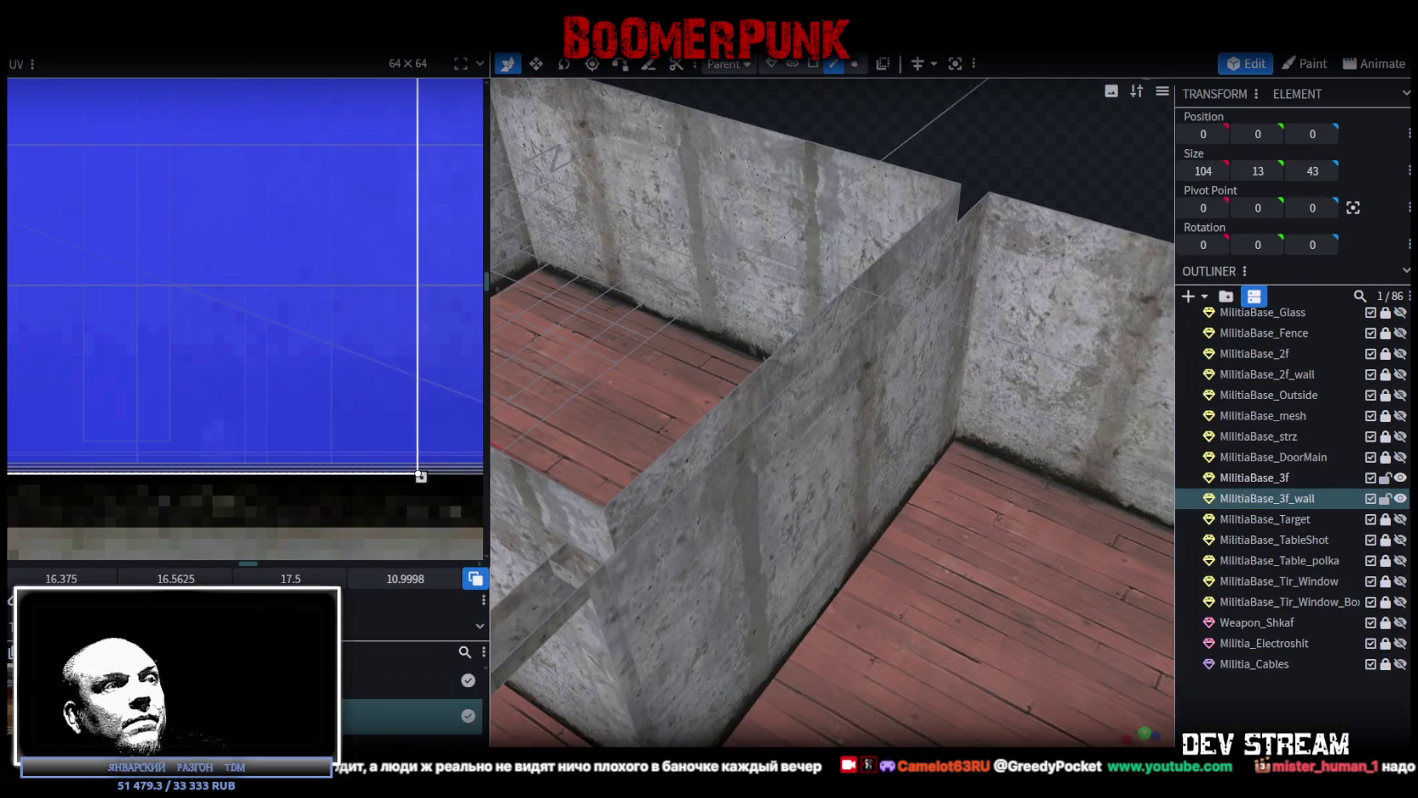
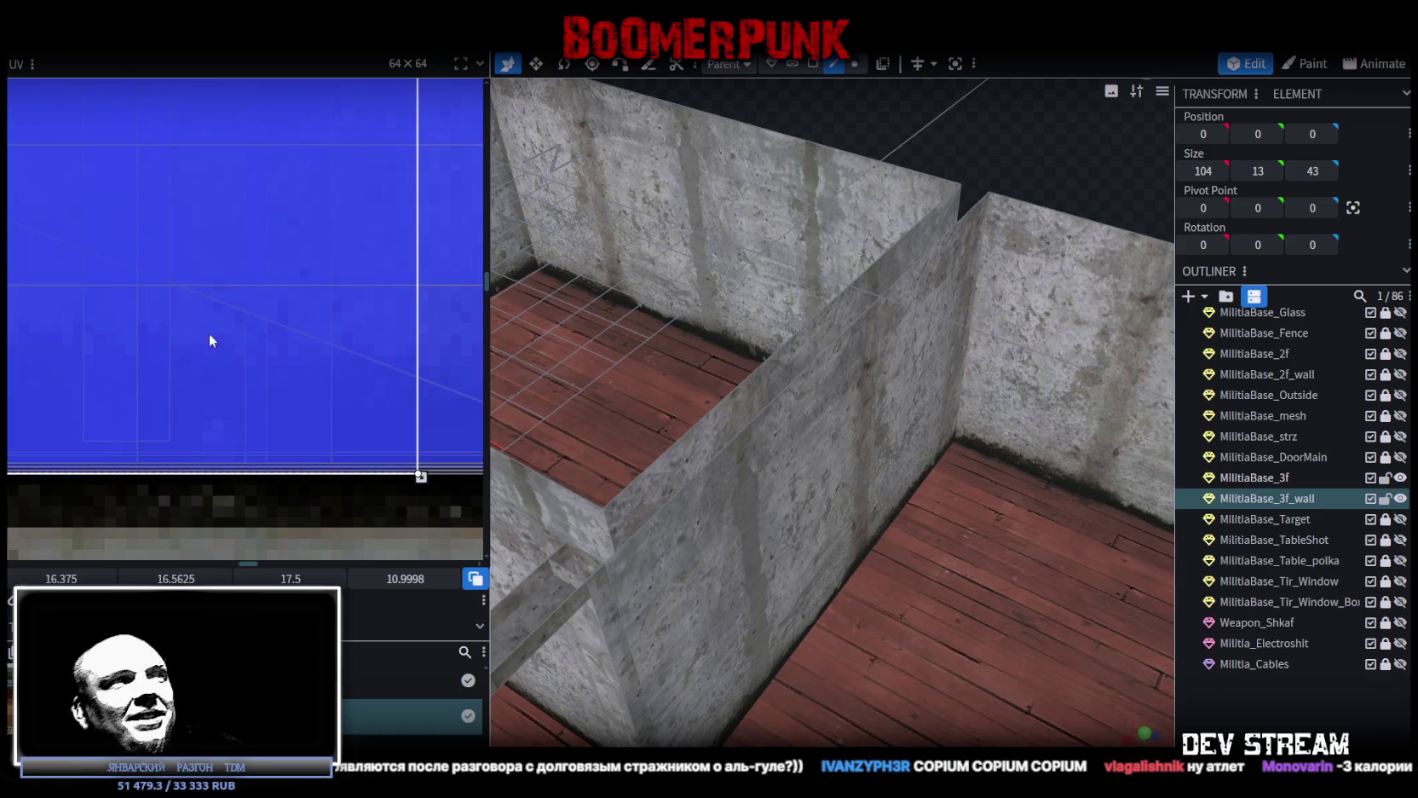
Select the thin third-floor pillar and stretch it into a lintel beam over the doorway
scroll(729, 554, "down", 10)
mouse_move(860, 484)
left_mouse_down()
mouse_move(961, 542)
mouse_move(848, 497)
mouse_move(902, 544)
mouse_move(871, 573)
left_mouse_up()
scroll(968, 544, "up", 3)
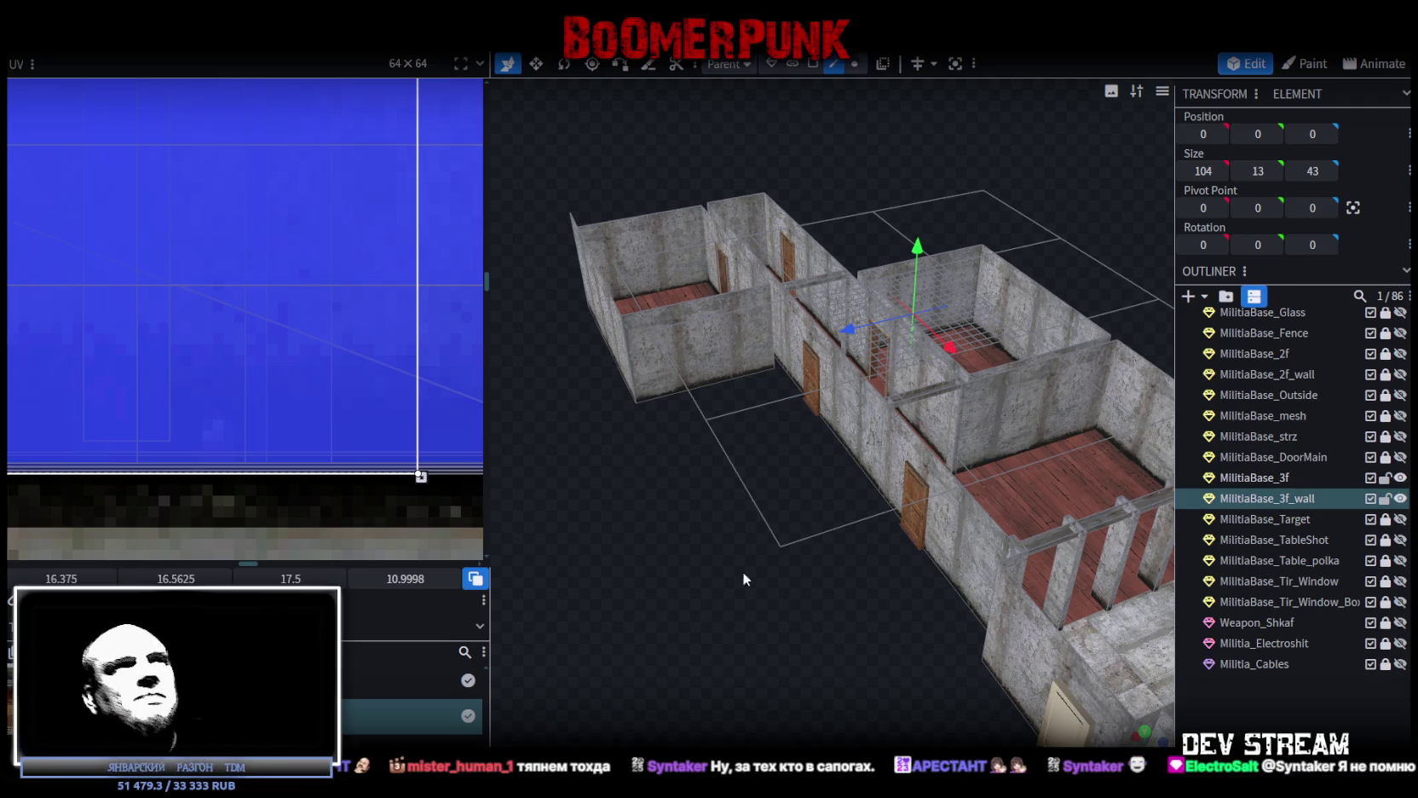
scroll(758, 574, "up", 5)
mouse_move(733, 625)
left_mouse_down()
mouse_move(851, 602)
mouse_move(1072, 690)
mouse_move(813, 617)
mouse_move(859, 604)
mouse_move(839, 662)
mouse_move(692, 624)
mouse_move(835, 628)
mouse_move(871, 646)
mouse_move(759, 714)
mouse_move(749, 674)
mouse_move(768, 654)
left_mouse_up()
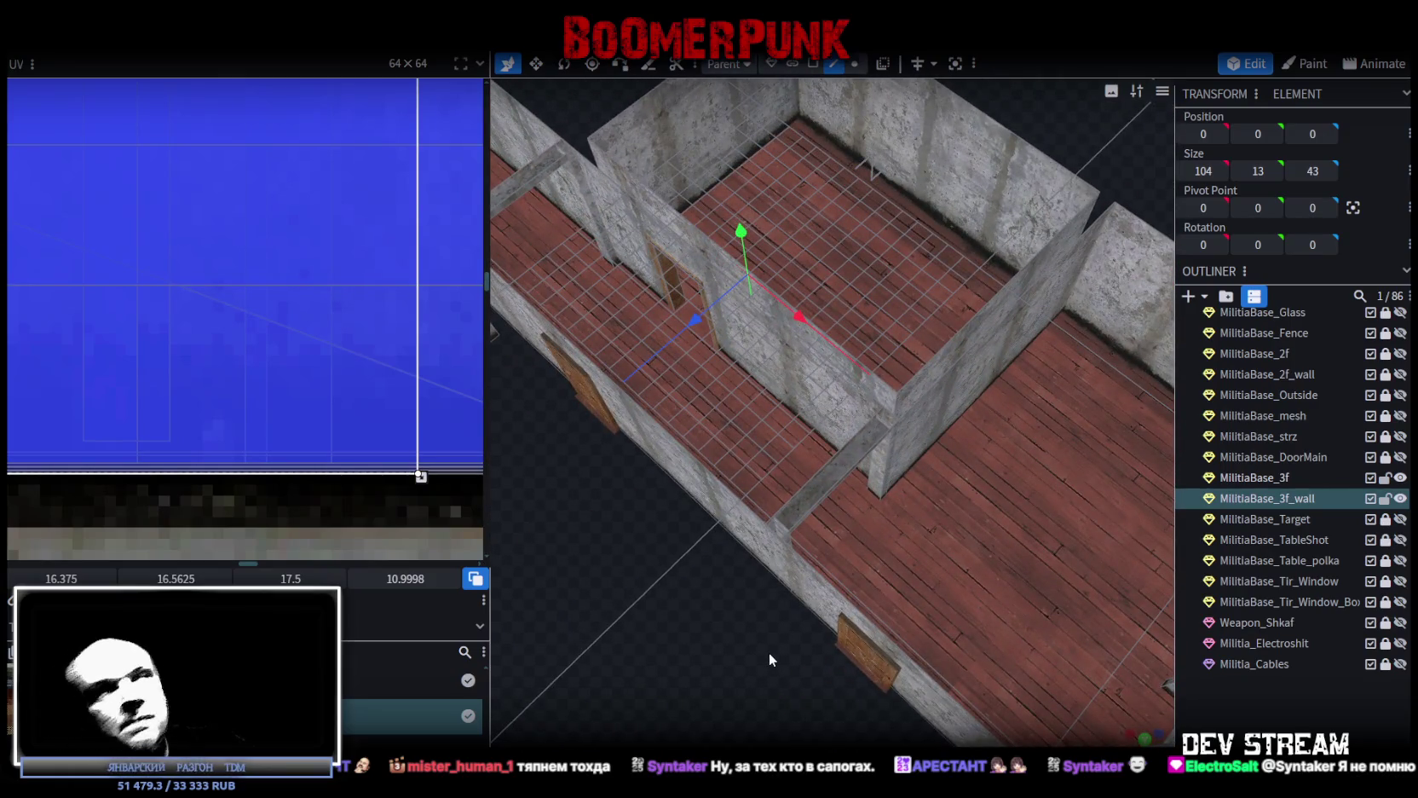
mouse_move(721, 564)
left_mouse_down()
mouse_move(680, 569)
mouse_move(801, 558)
mouse_move(800, 645)
mouse_move(1025, 595)
mouse_move(927, 639)
mouse_move(710, 480)
left_mouse_up()
left_click(813, 64)
left_click(727, 406)
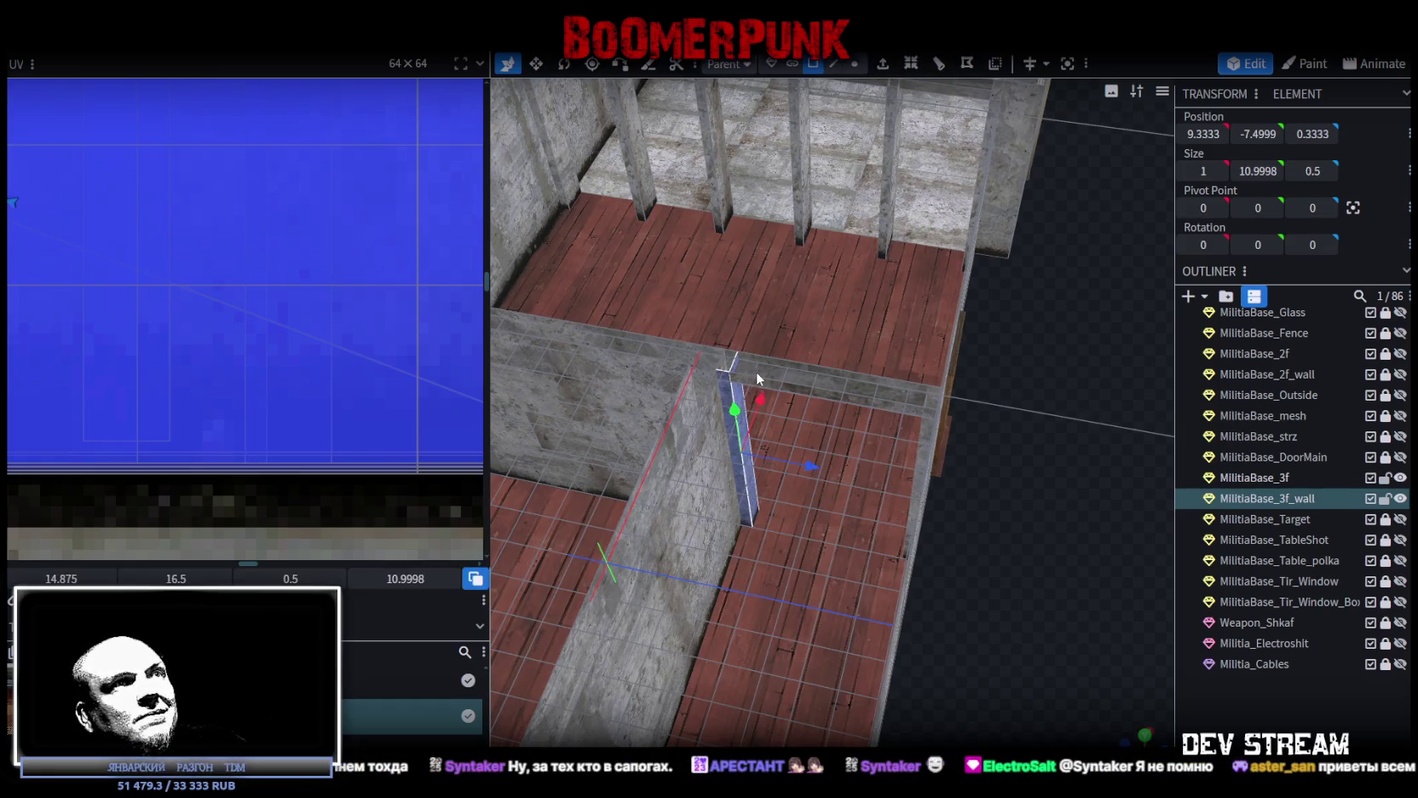
mouse_move(801, 389)
left_mouse_down()
mouse_move(841, 371)
mouse_move(756, 349)
mouse_move(957, 421)
mouse_move(927, 424)
mouse_move(940, 398)
mouse_move(1066, 507)
left_mouse_up()
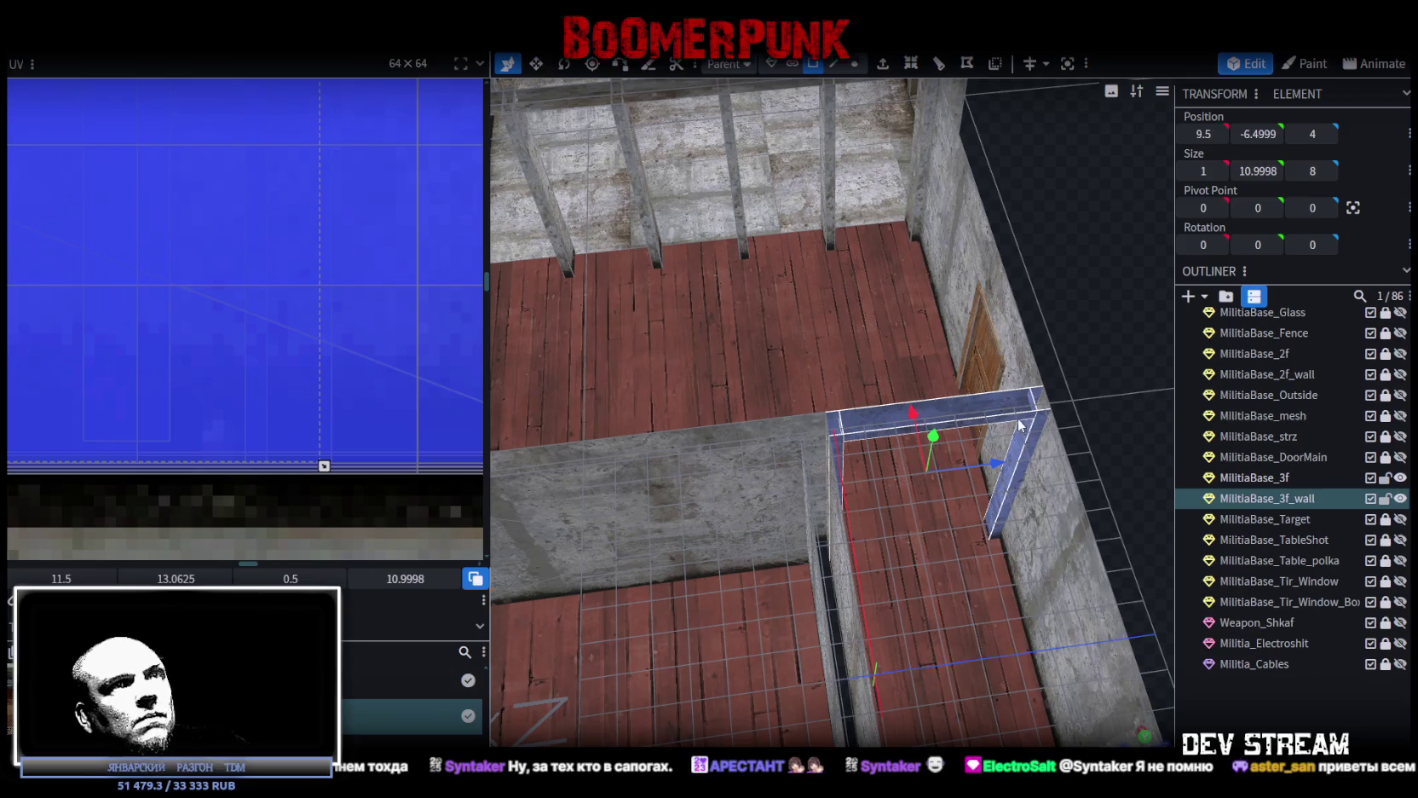
Copy the nine doorframe faces and paste them as a mesh selection
right_click(1018, 419)
mouse_move(1023, 425)
left_click(1064, 514)
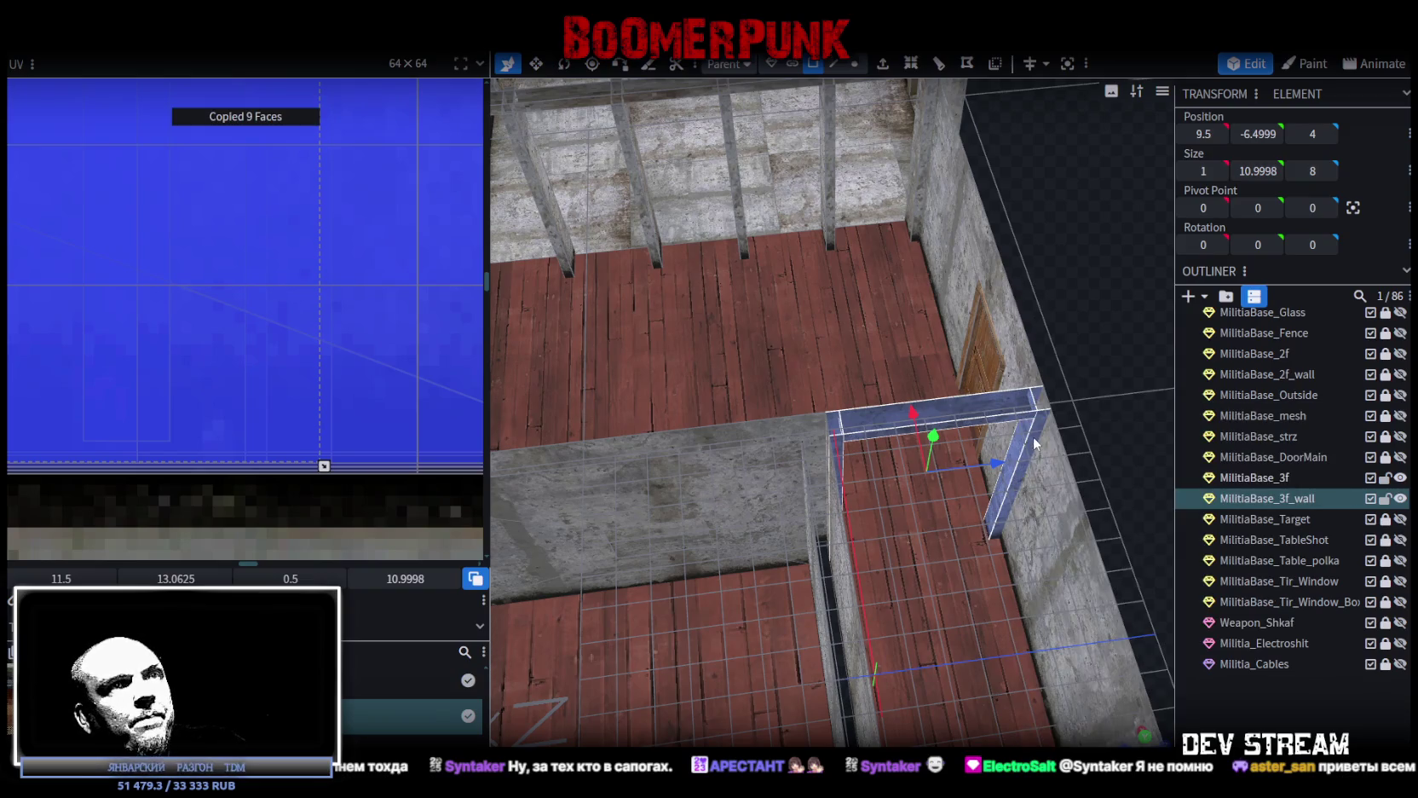
right_click(1035, 452)
left_click(1090, 540)
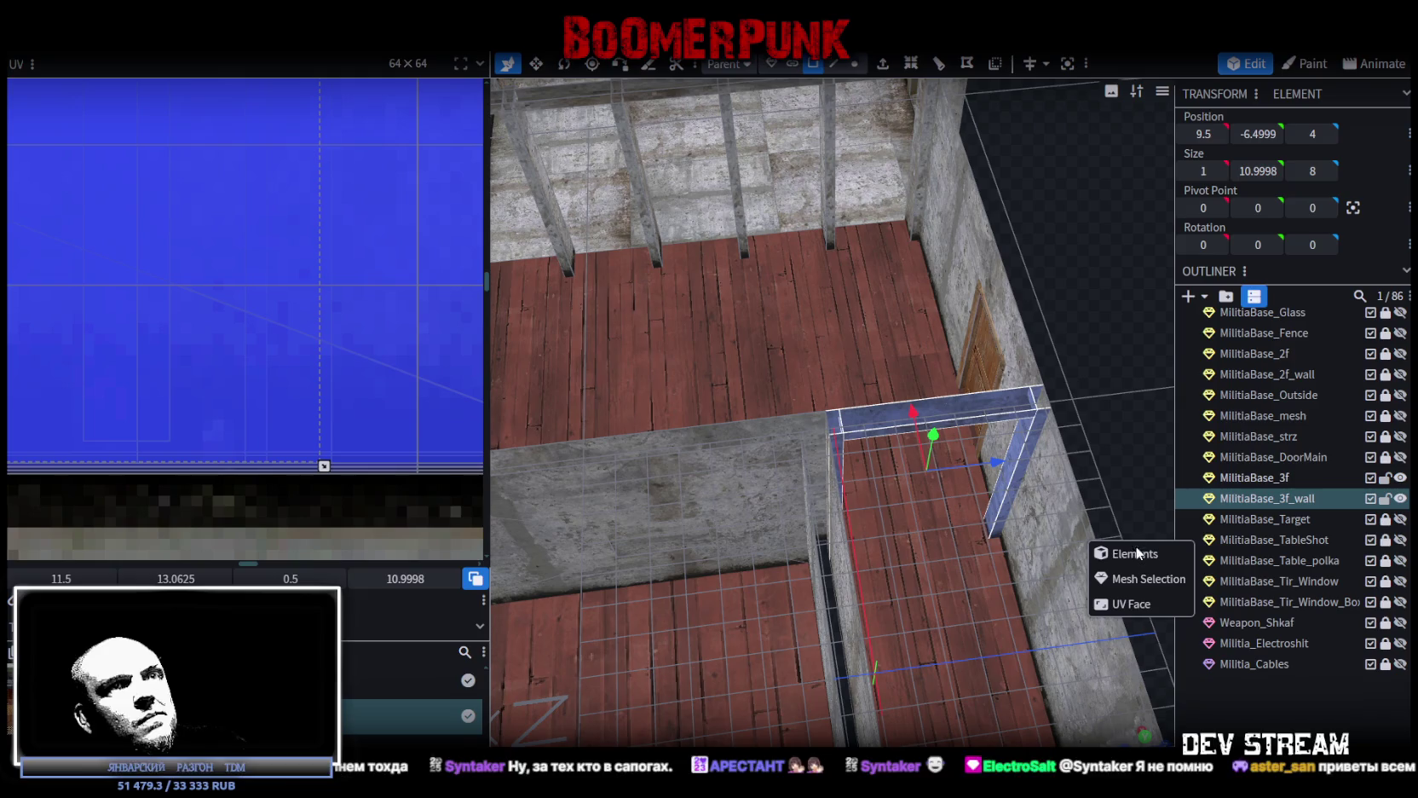
left_click(1140, 584)
Move the pasted frame along X to -2.75, beside the other doorway
mouse_move(1139, 569)
left_mouse_down()
mouse_move(1118, 428)
mouse_move(841, 511)
mouse_move(883, 596)
left_mouse_up()
scroll(883, 595, "up", 5)
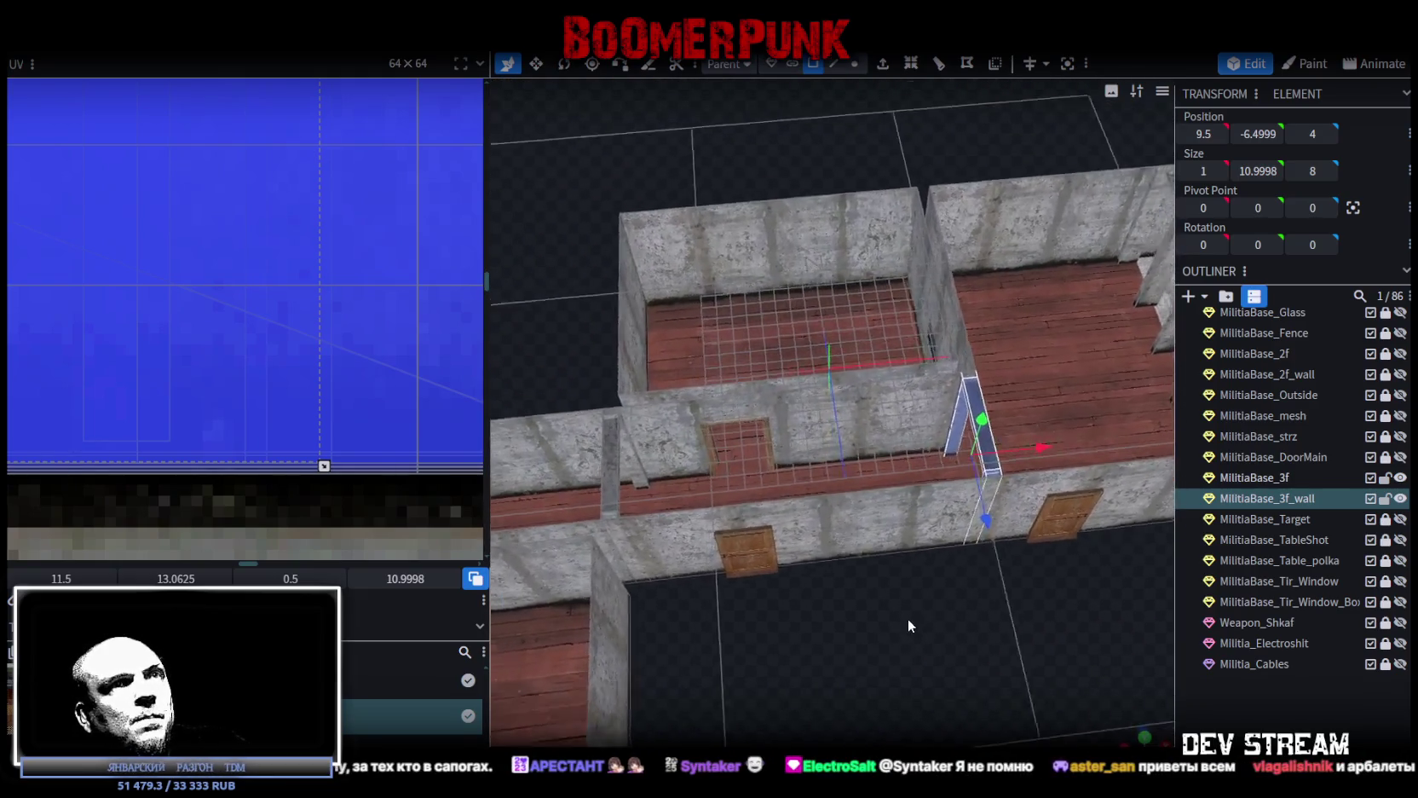
left_click_drag(1090, 464, 836, 457)
mouse_move(852, 588)
left_mouse_down()
mouse_move(875, 673)
mouse_move(898, 691)
mouse_move(1069, 696)
mouse_move(1049, 566)
mouse_move(794, 682)
mouse_move(1111, 446)
mouse_move(976, 476)
left_mouse_up()
scroll(1068, 696, "up", 5)
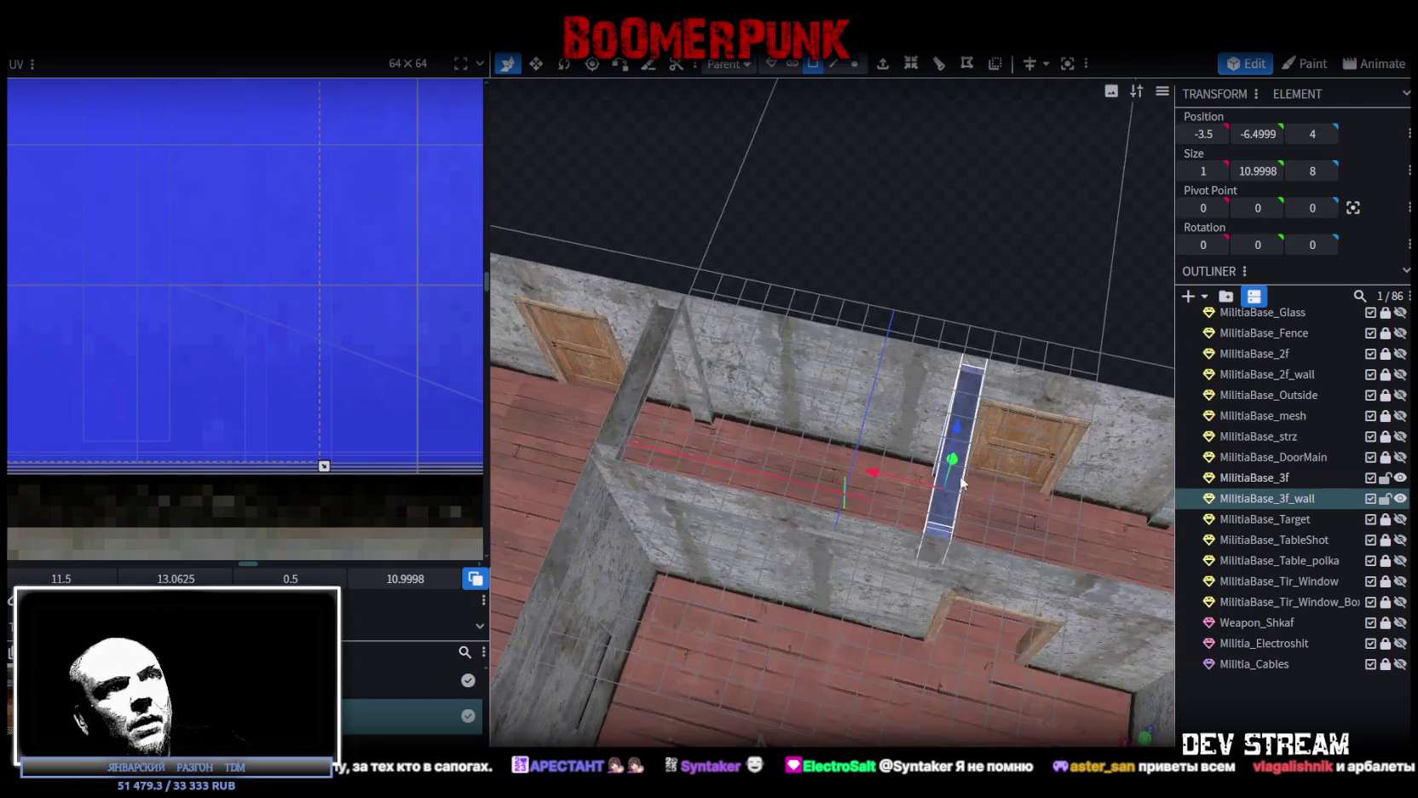
left_click_drag(865, 472, 852, 468)
scroll(290, 346, "down", 4)
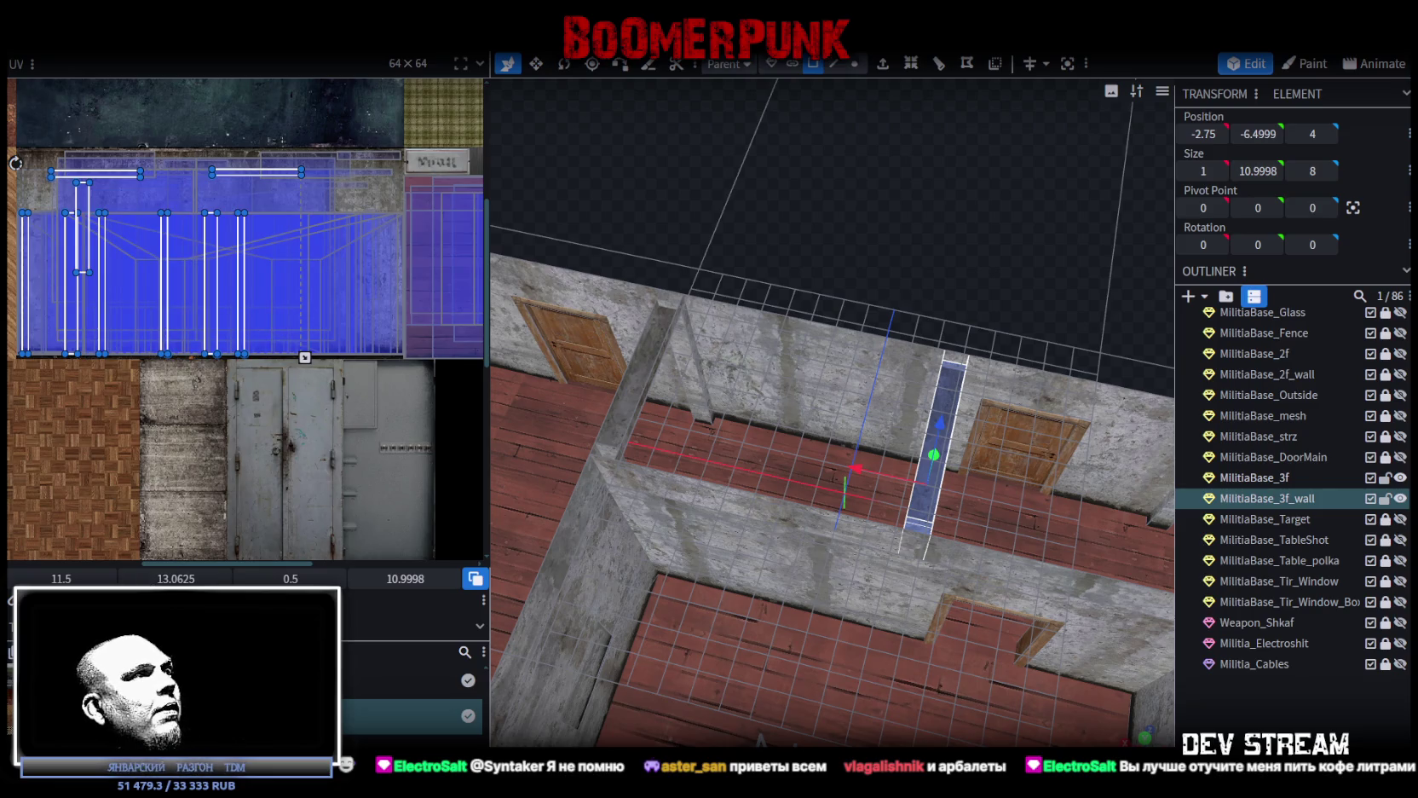
Mirror the doorframe UVs with Mirror X, shift them right on the concrete texture, then deselect
right_click(288, 220)
left_click(333, 281)
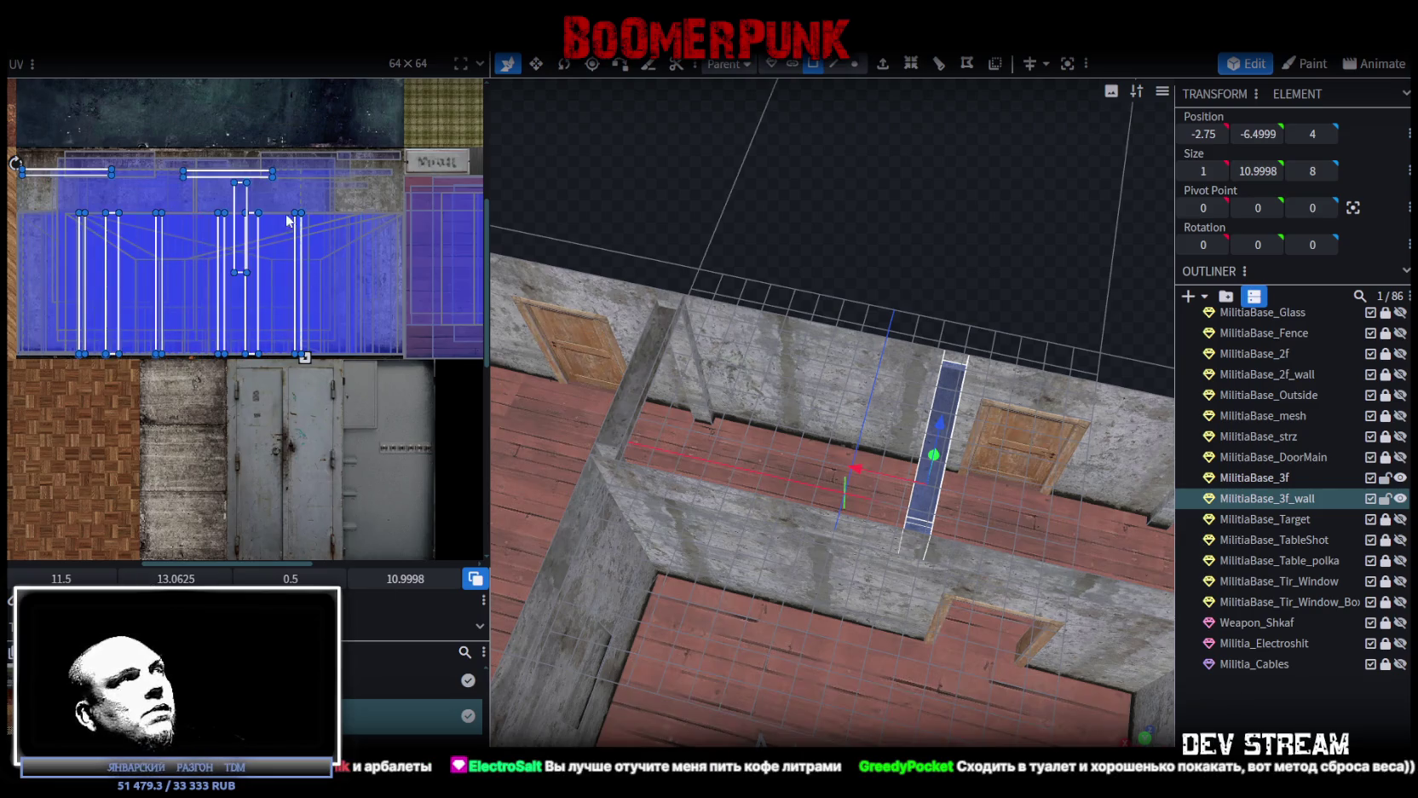
left_click_drag(224, 173, 321, 177)
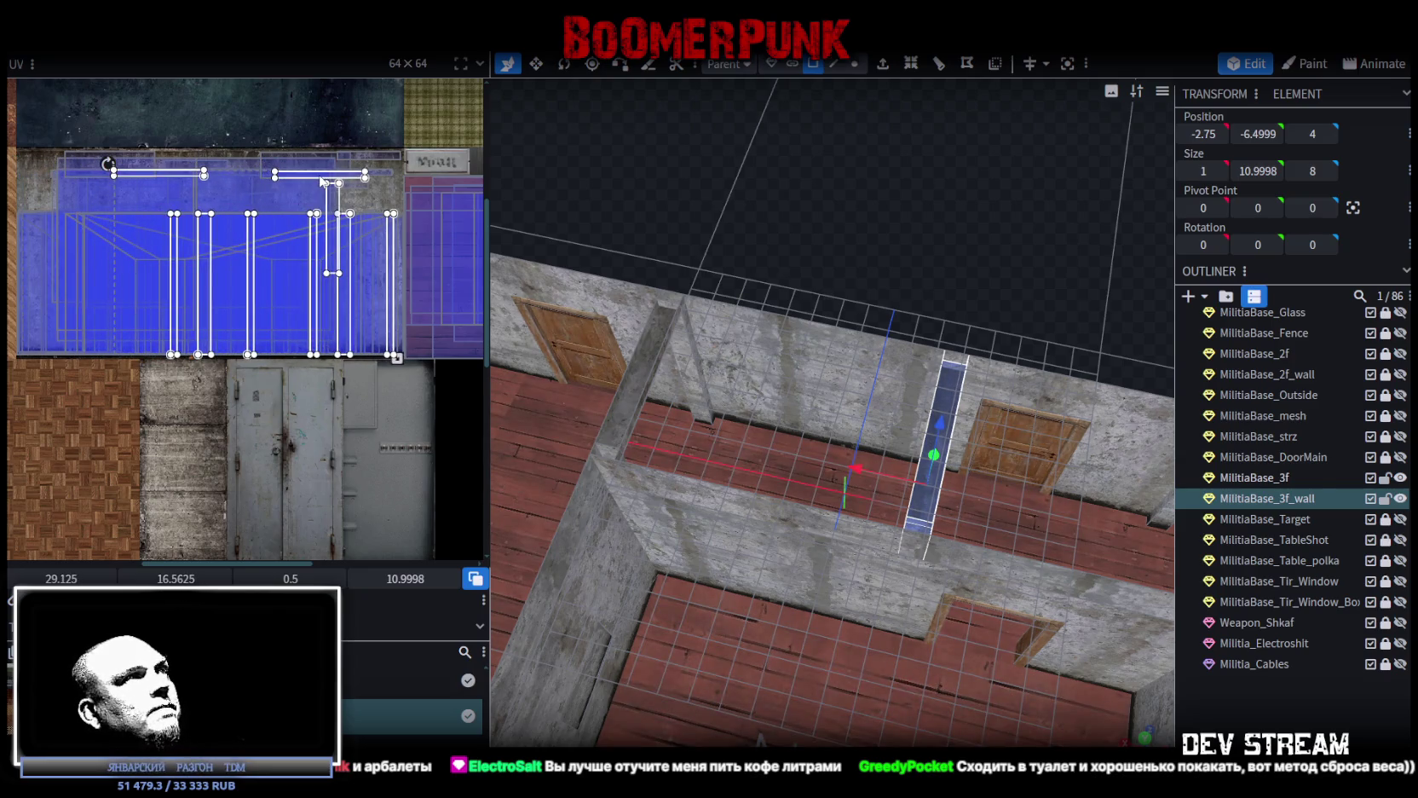
left_click(1210, 709)
mouse_move(975, 407)
left_mouse_down()
mouse_move(923, 241)
mouse_move(825, 199)
mouse_move(753, 210)
mouse_move(765, 255)
mouse_move(815, 249)
left_mouse_up()
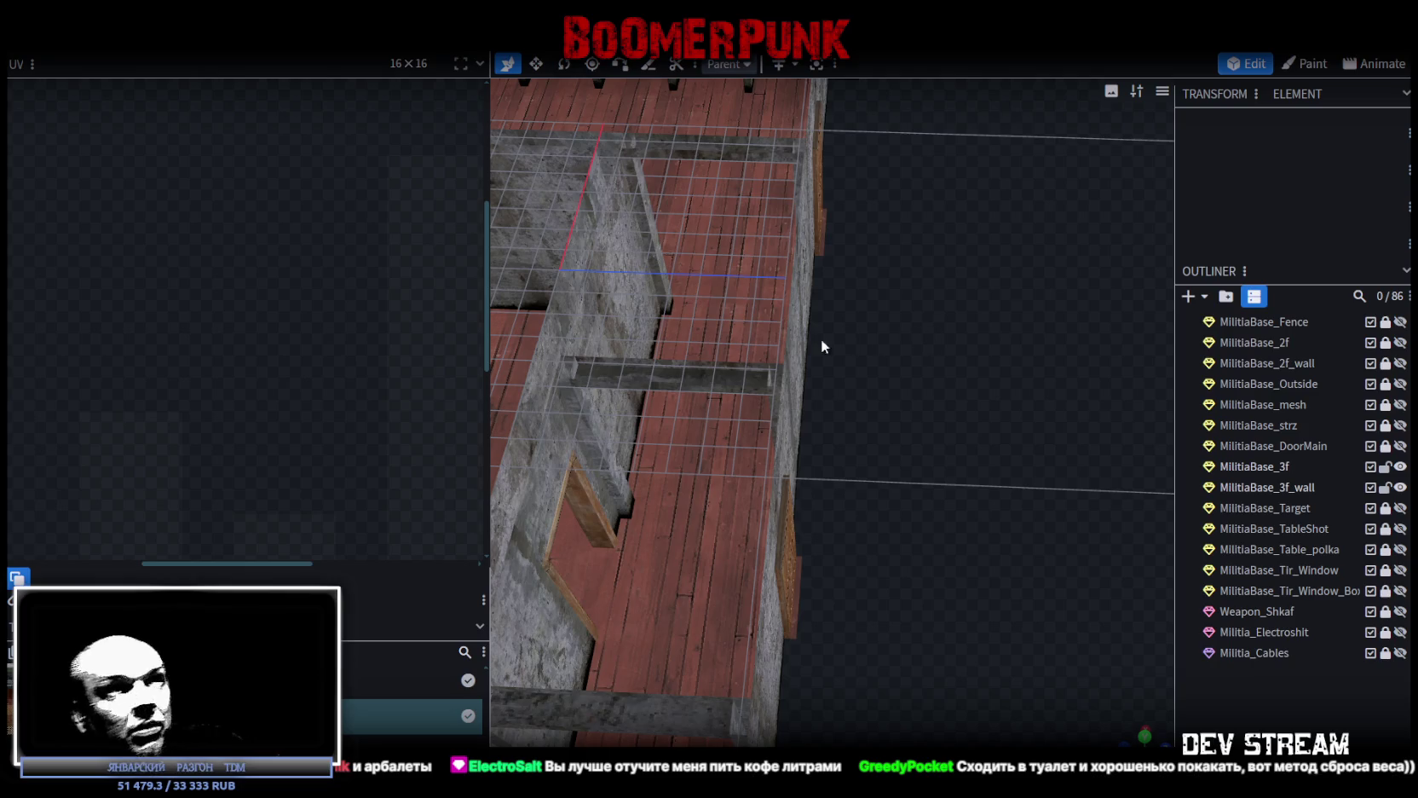
Select the flat horizontal face of the 1×0×7 doorway beam and orbit around it
left_click(725, 379)
mouse_move(745, 381)
left_mouse_down()
mouse_move(810, 452)
mouse_move(832, 558)
mouse_move(950, 500)
mouse_move(948, 547)
mouse_move(982, 564)
mouse_move(1041, 429)
mouse_move(1000, 453)
mouse_move(1012, 440)
mouse_move(950, 402)
left_mouse_up()
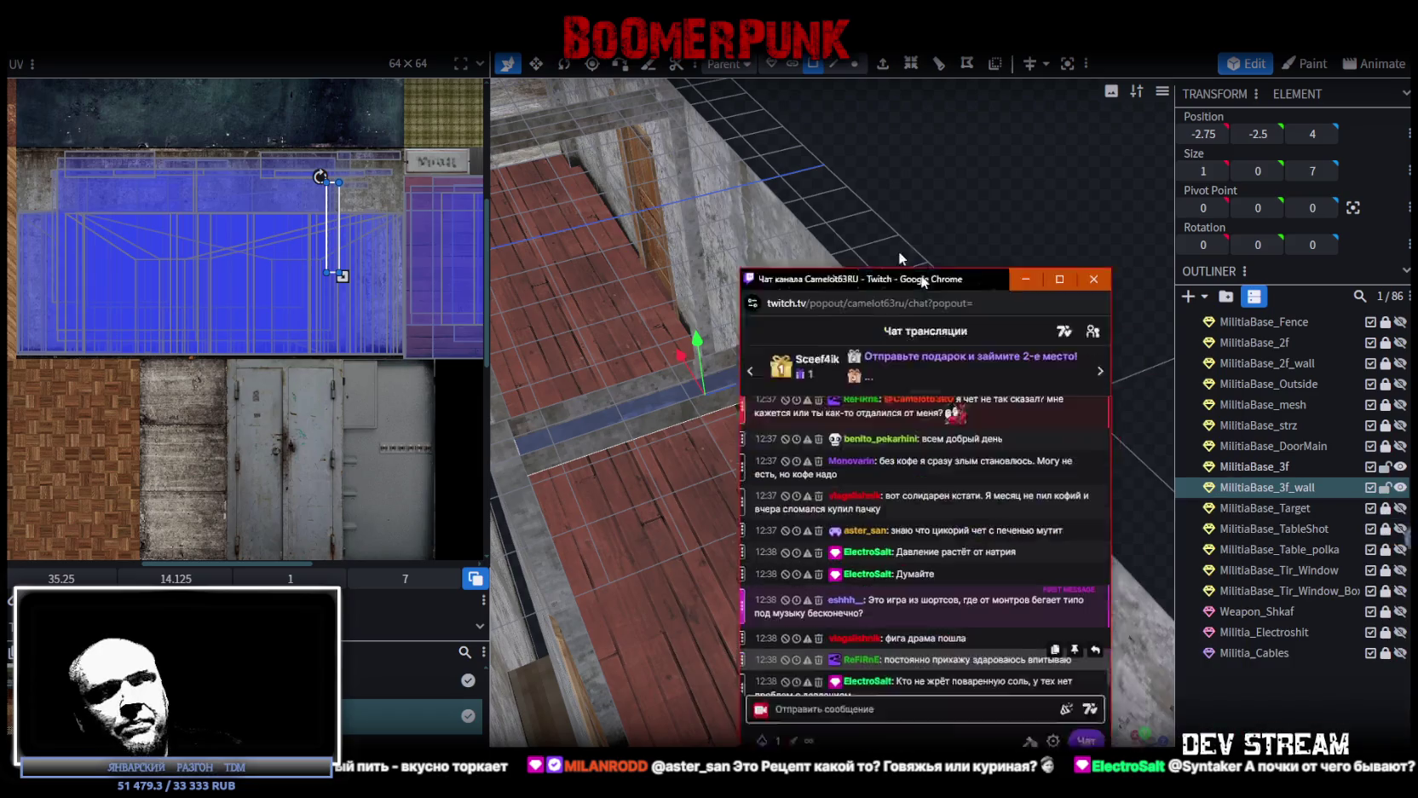
Move the Twitch chat popout over the 3D view and enlarge it
left_click_drag(957, 310, 824, 114)
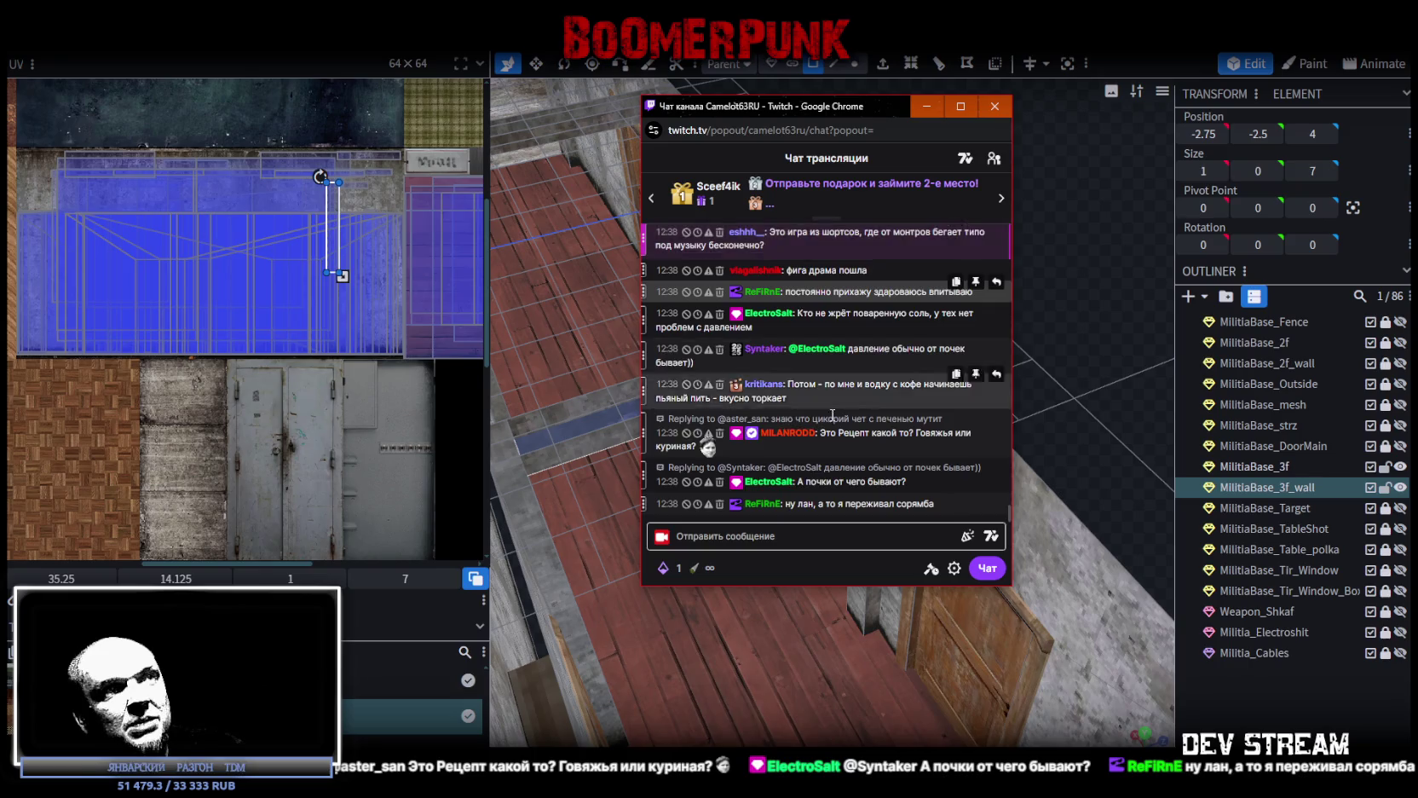
scroll(816, 404, "up", 3)
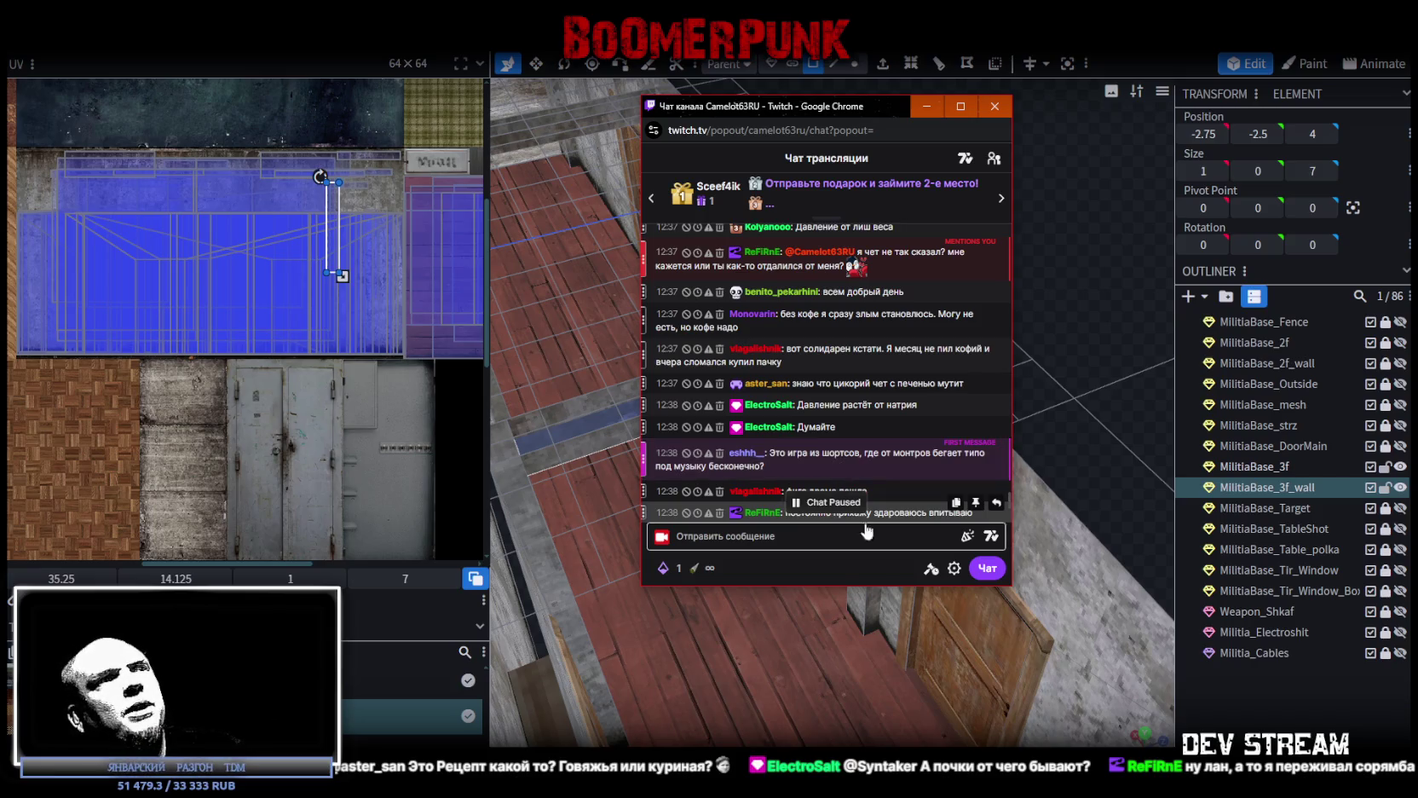
left_click_drag(856, 586, 864, 686)
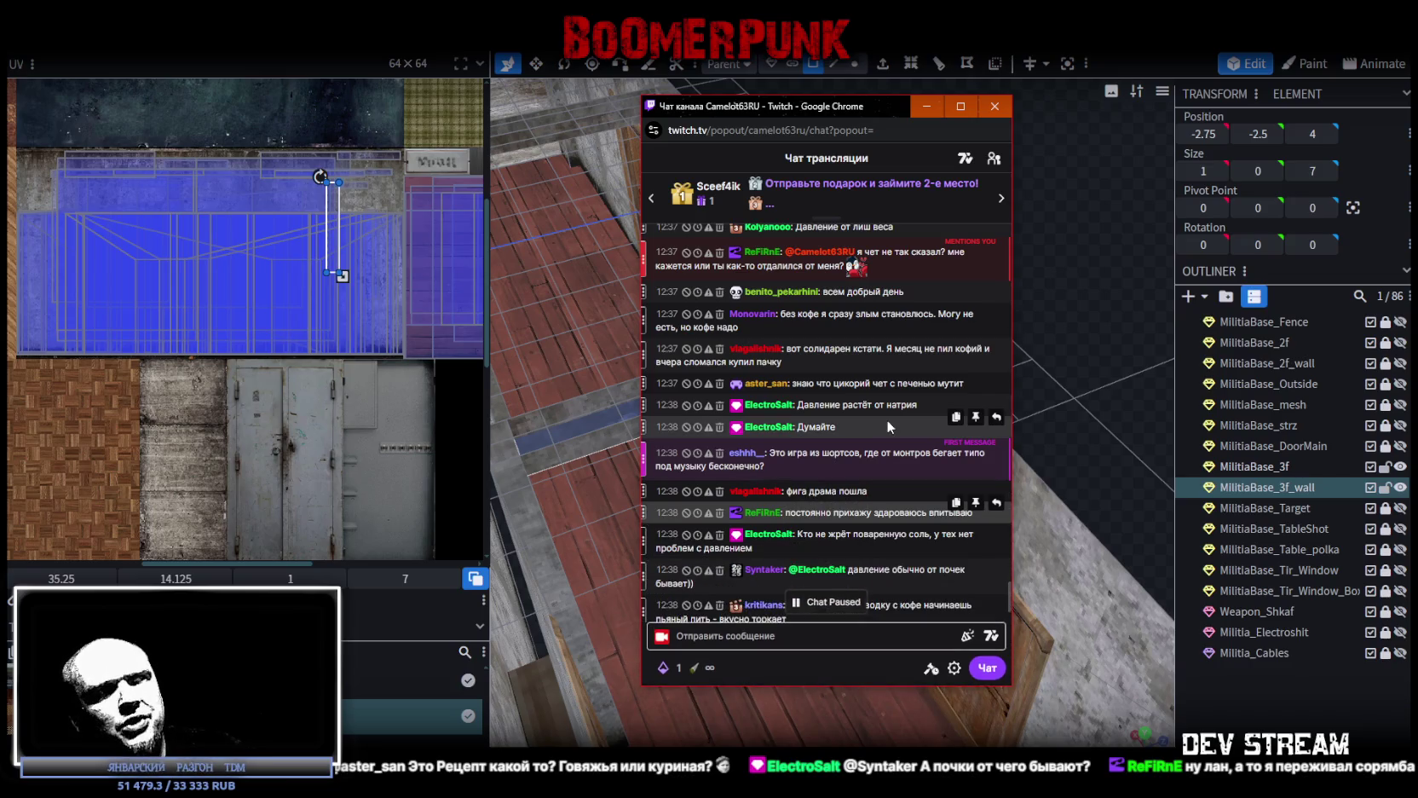
Scroll through the recent chat messages, close the chat, and return to the HELLMART Steam page
scroll(852, 426, "up", 2)
scroll(793, 401, "up", 1)
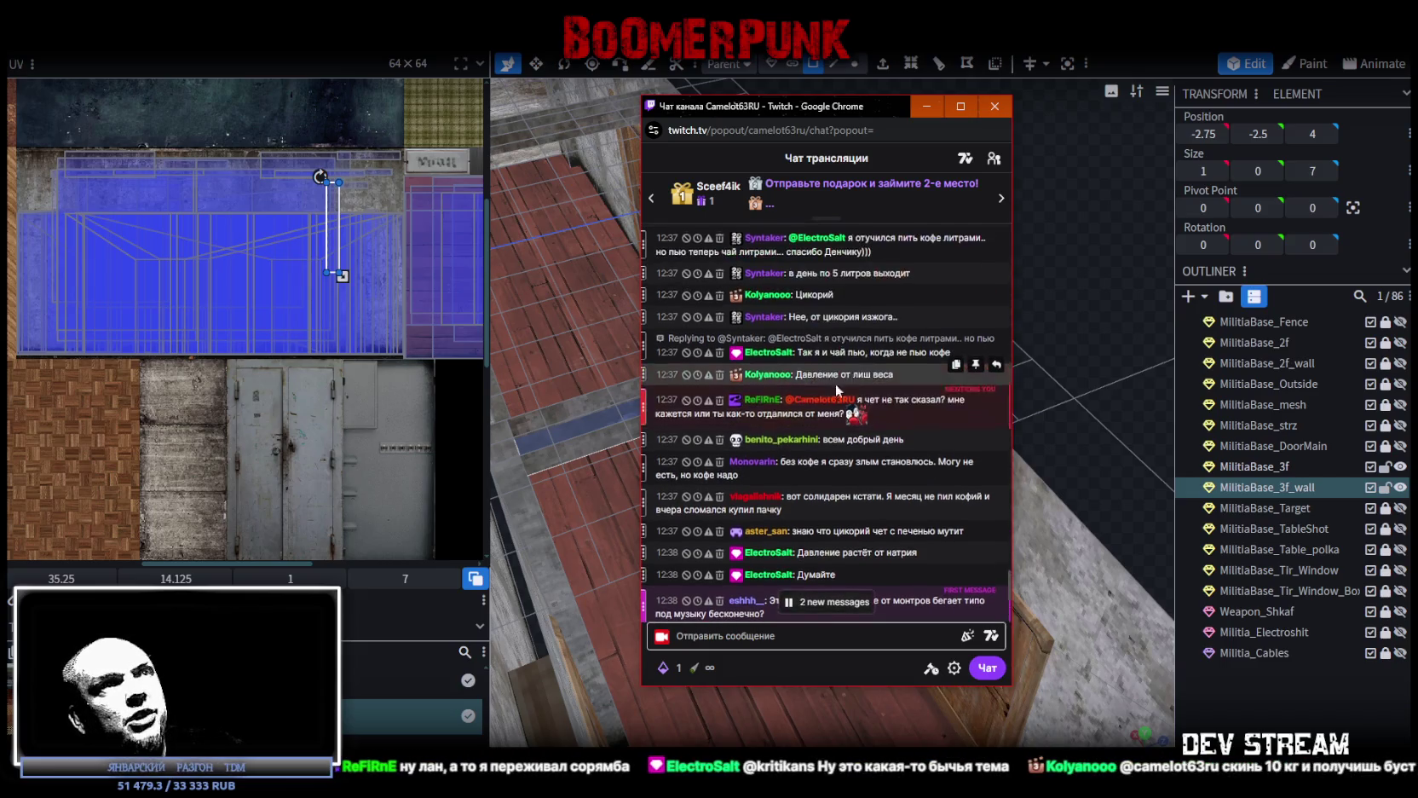
scroll(916, 432, "down", 1)
scroll(938, 528, "up", 5)
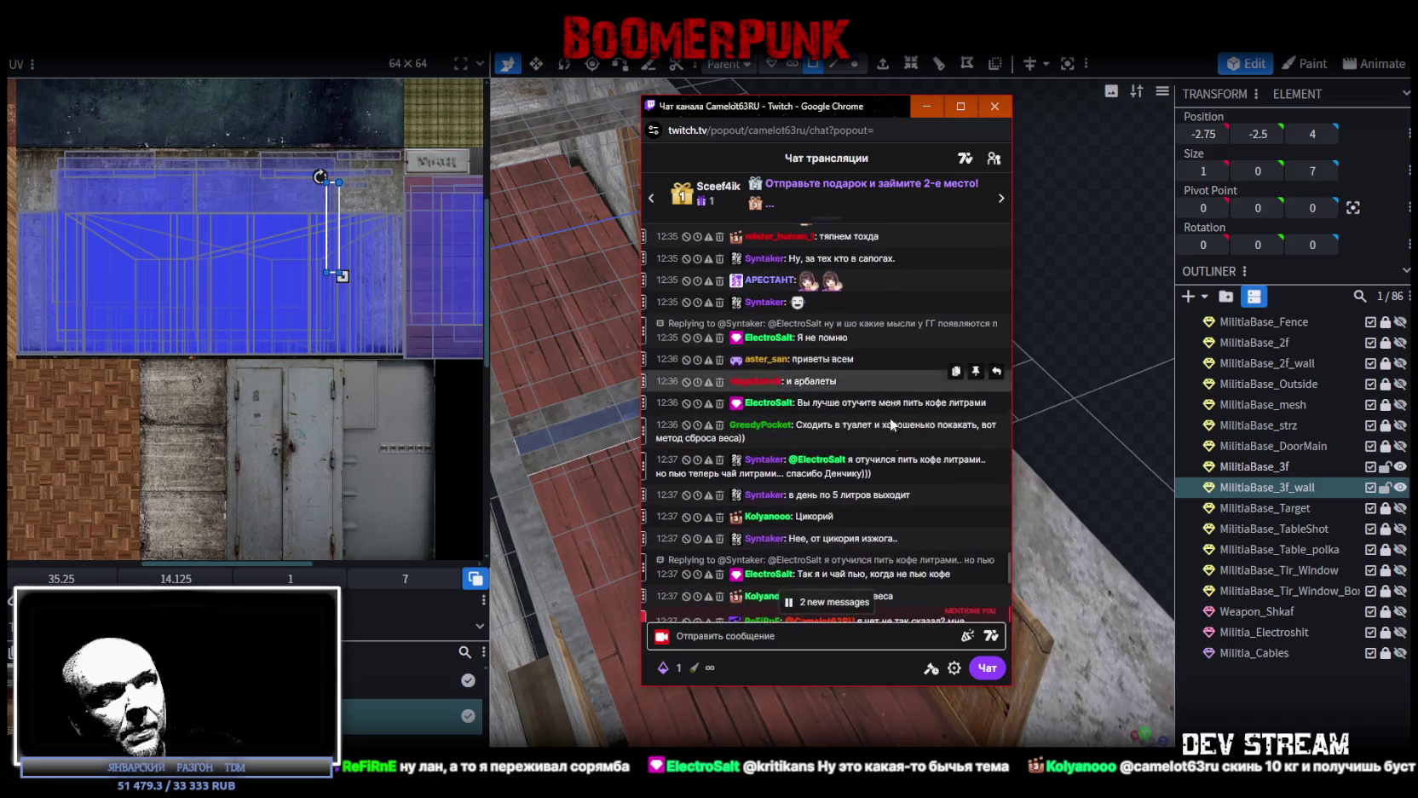
scroll(861, 506, "down", 1)
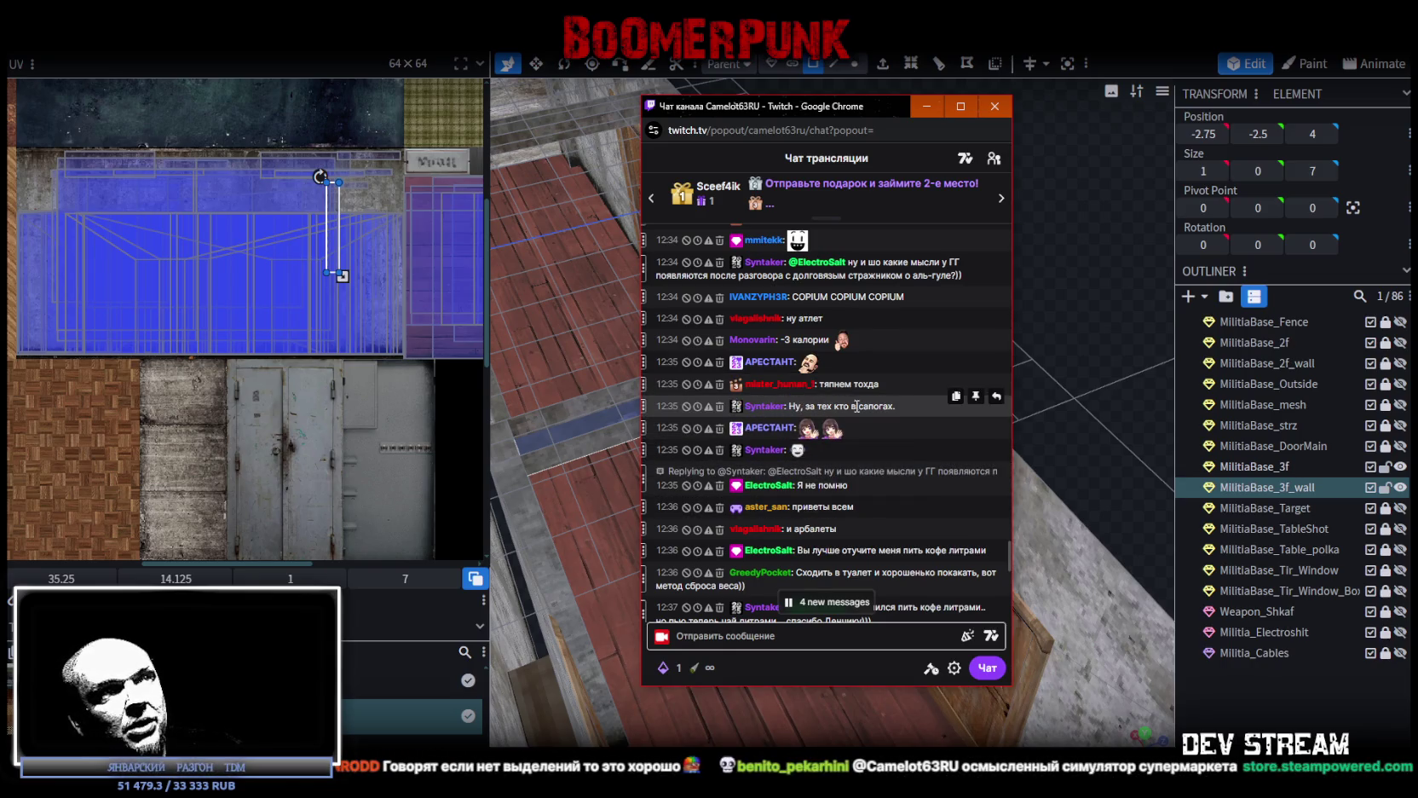
scroll(854, 410, "down", 2)
scroll(853, 407, "up", 2)
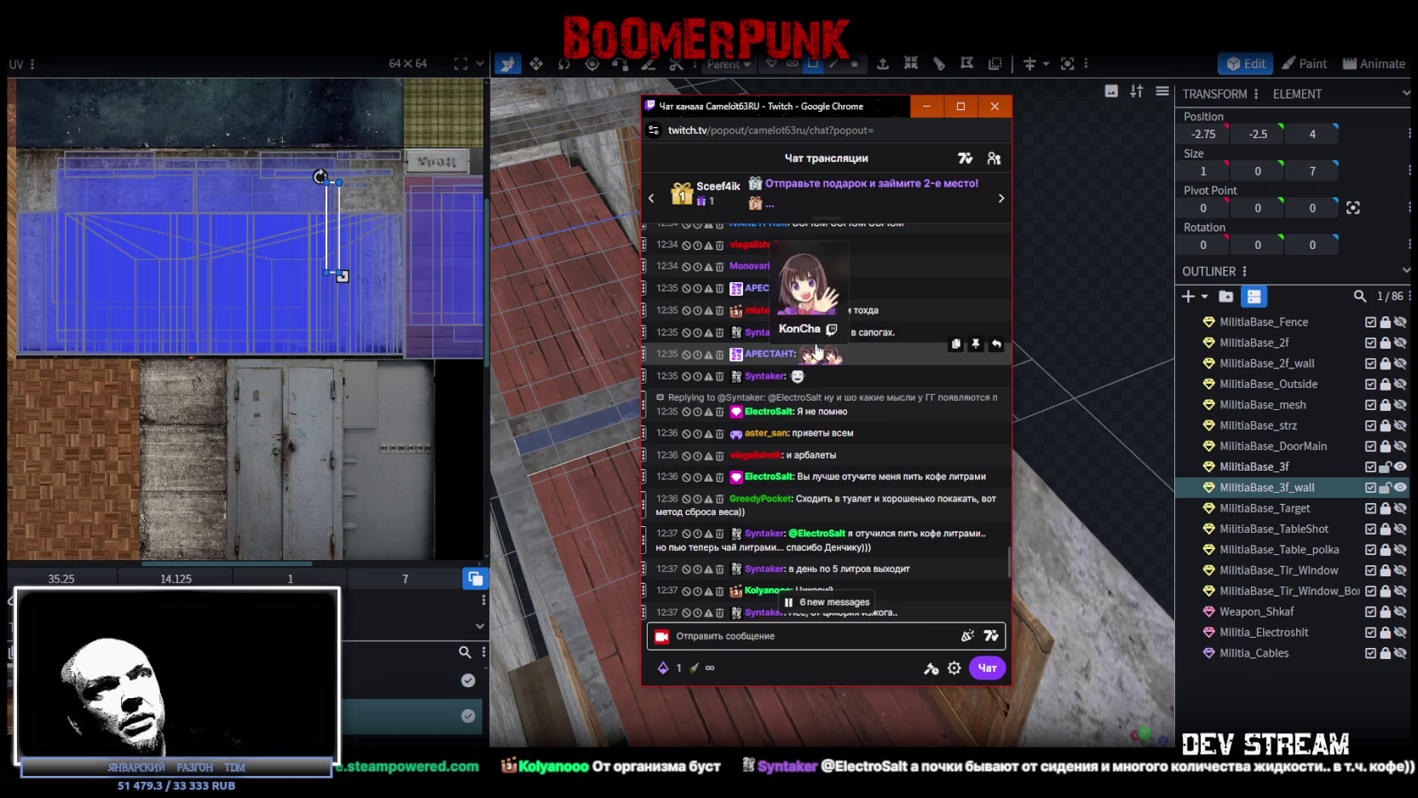
left_click(927, 106)
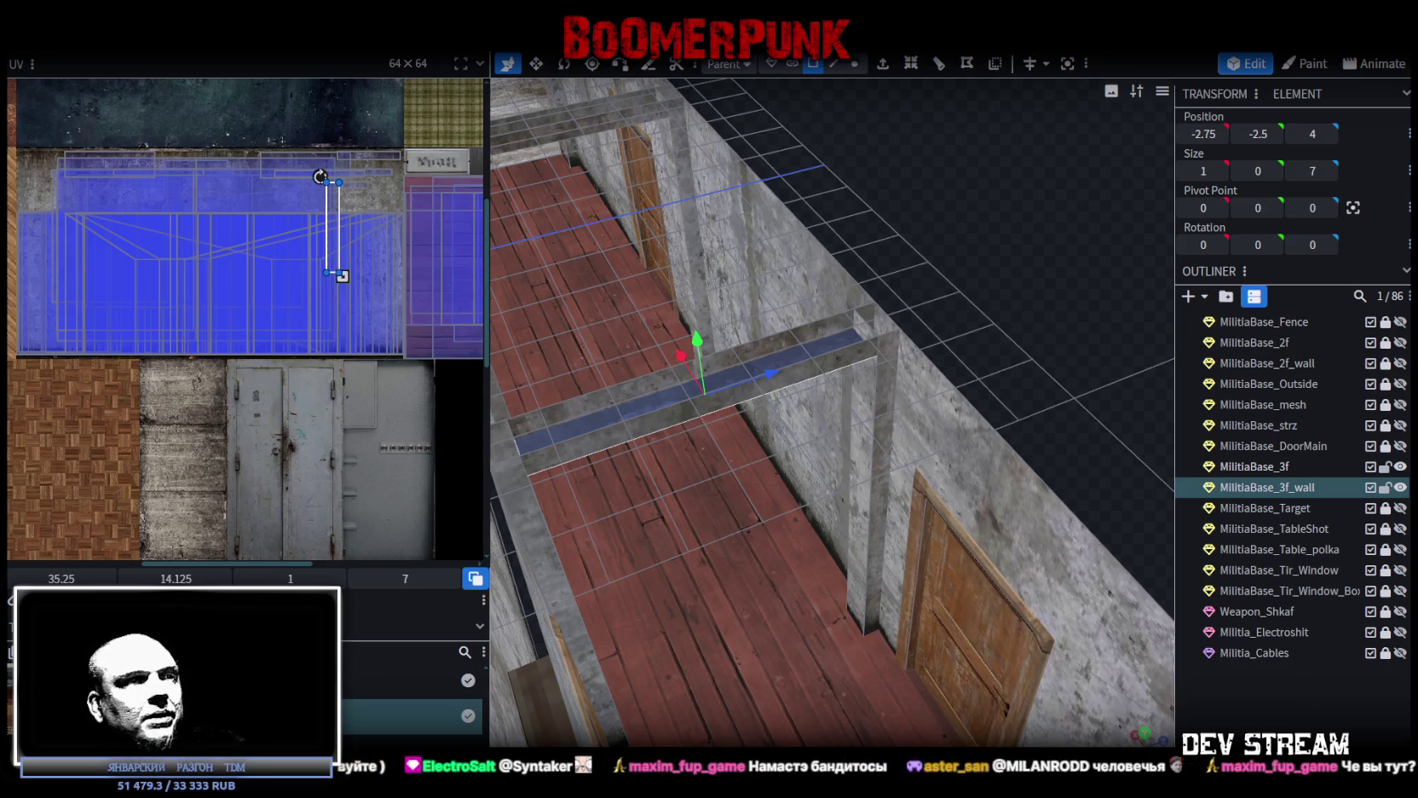
key("alt+Tab")
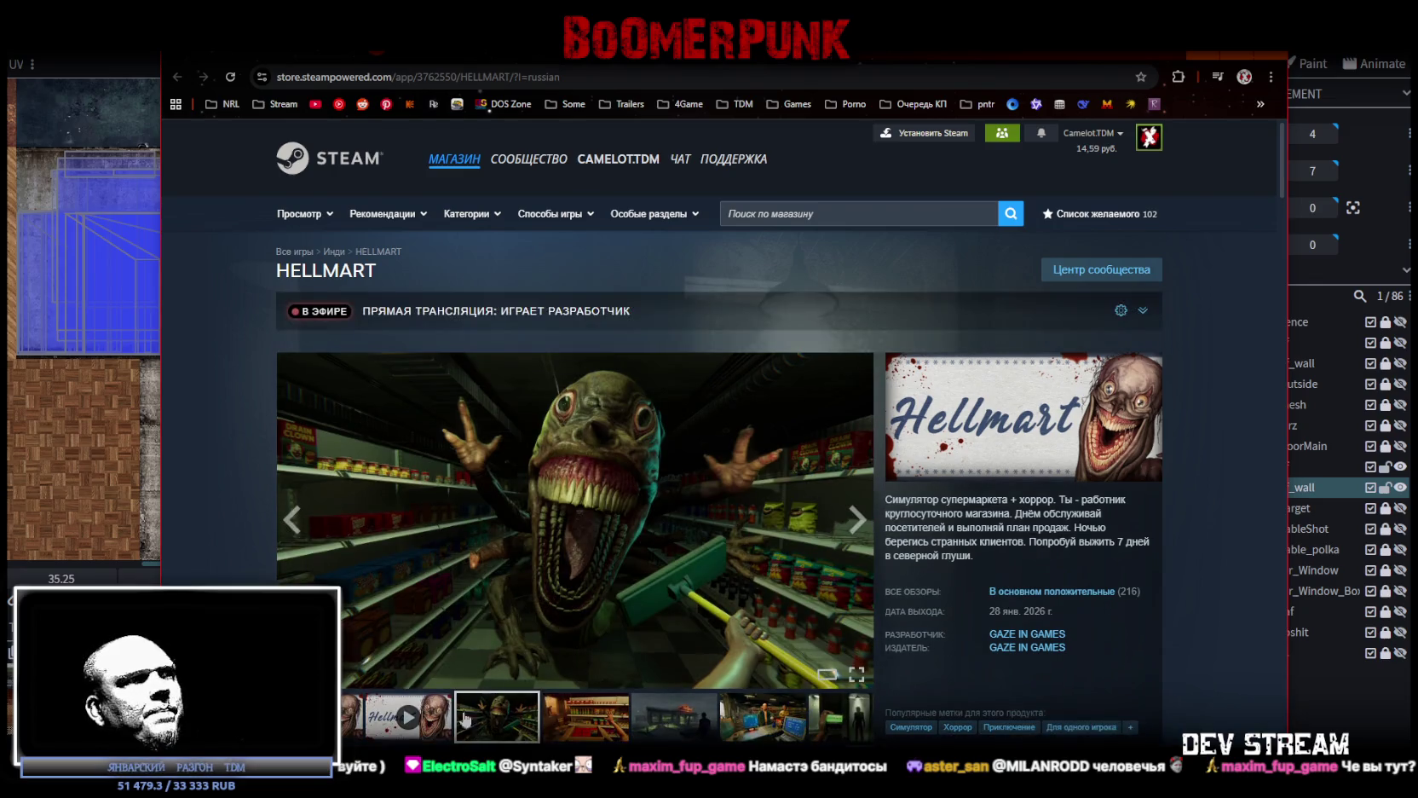
View the Hellmart screenshots: shelf, exterior, checkout, hammer, security camera, corridor and Strange Customer
left_click(554, 723)
left_click(712, 734)
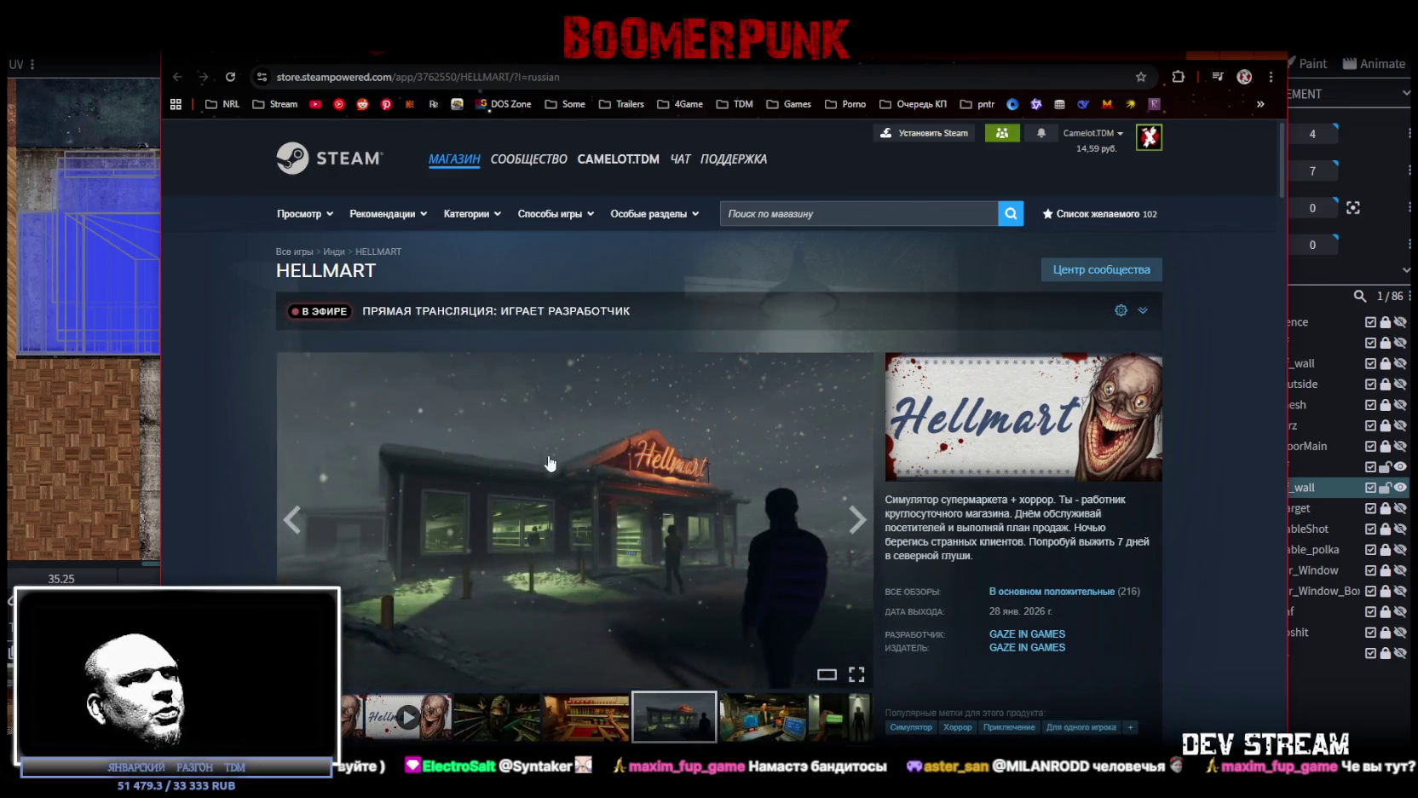
left_click(761, 735)
left_click(818, 723)
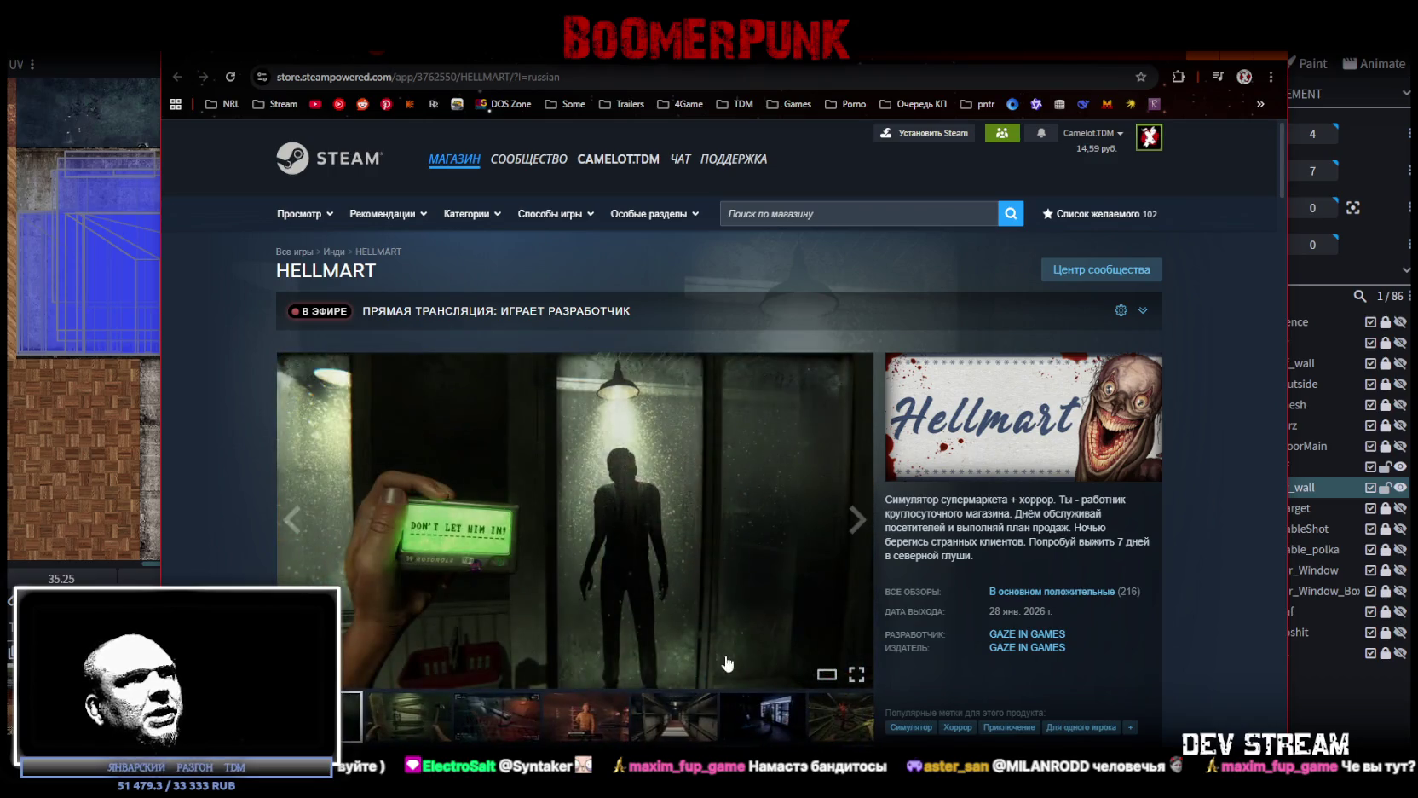
scroll(714, 638, "down", 2)
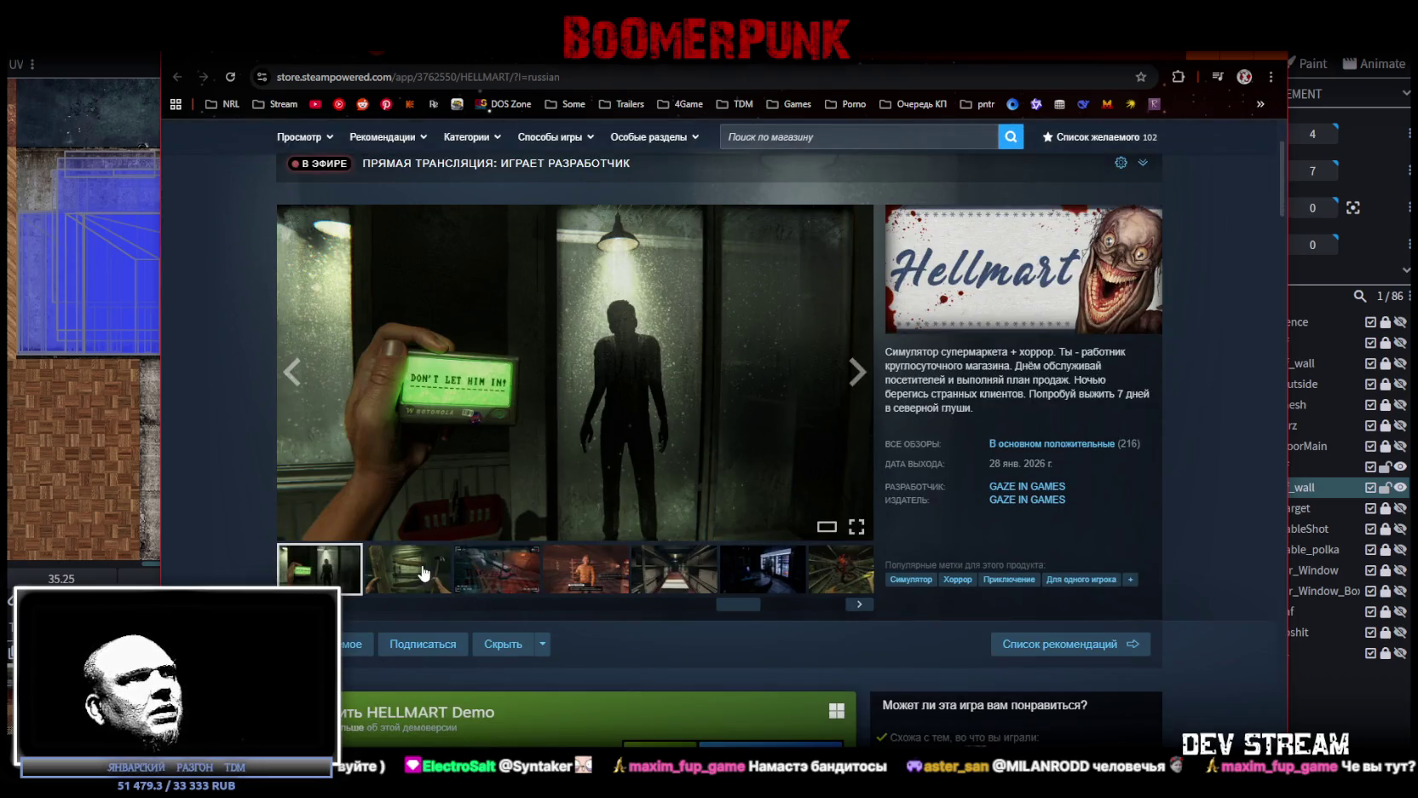
left_click(409, 569)
left_click(497, 568)
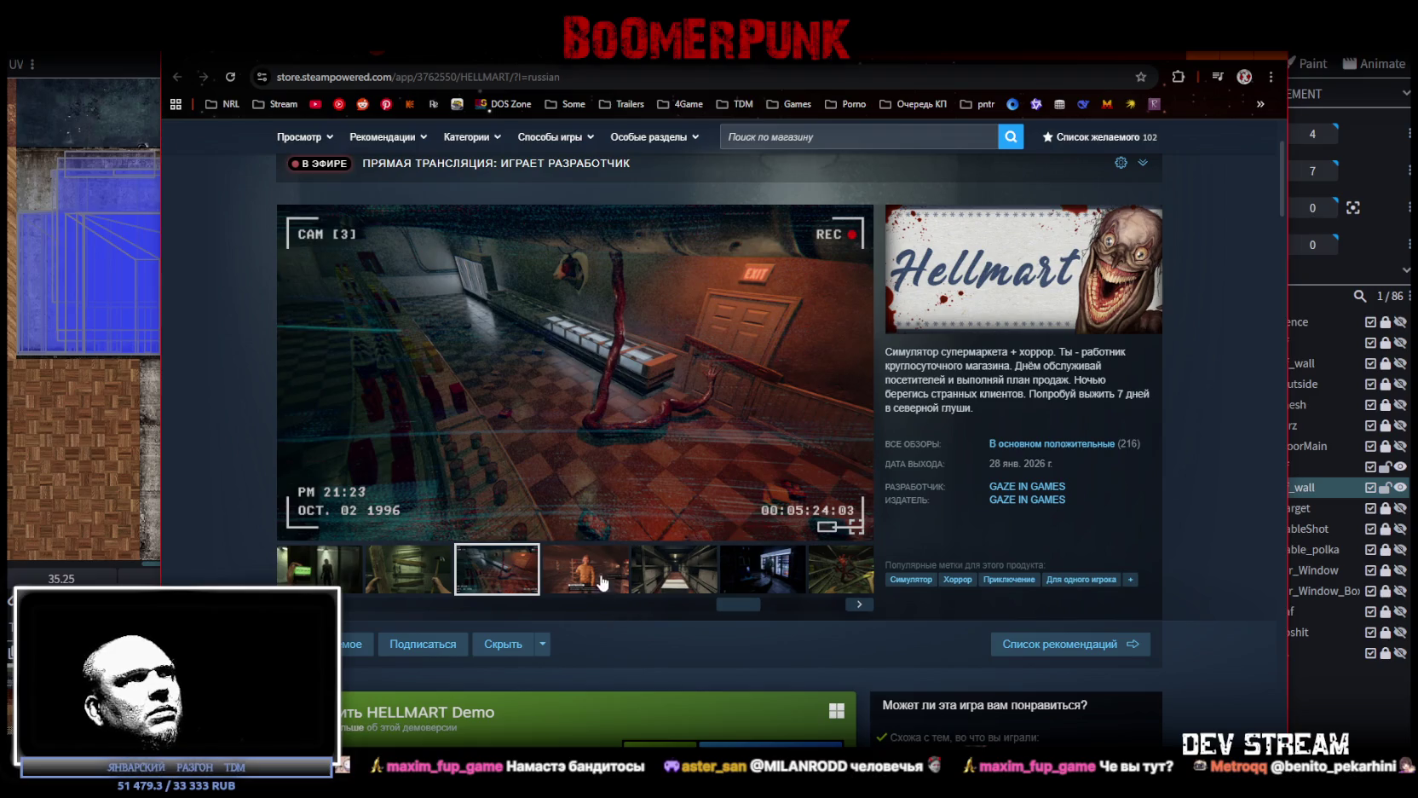
left_click(597, 571)
left_click(694, 572)
left_click(597, 573)
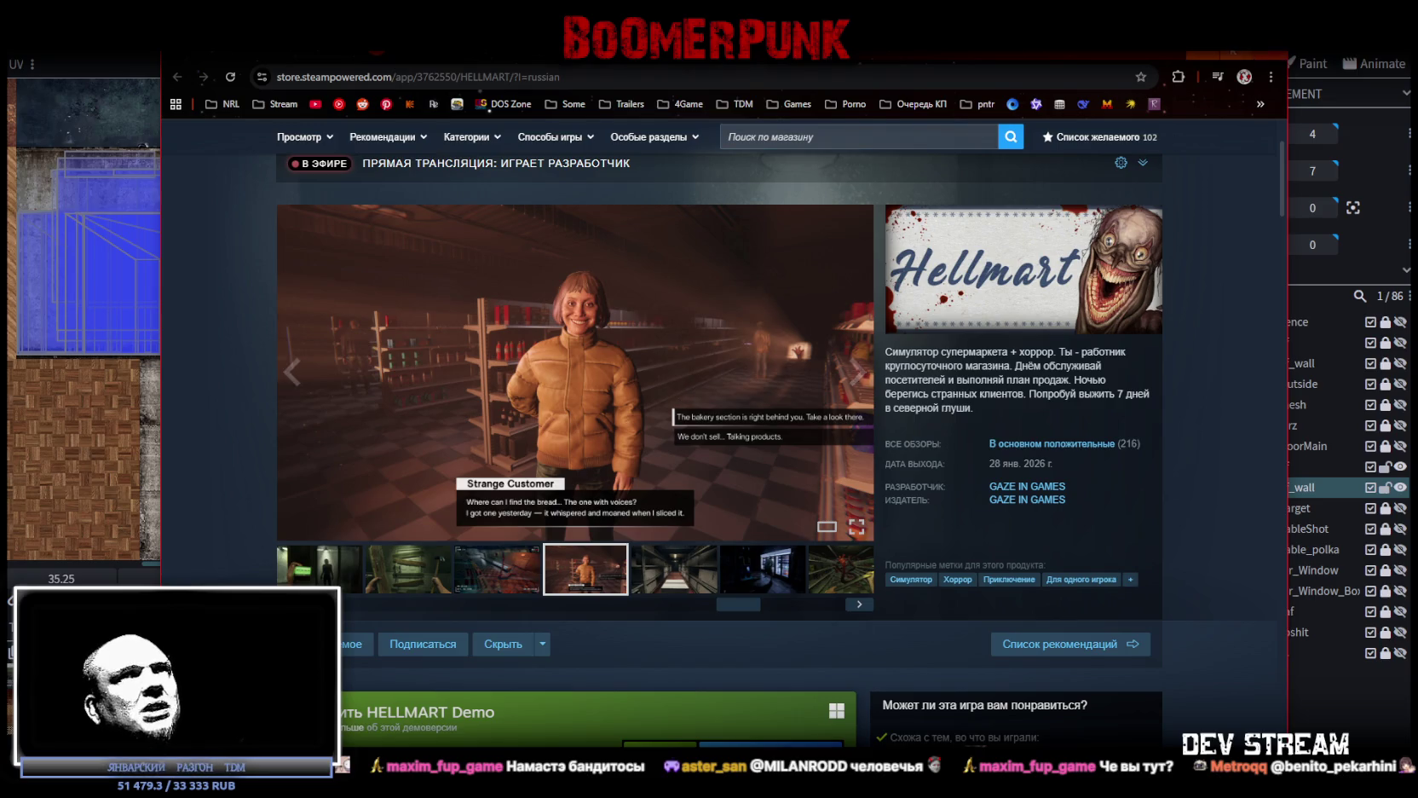
In fullscreen, browse the corridor, fridge, red creature and shelves shots, ending on the creature screenshot
key("F11")
left_click(673, 542)
left_click(757, 543)
left_click(824, 546)
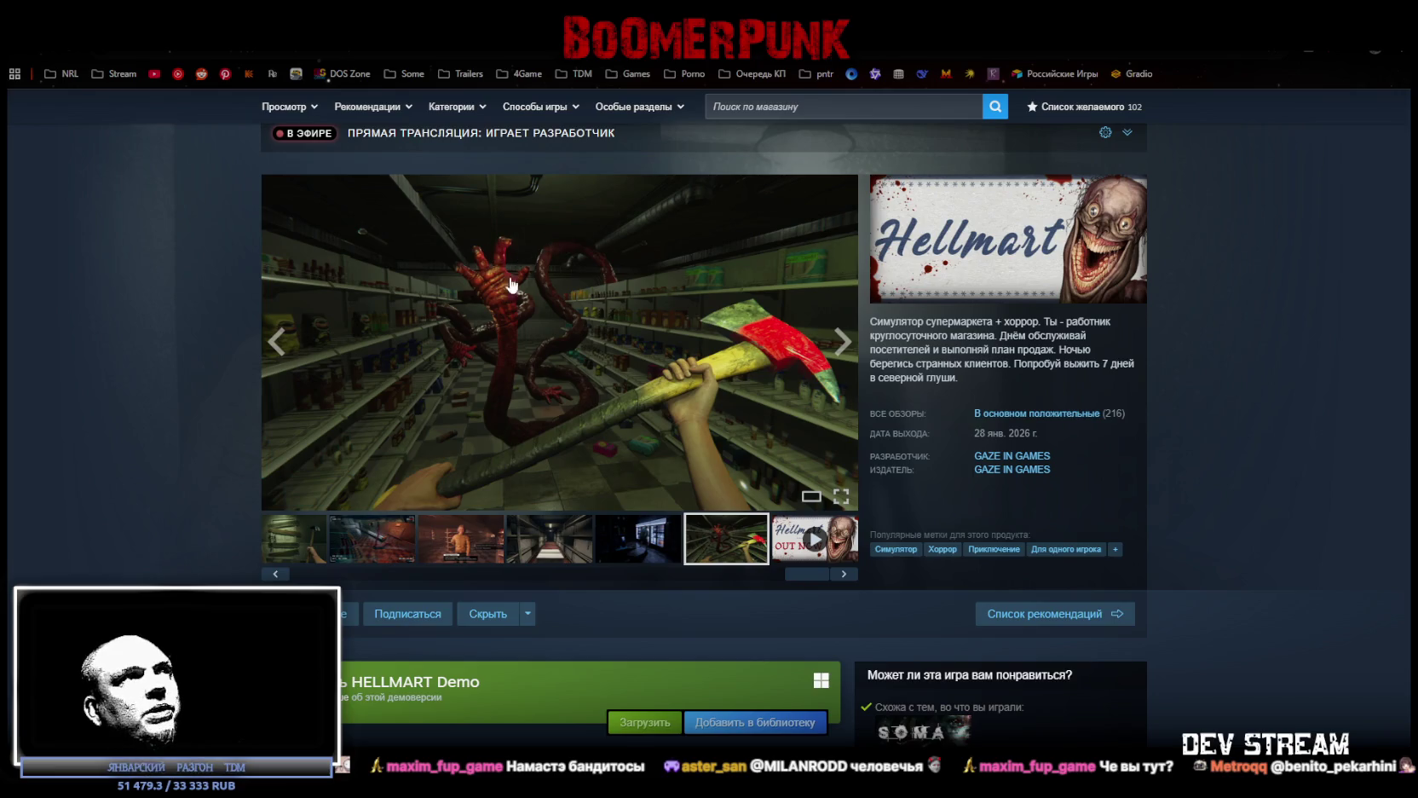
left_click_drag(830, 580, 337, 580)
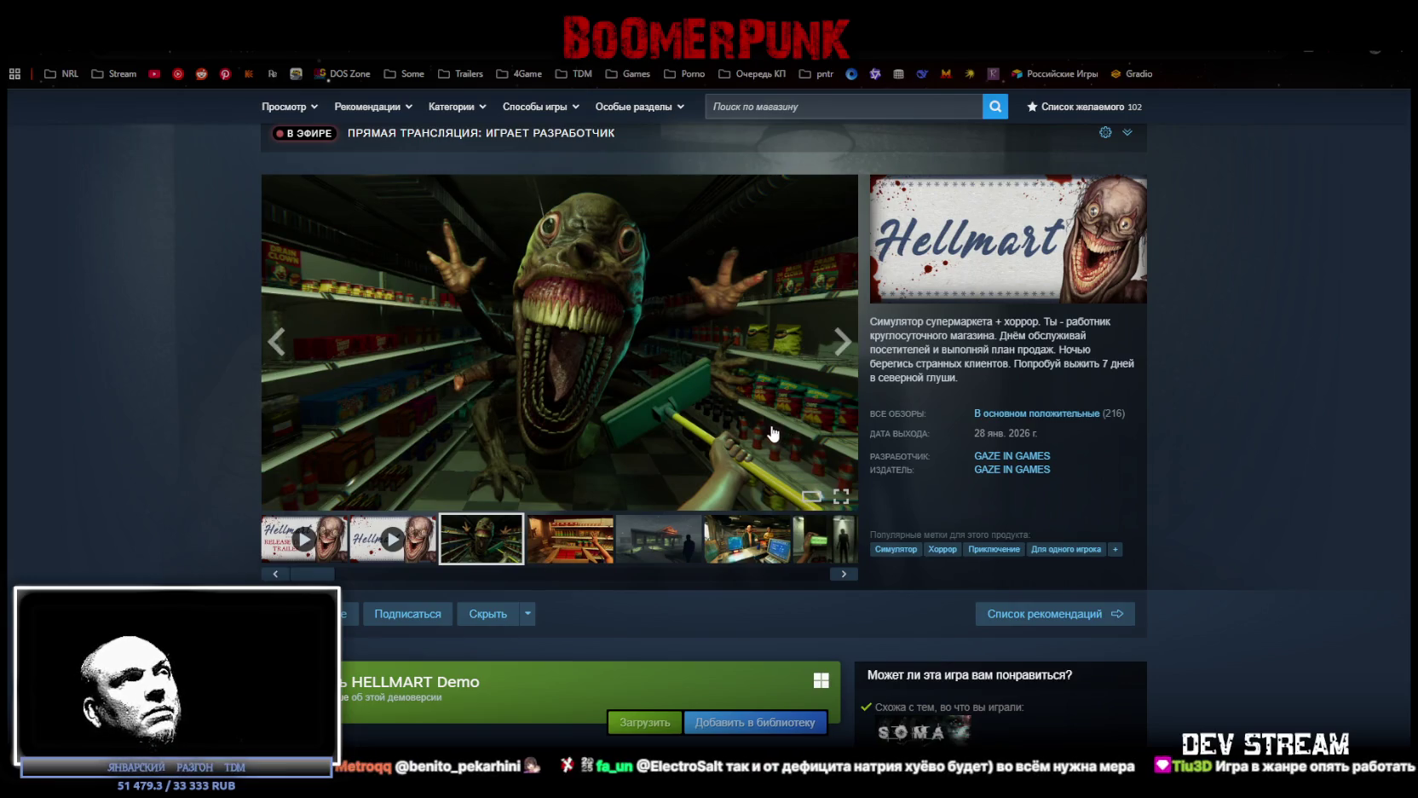
left_click(589, 550)
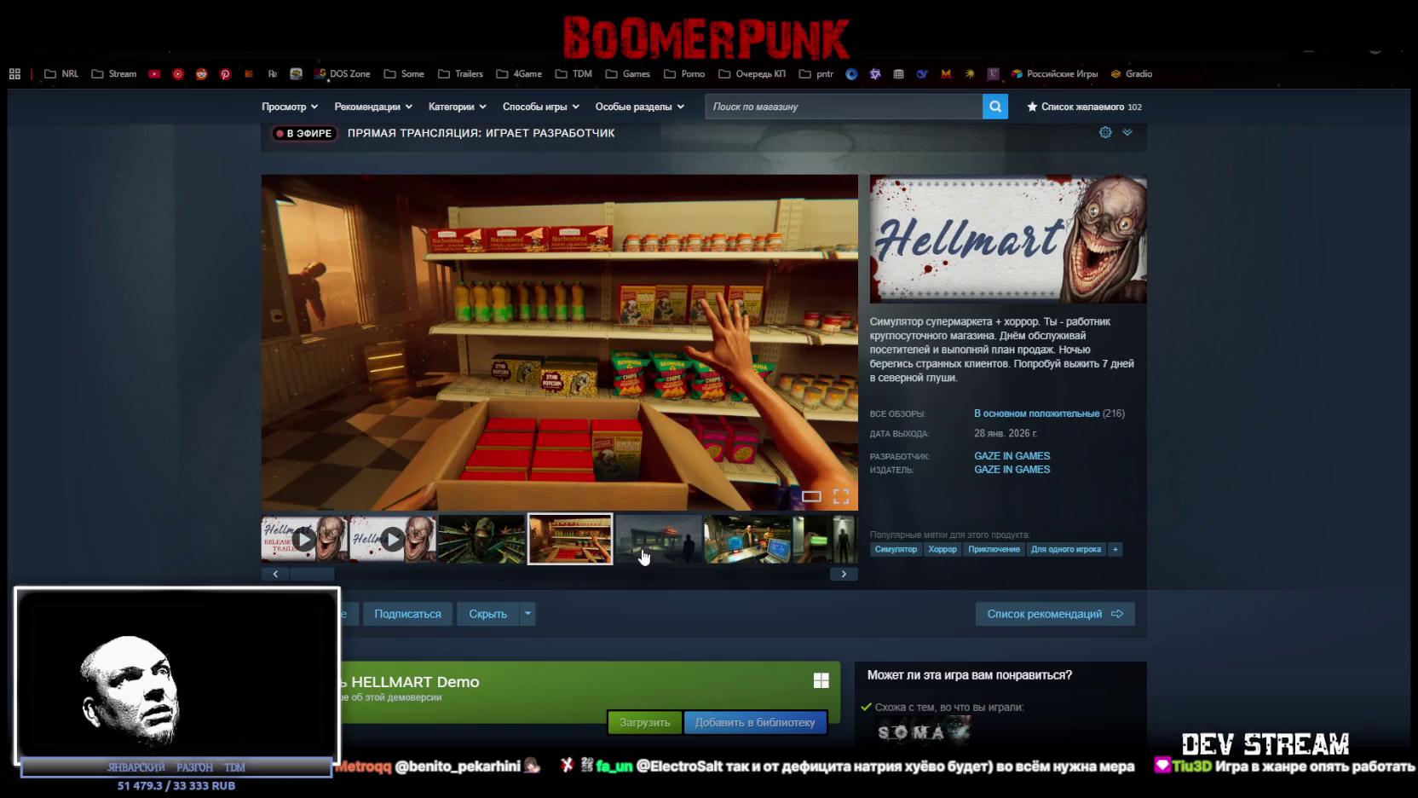
left_click(641, 550)
left_click(709, 543)
left_click(658, 543)
left_click(571, 544)
left_click(489, 543)
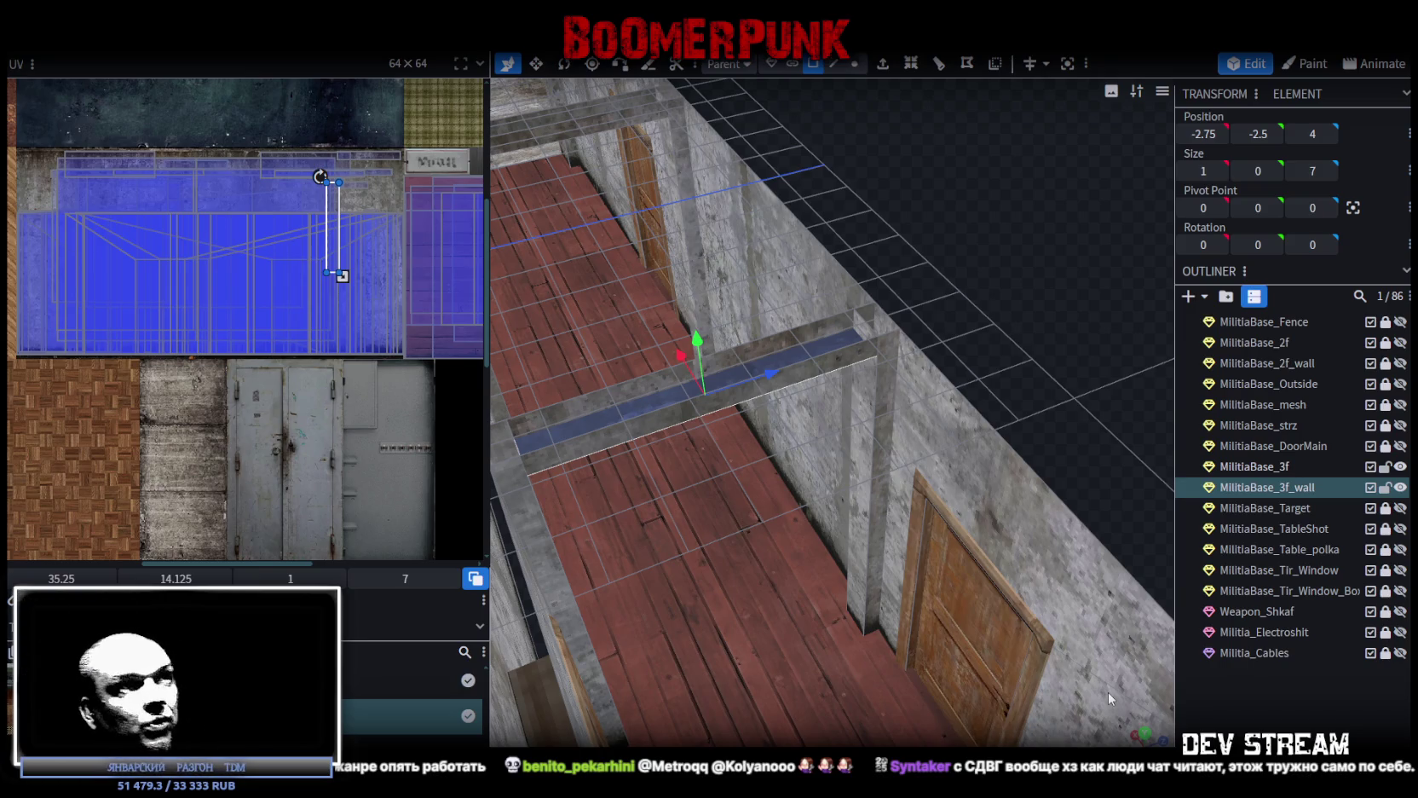
Export the militia base as Build0Tutor.fbx with the default FBX options, then switch to Unity
scroll(993, 396, "down", 10)
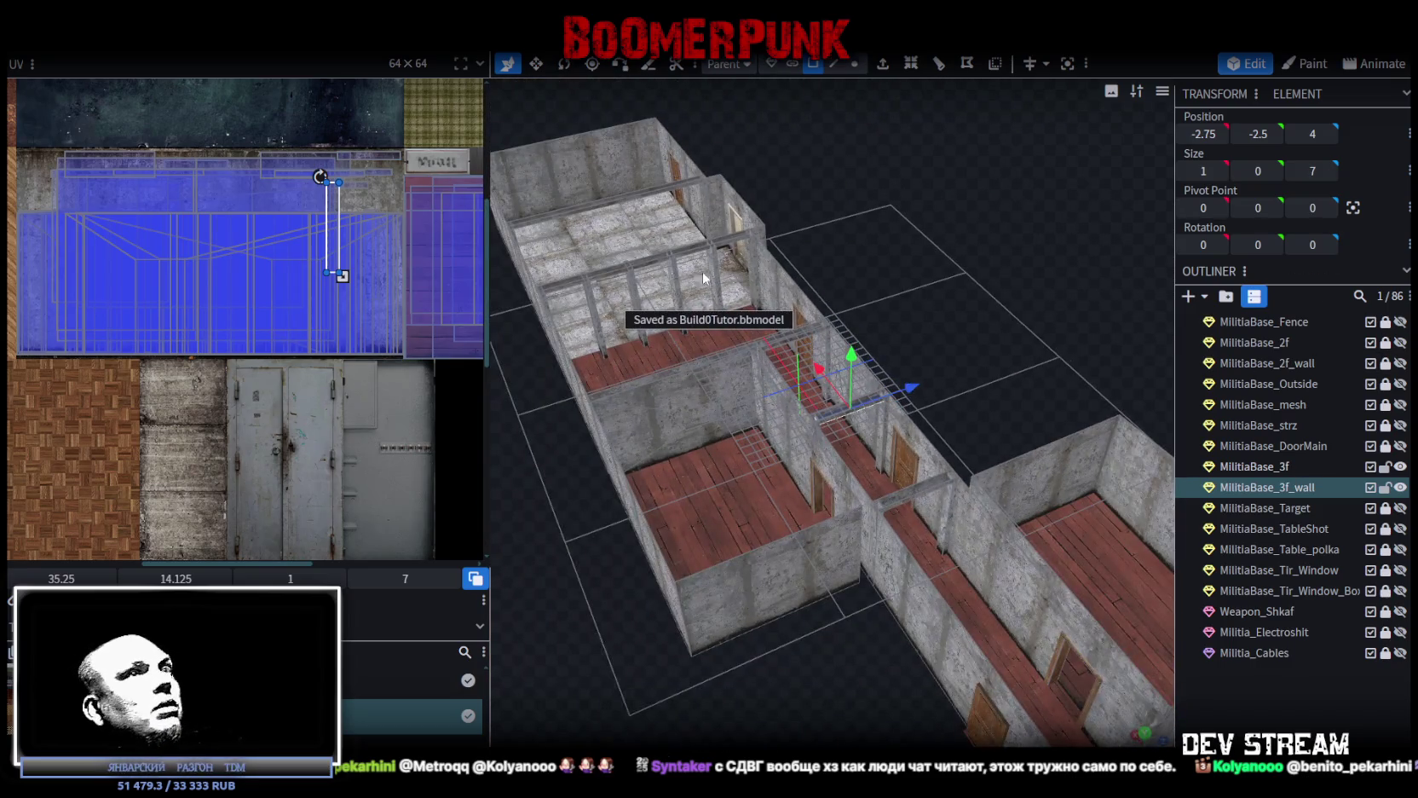
left_click(128, 26)
mouse_move(171, 339)
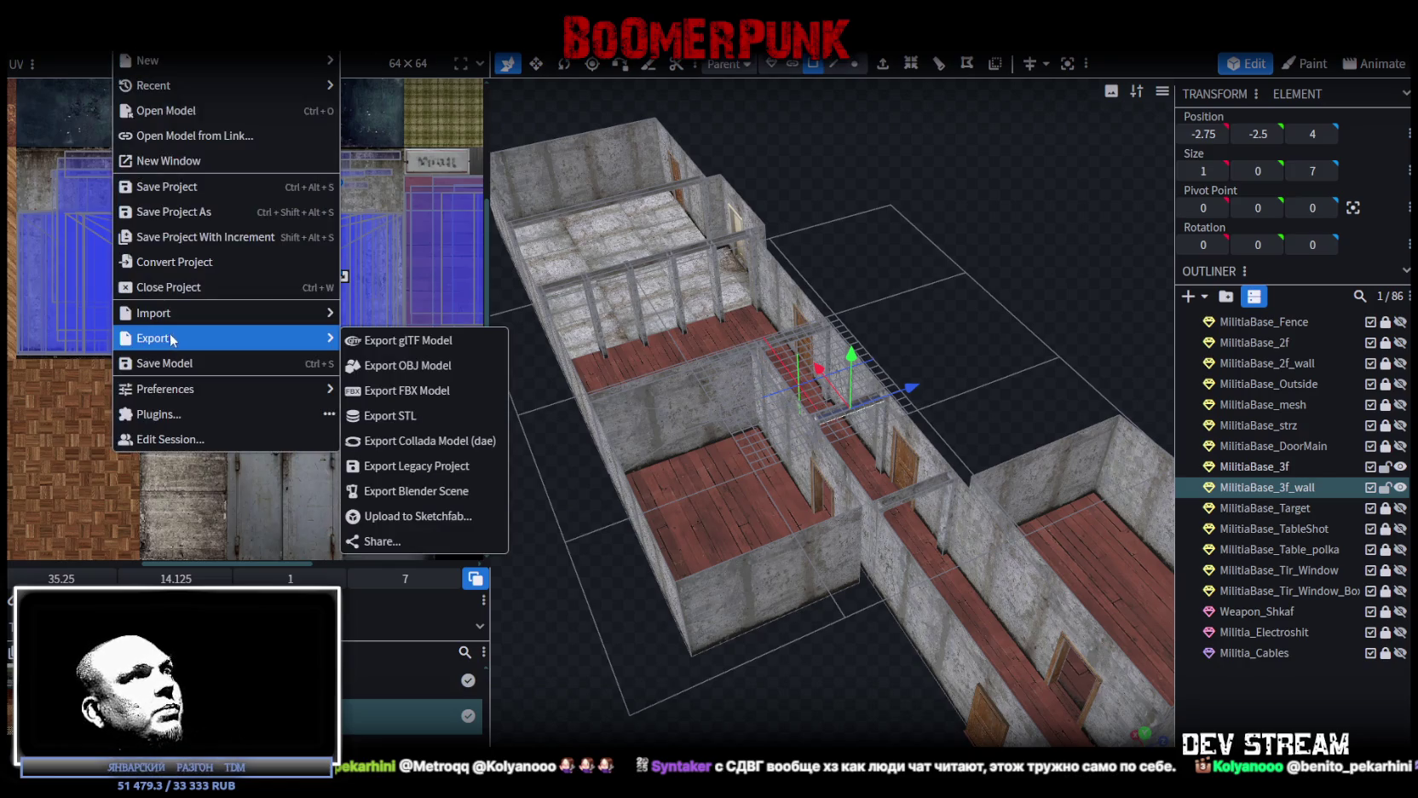
left_click(379, 390)
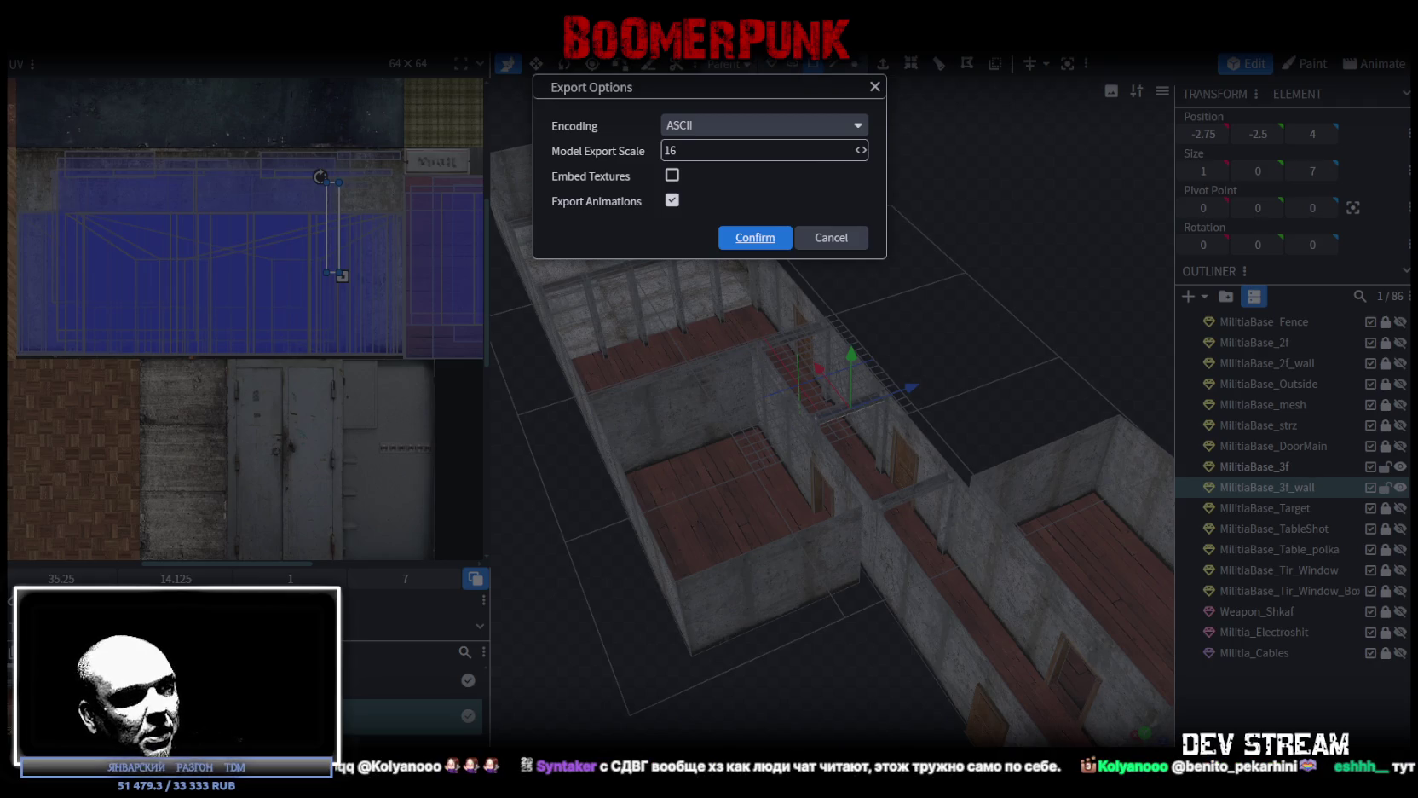
left_click(755, 237)
key("alt+Tab")
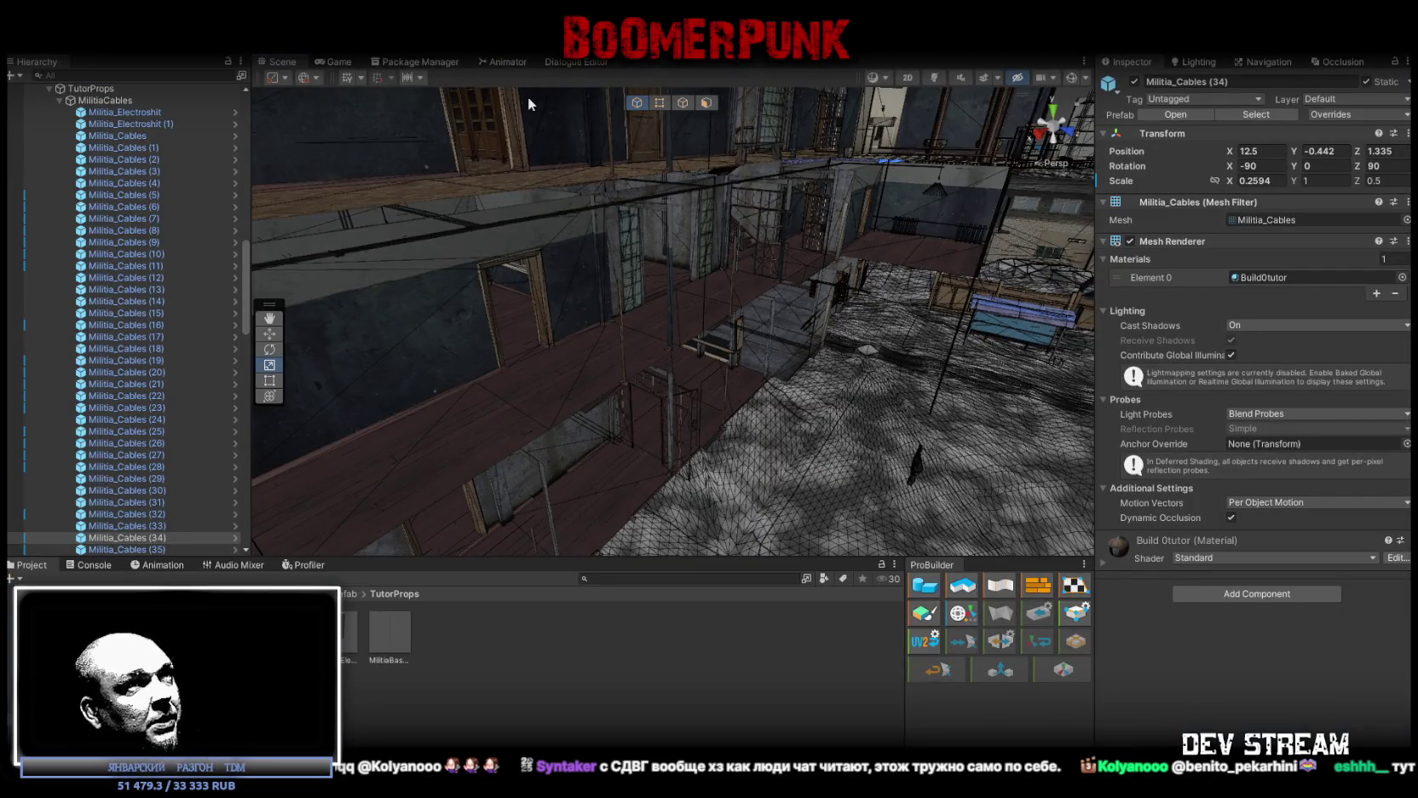
Select MainTutorBuild in the Hierarchy, untick its active checkbox in the Inspector, then deselect it
mouse_move(724, 233)
left_mouse_down()
mouse_move(574, 270)
mouse_move(699, 258)
left_mouse_up()
left_click(526, 227)
scroll(117, 221, "up", 10)
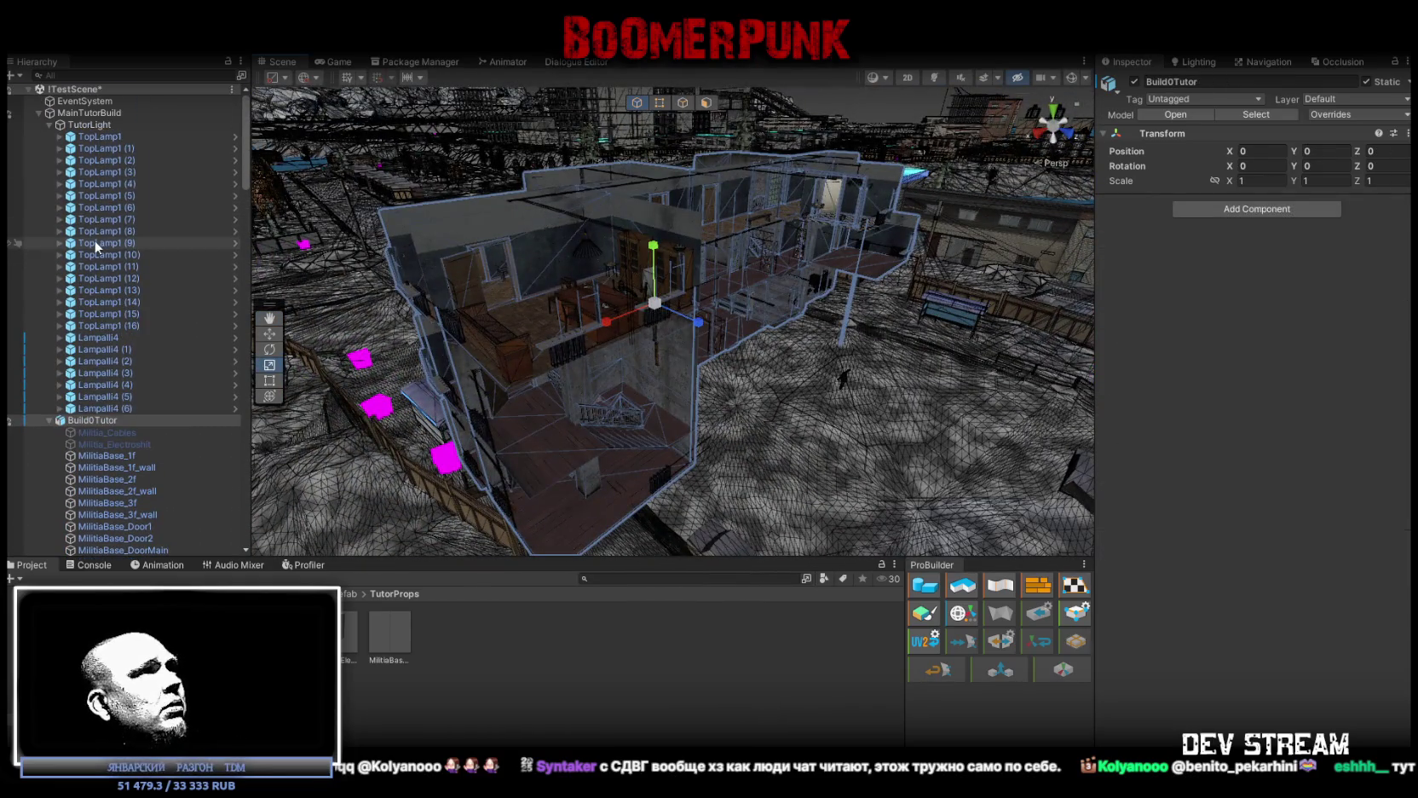
left_click(39, 113)
left_click(89, 114)
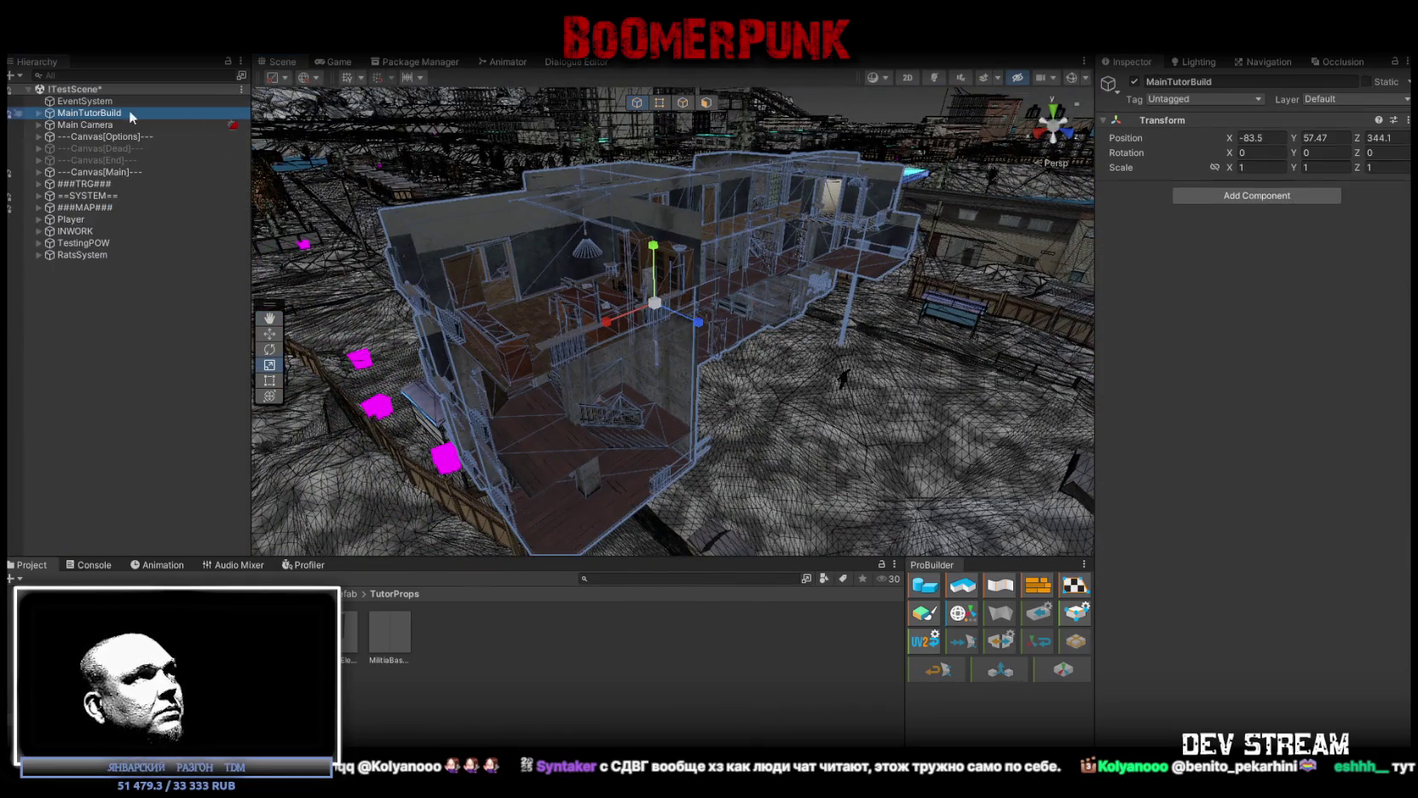
left_click(1134, 81)
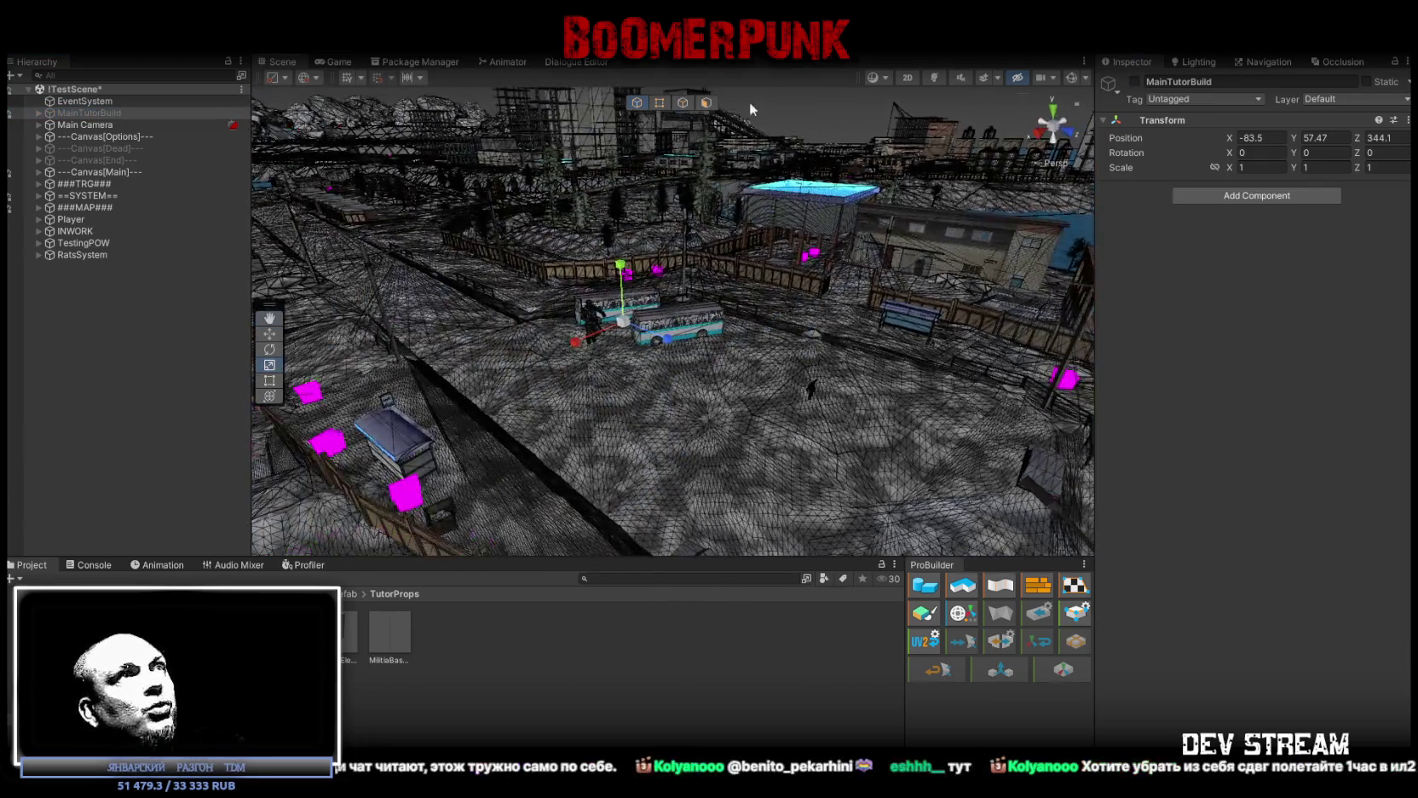
mouse_move(753, 192)
left_mouse_down()
mouse_move(668, 172)
mouse_move(619, 216)
mouse_move(687, 258)
mouse_move(746, 269)
mouse_move(984, 261)
mouse_move(963, 264)
left_mouse_up()
key("r")
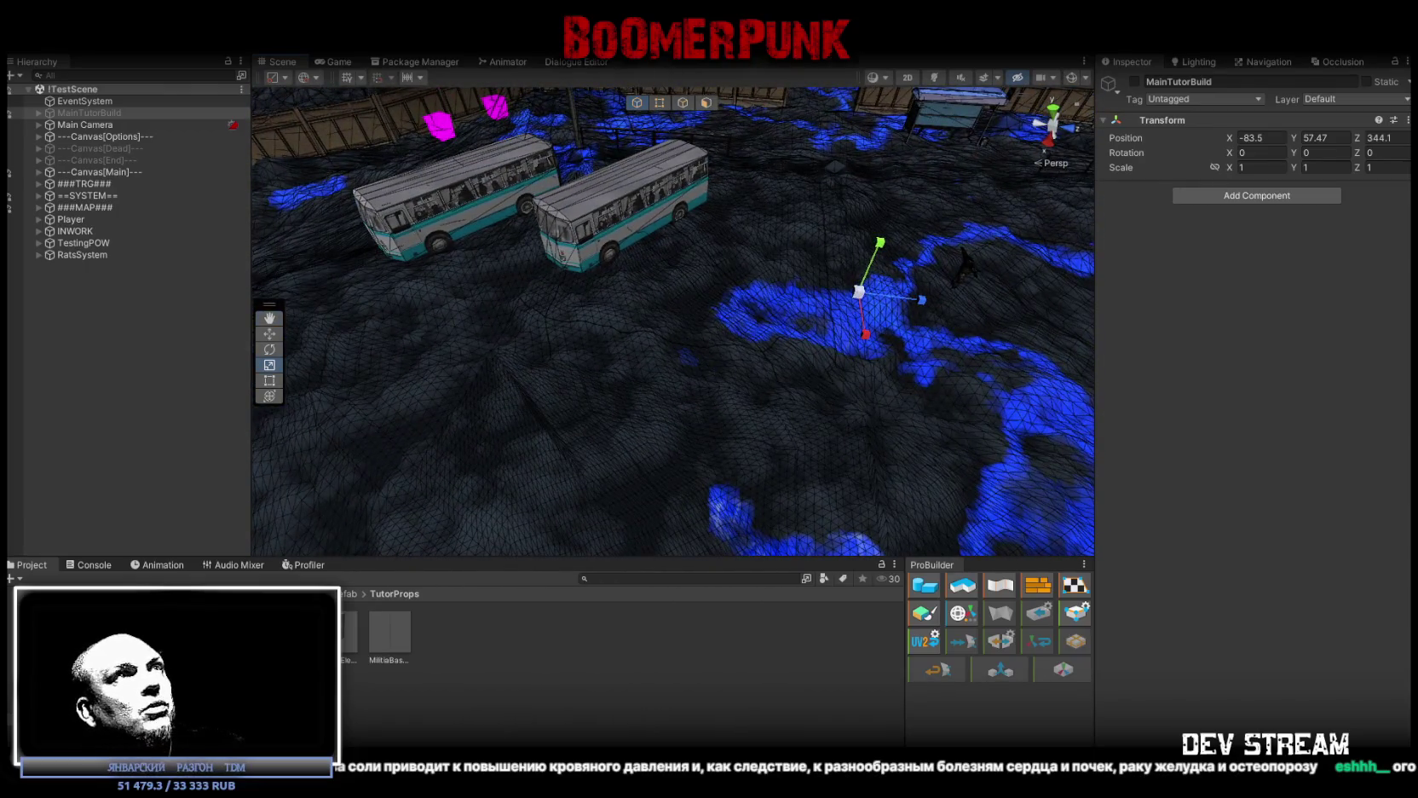
left_click(122, 299)
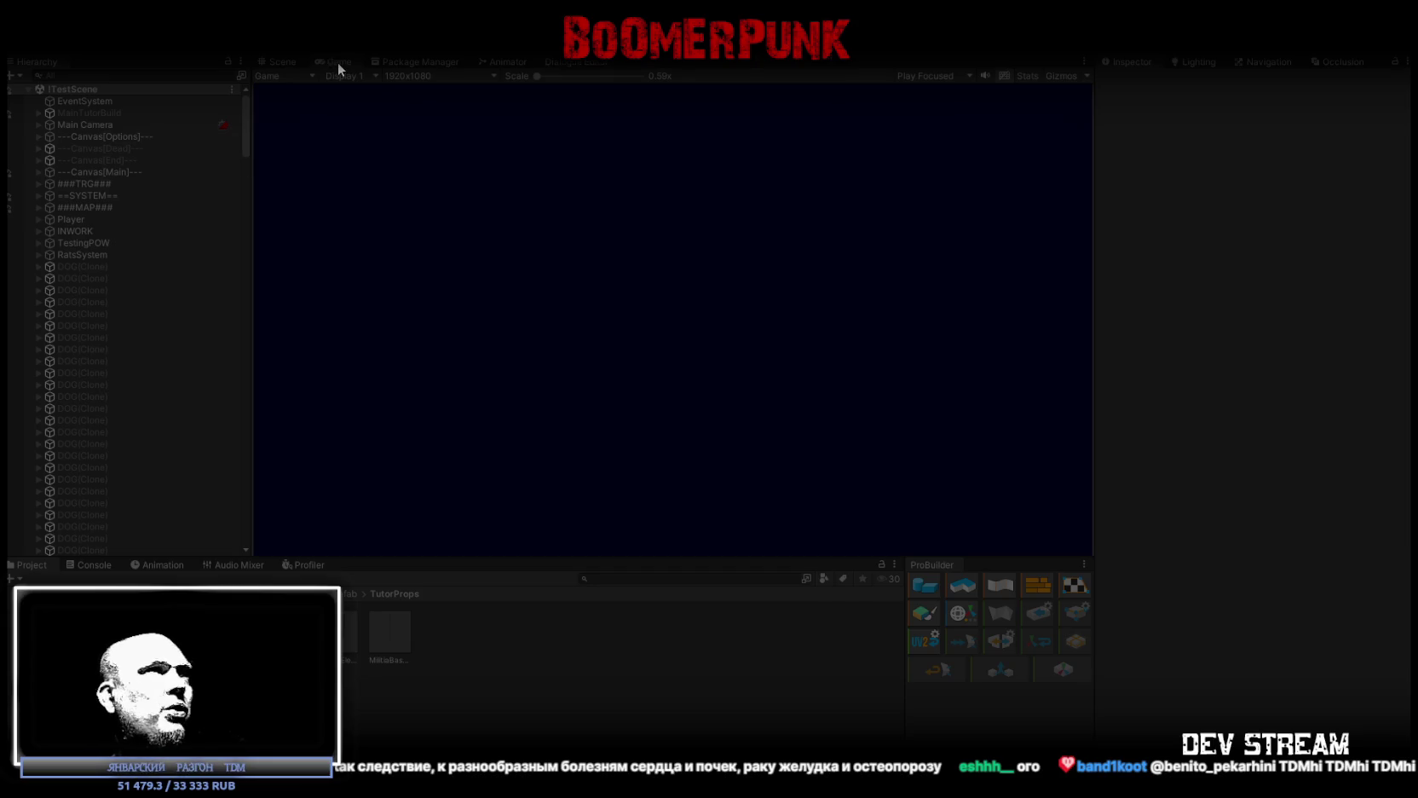
Start Play mode maximized and equip the gas mask, ushanka, pistol and rifle from the BAG
double_click(338, 62)
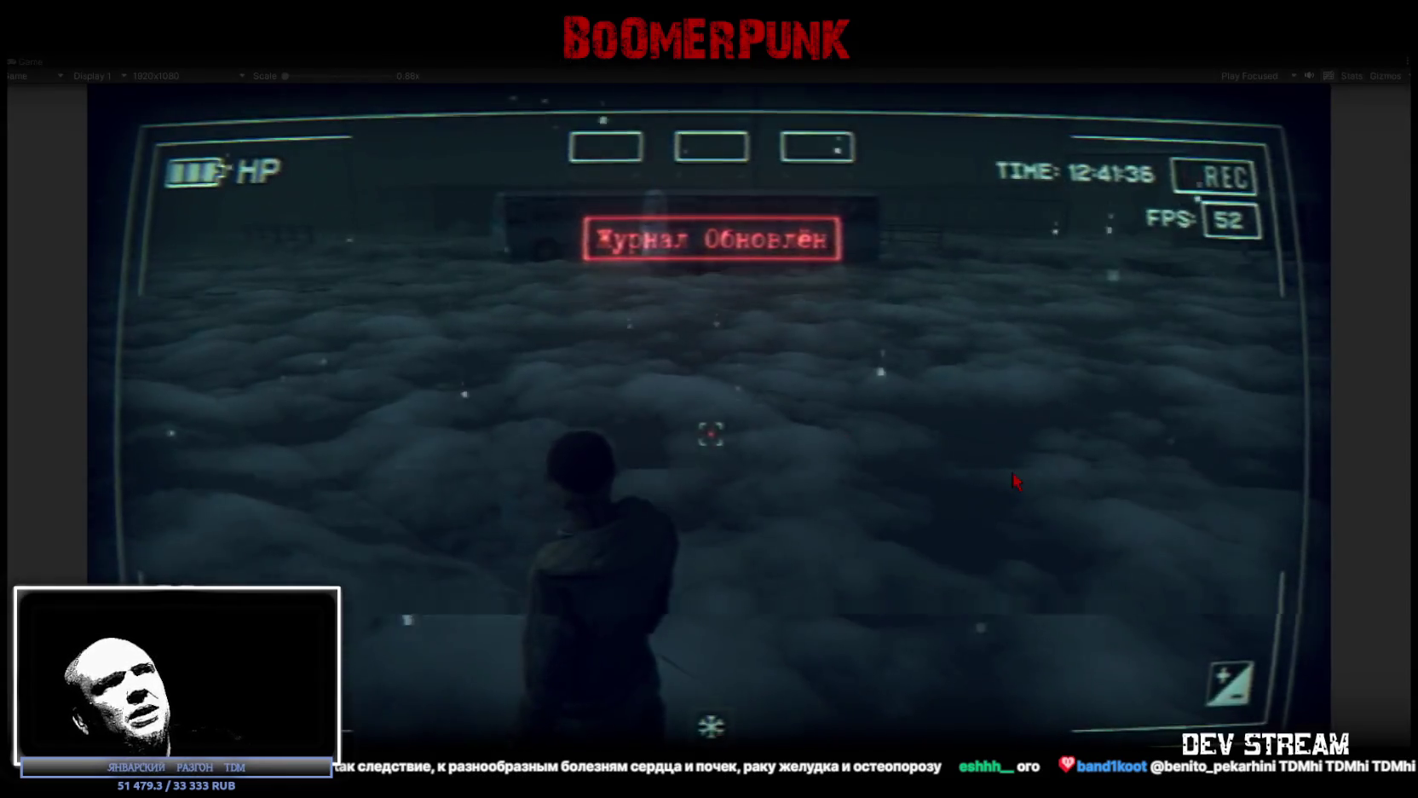
key("Tab")
left_click(818, 262)
left_click(1167, 451)
left_click(1018, 368)
left_click(1014, 505)
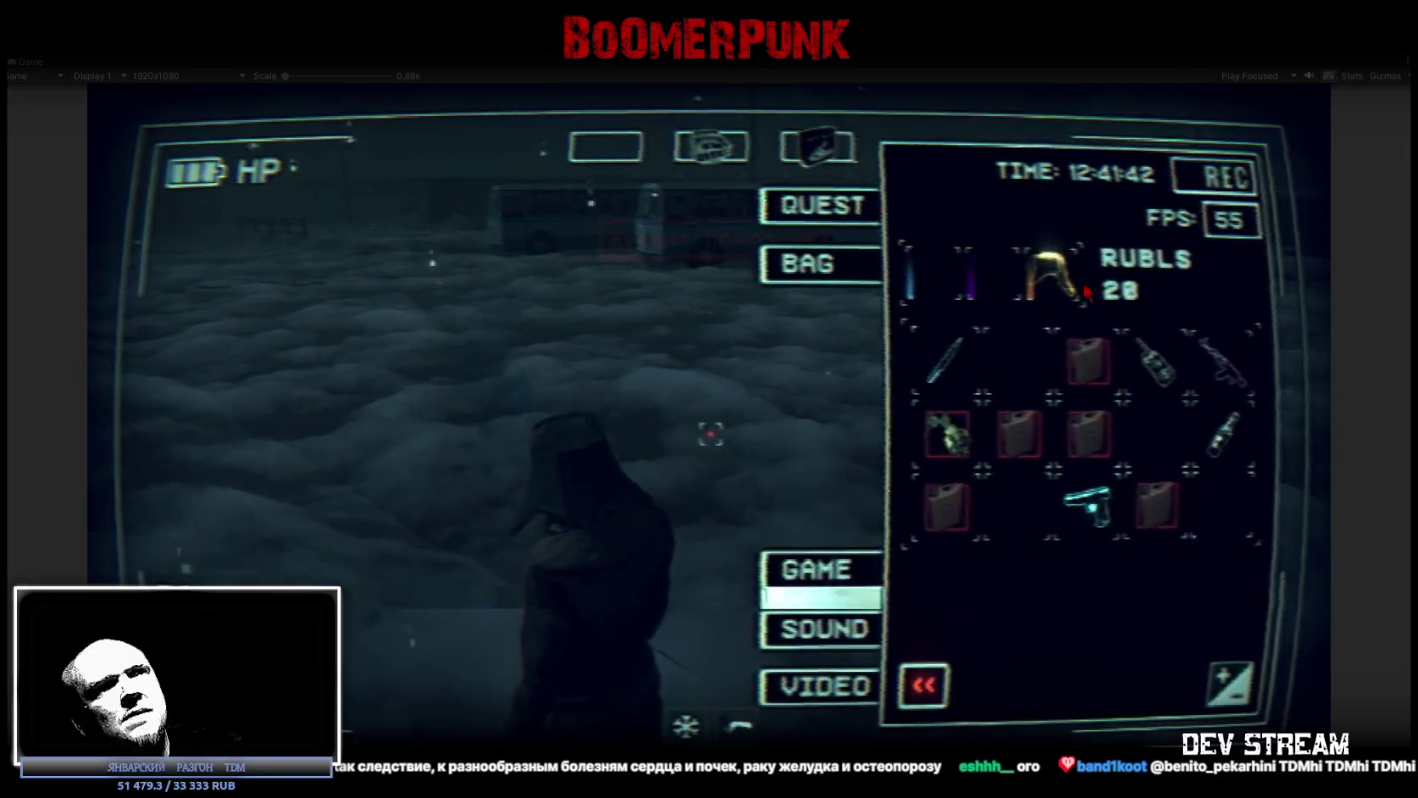
left_click(1086, 504)
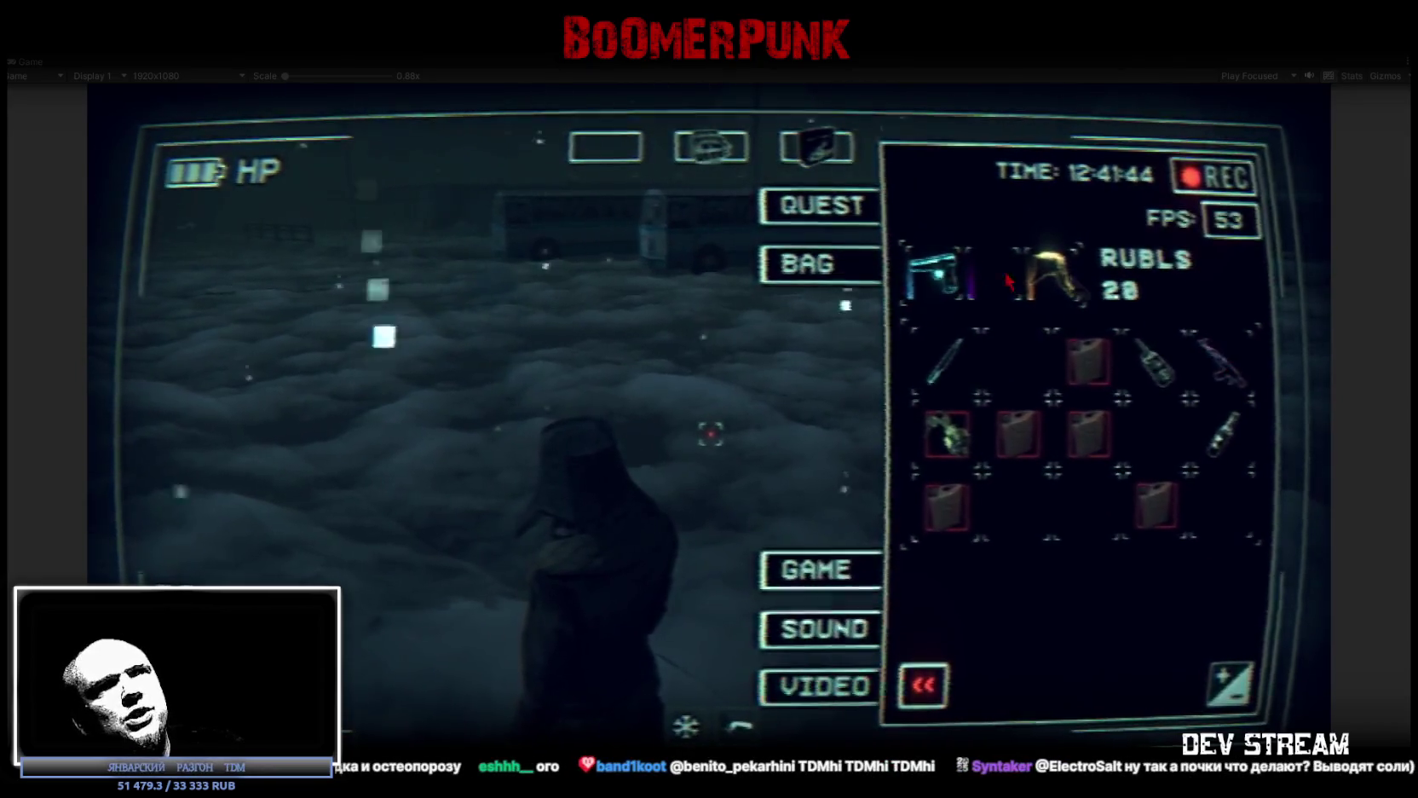
left_click(1223, 363)
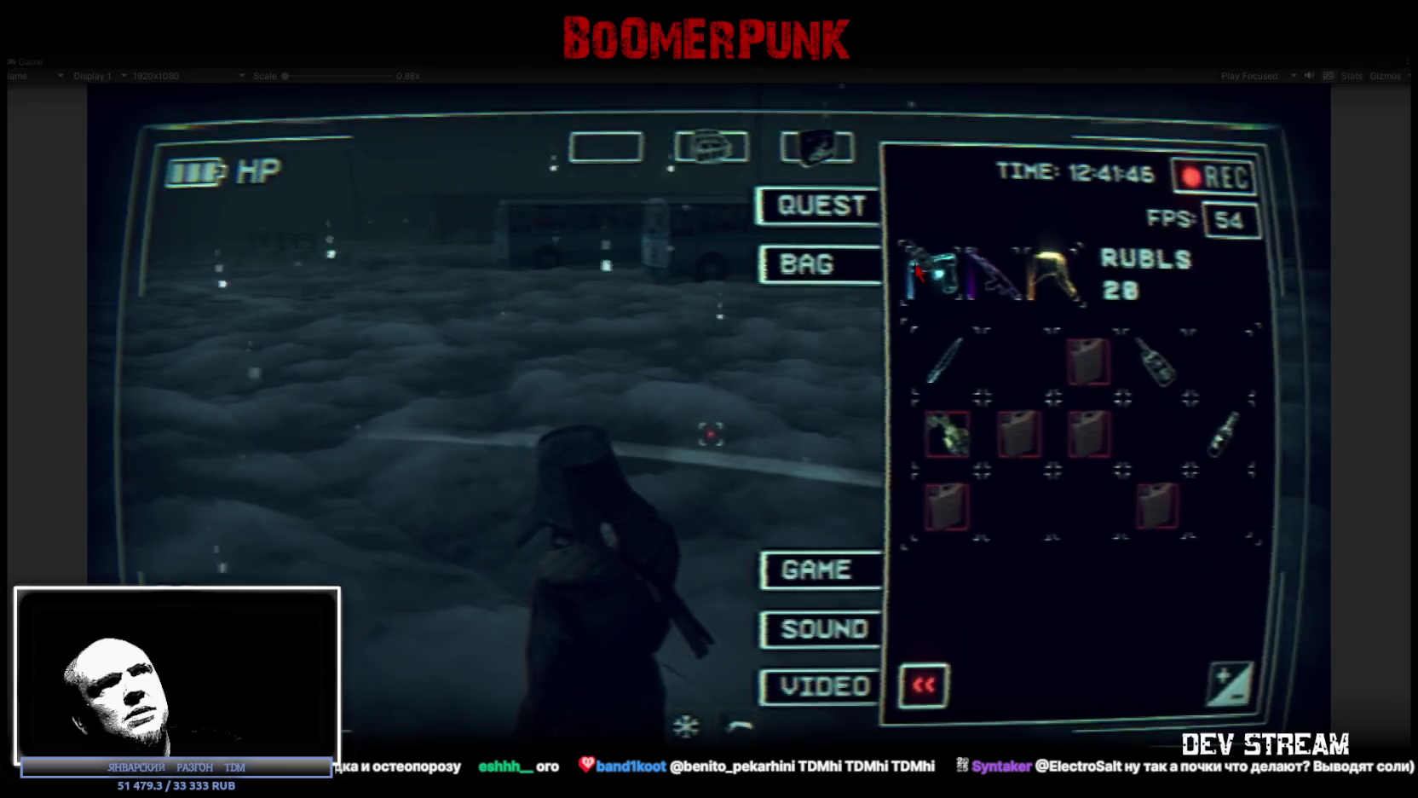
key("Tab")
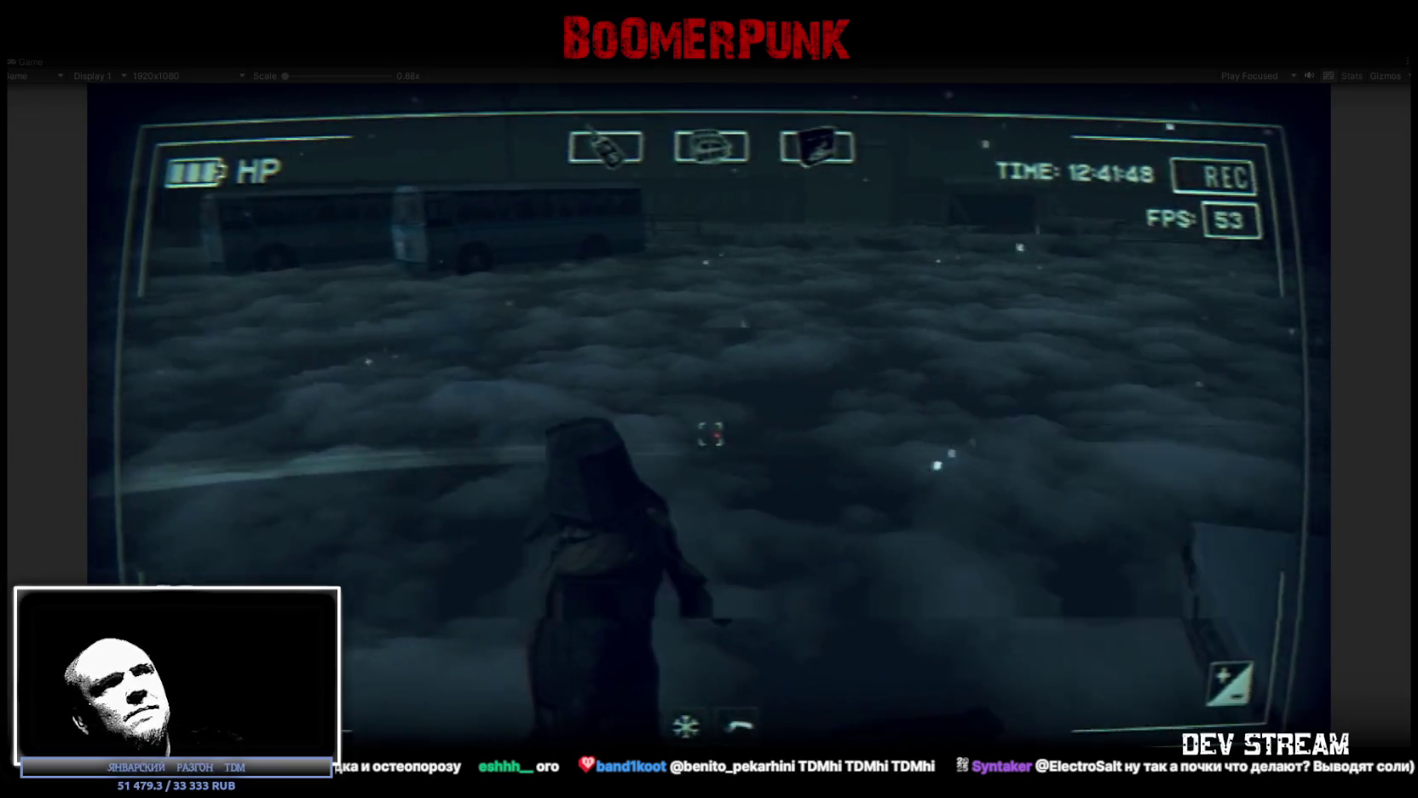
Walk the character toward the burning barrel and close the in-game menu
key("w")
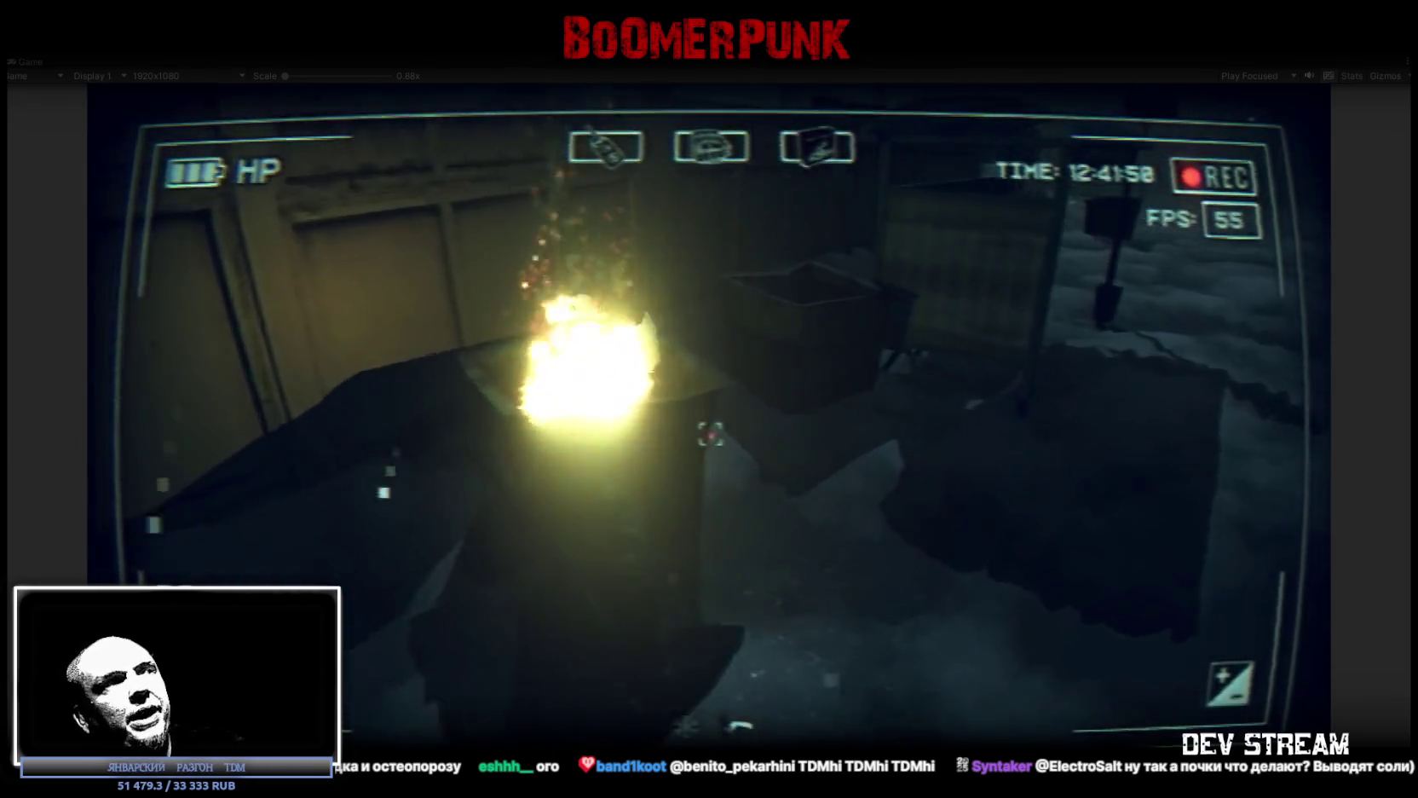
mouse_move(709, 433)
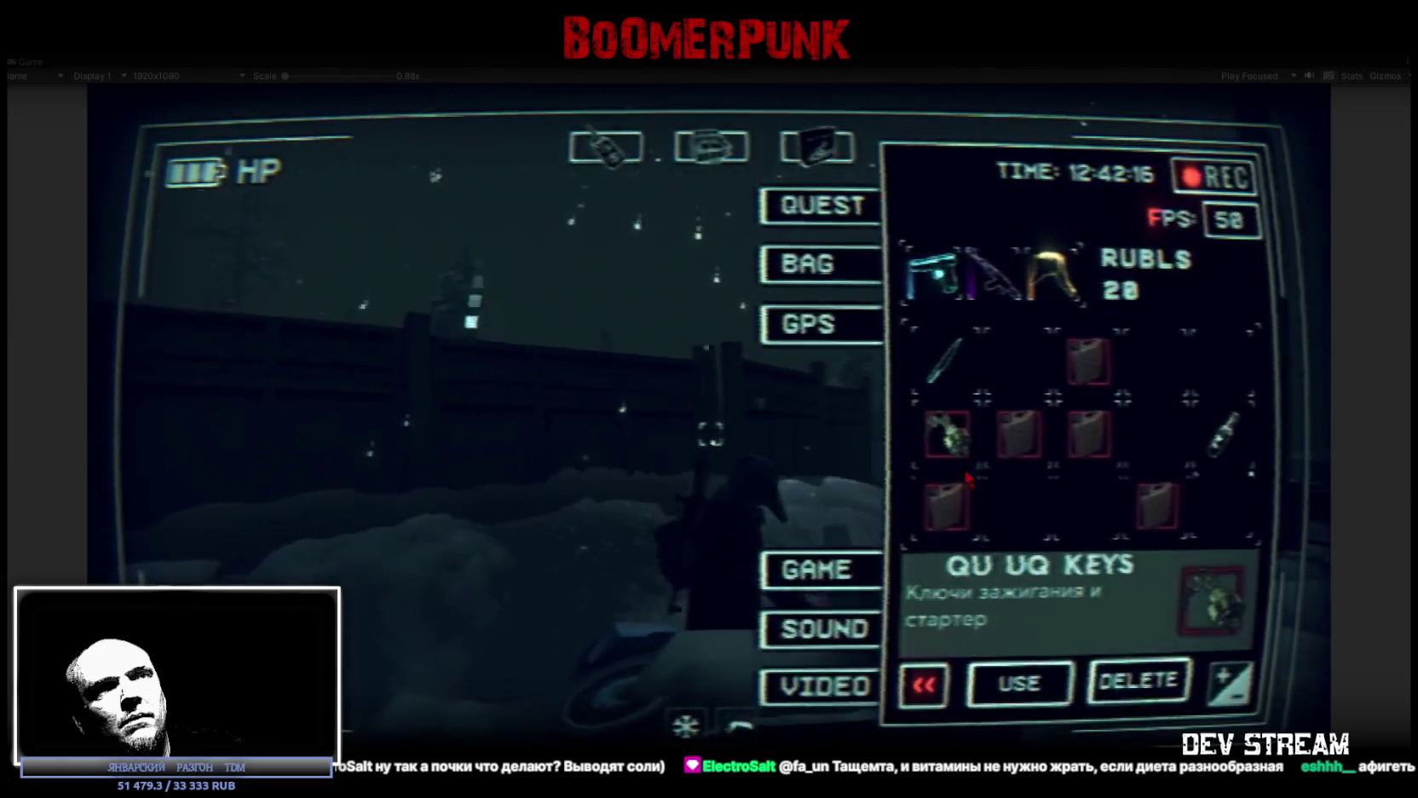
key("Escape")
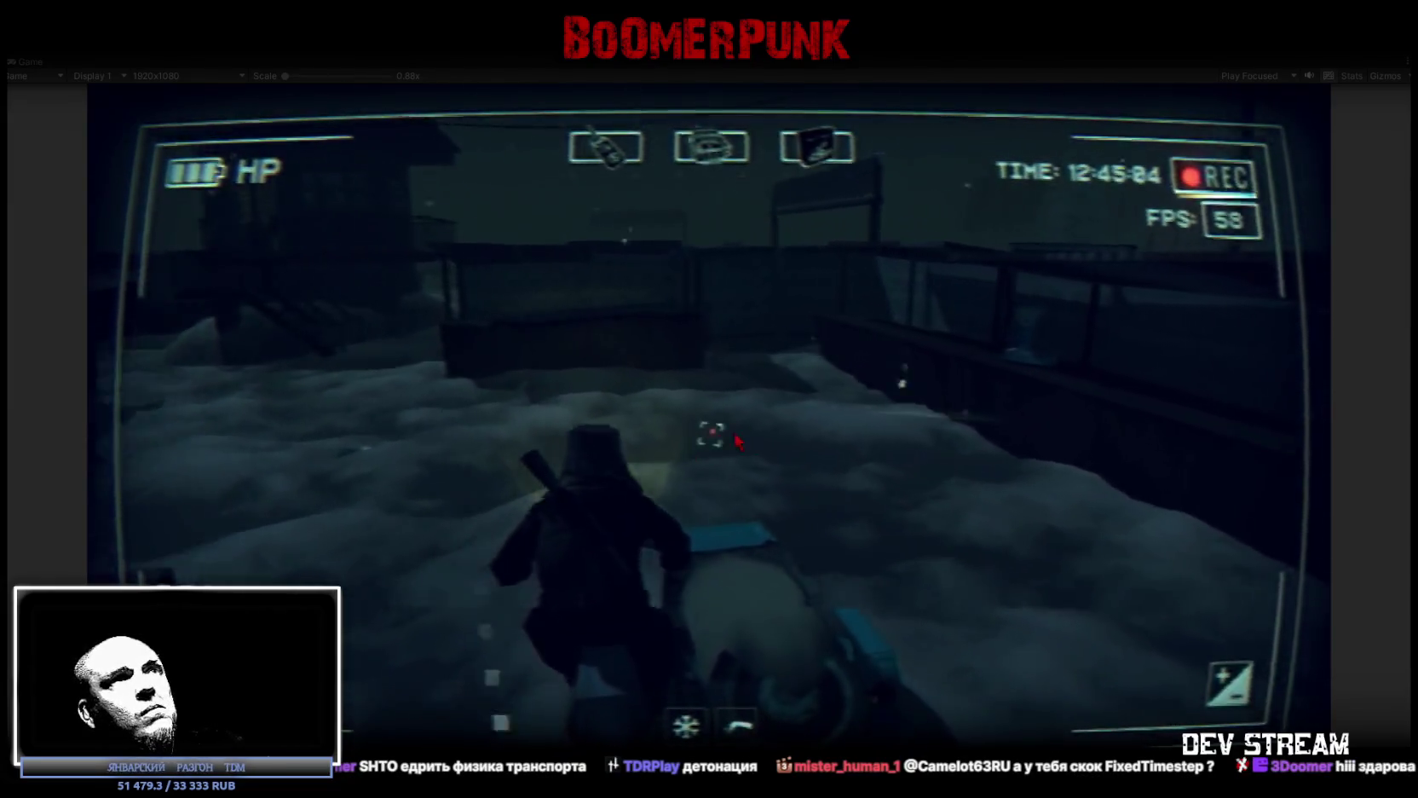
Inspect the AI-2 item in the inventory, leave the NPC conversation, then reopen the inventory menu
key("Tab")
left_click(1004, 362)
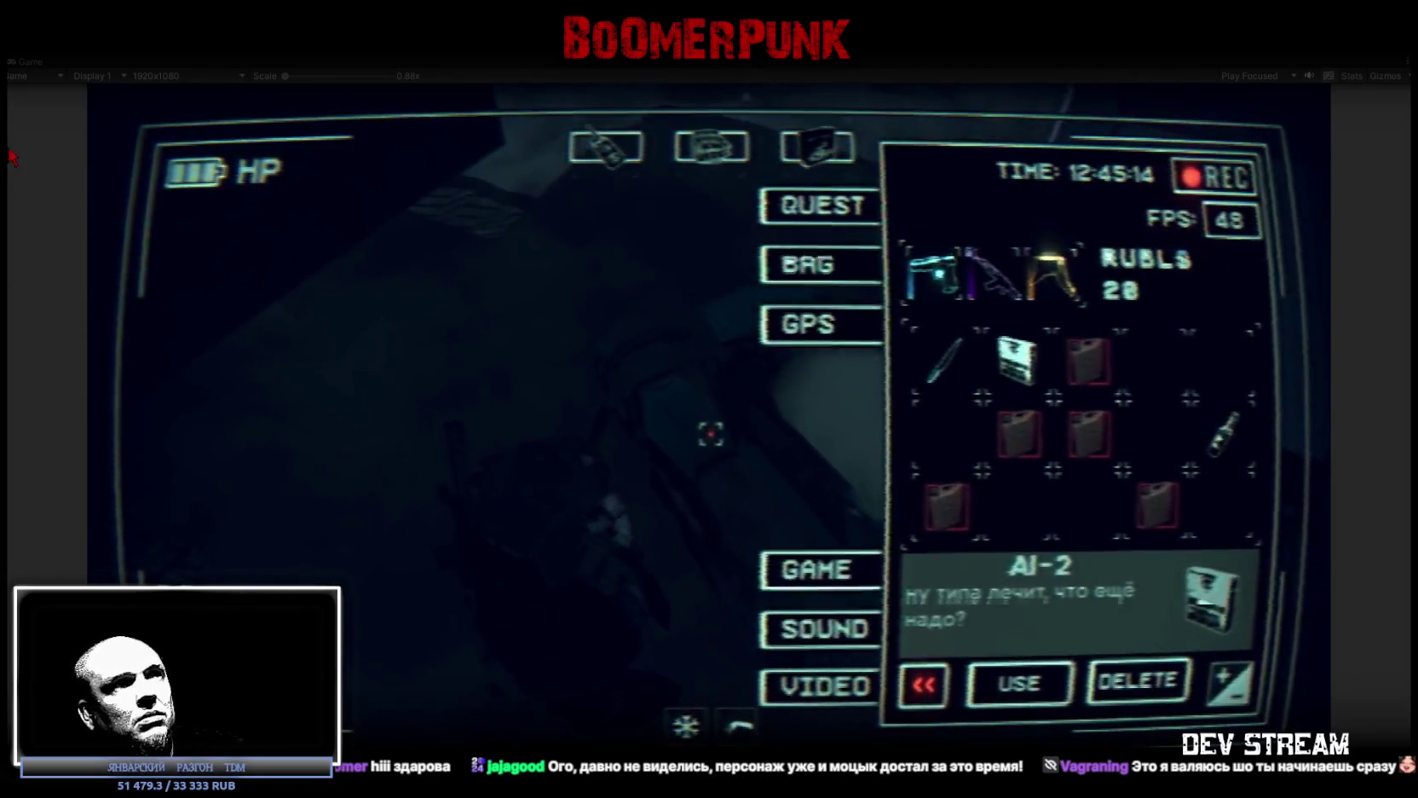
key("Tab")
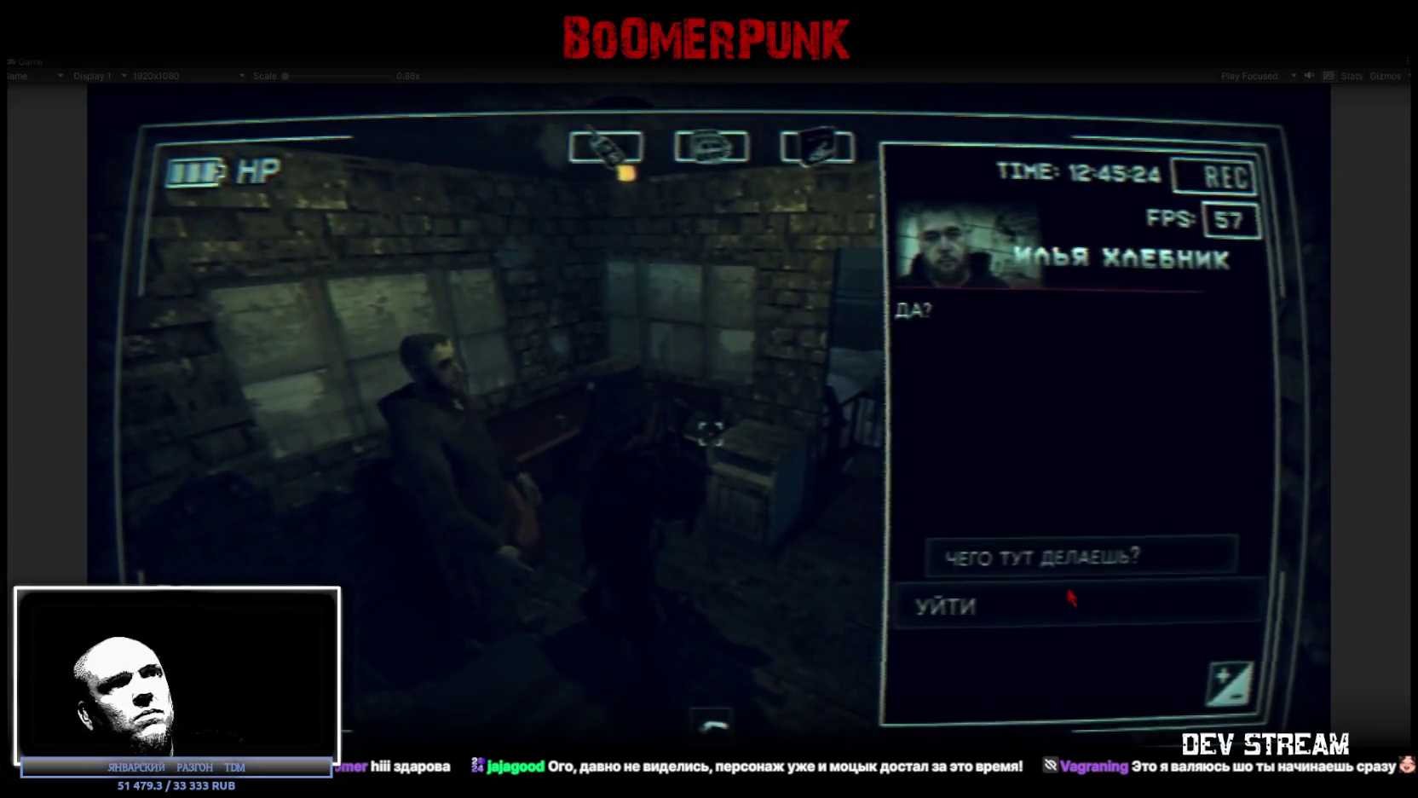
left_click(989, 607)
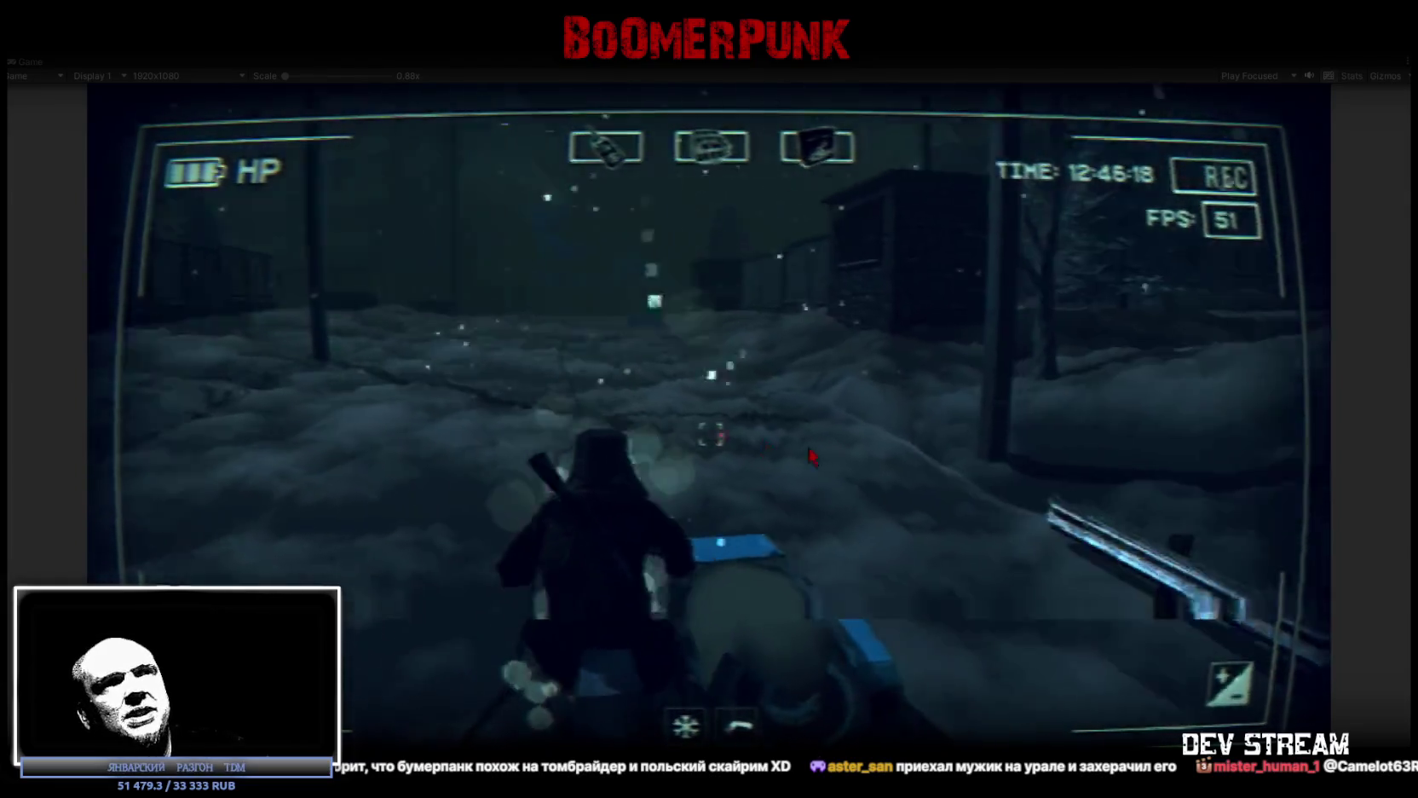
key("Tab")
Inspect the gas item, close the inventory, and walk along the track toward the cabin
left_click(1027, 441)
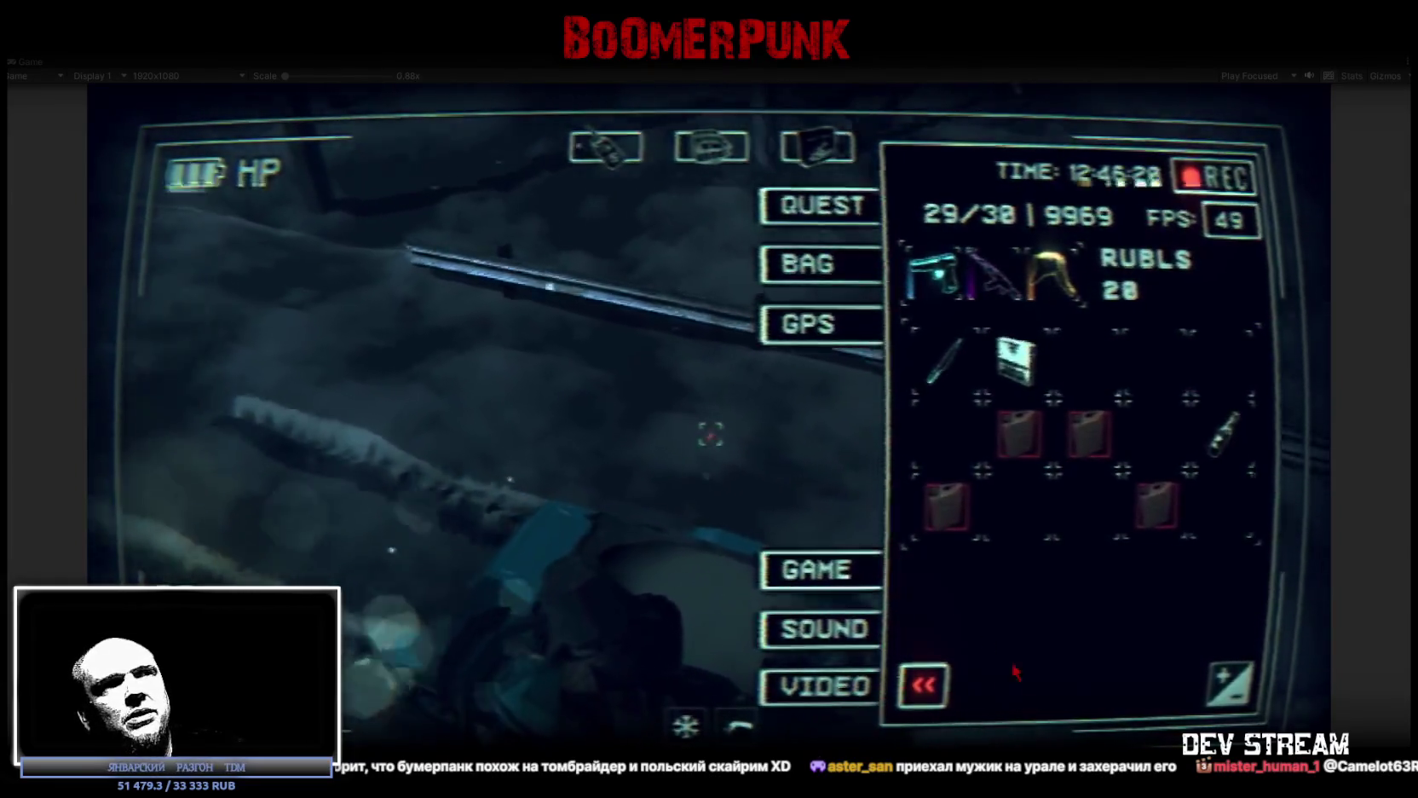
key("Tab")
key("w")
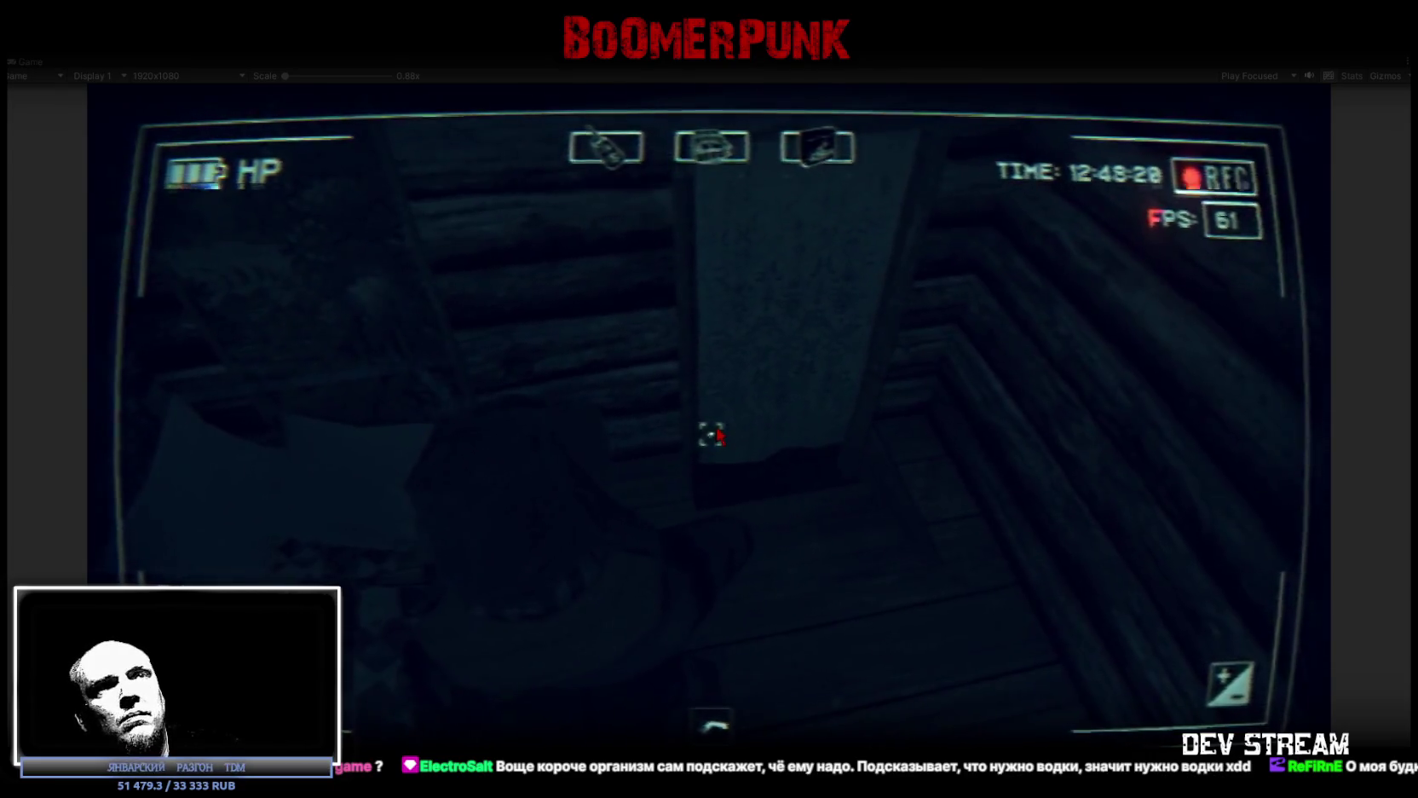
Check the inventory, open the cabin door, walk into the snowy yard and reopen the inventory
key("Tab")
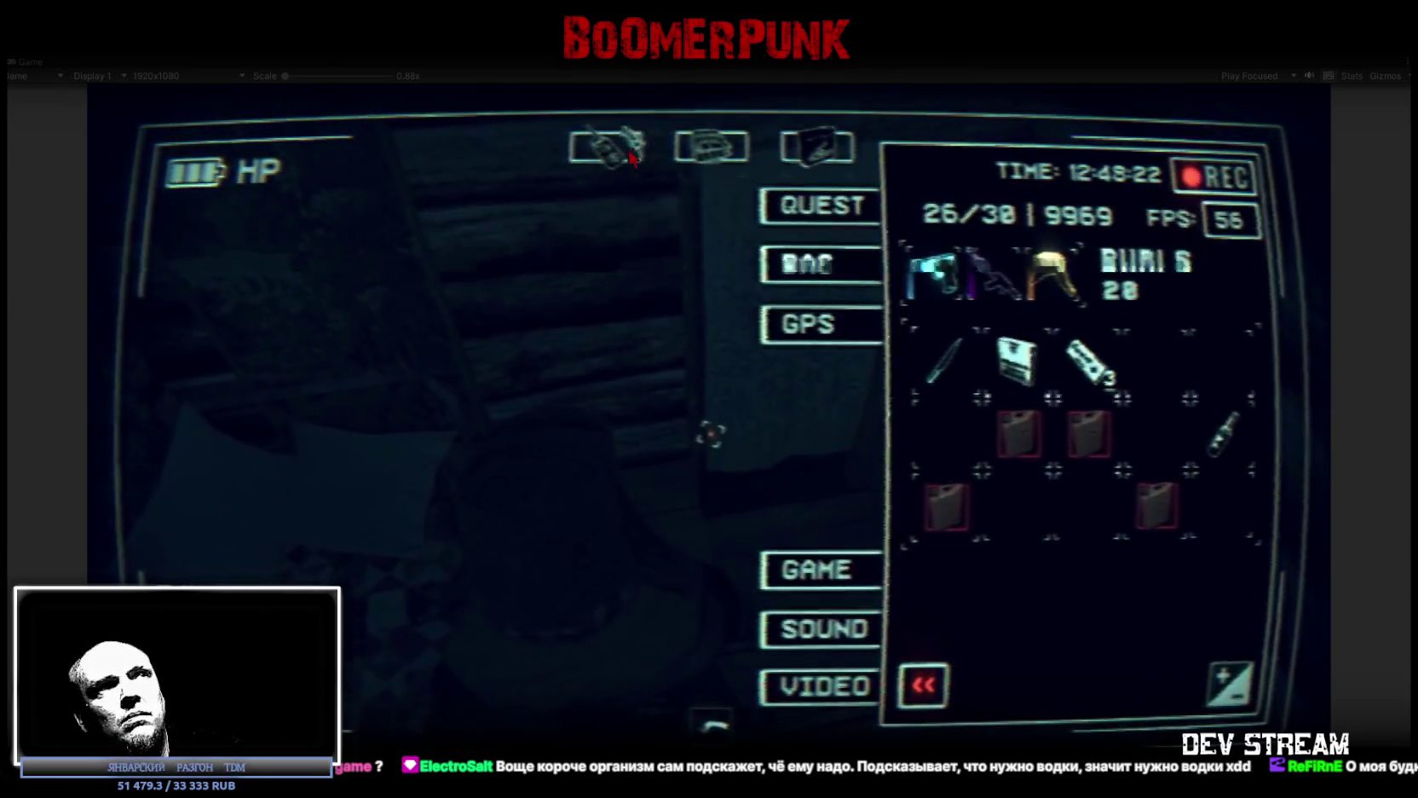
key("Tab")
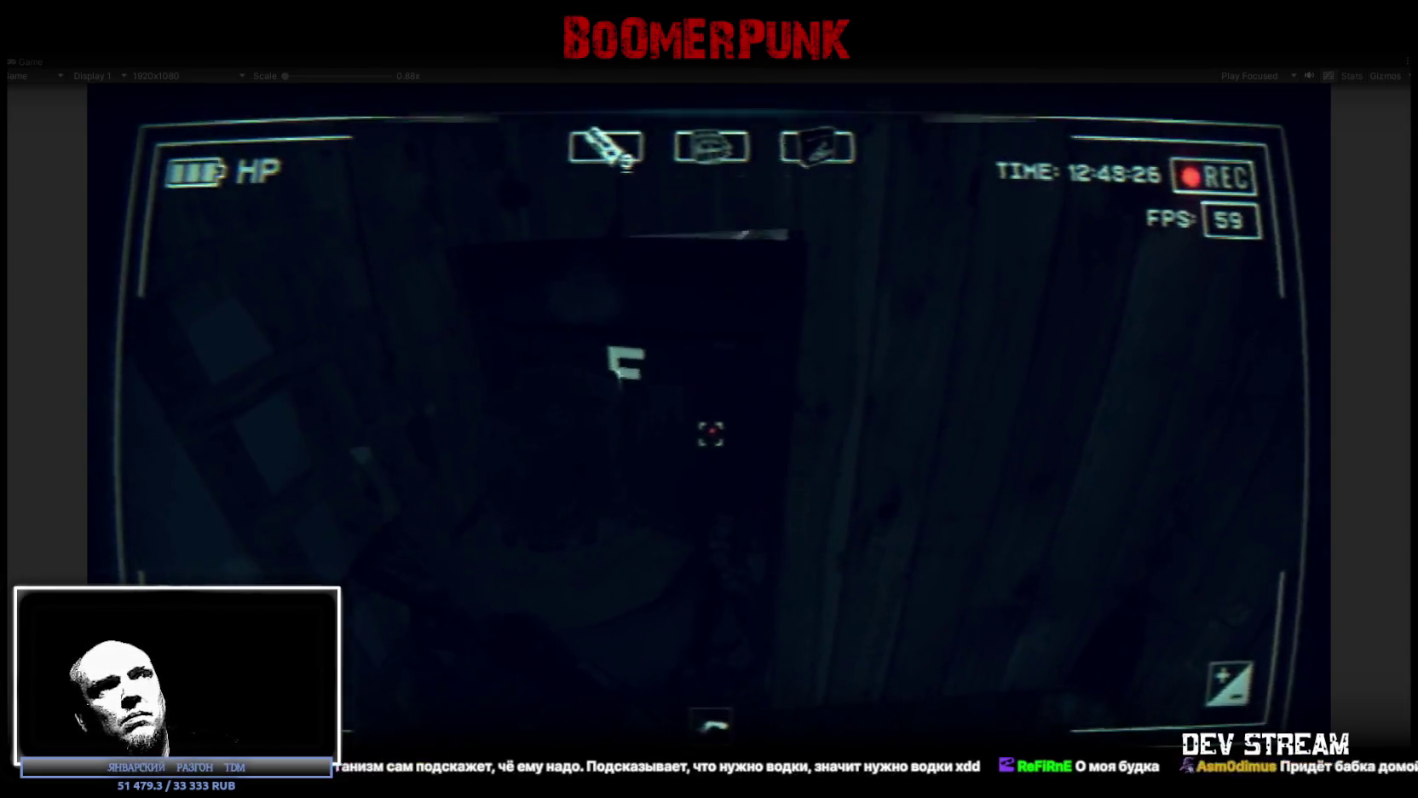
key("f")
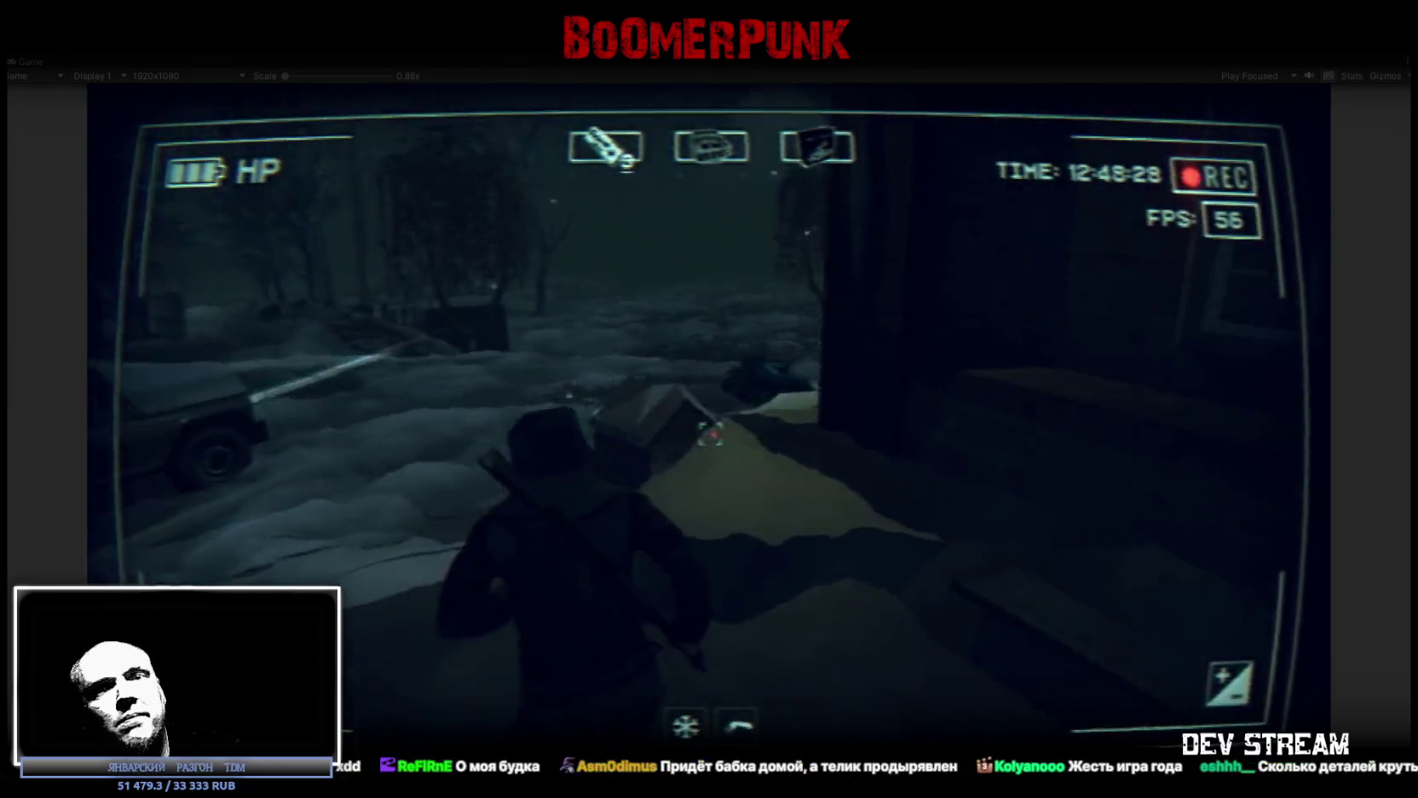
key("w")
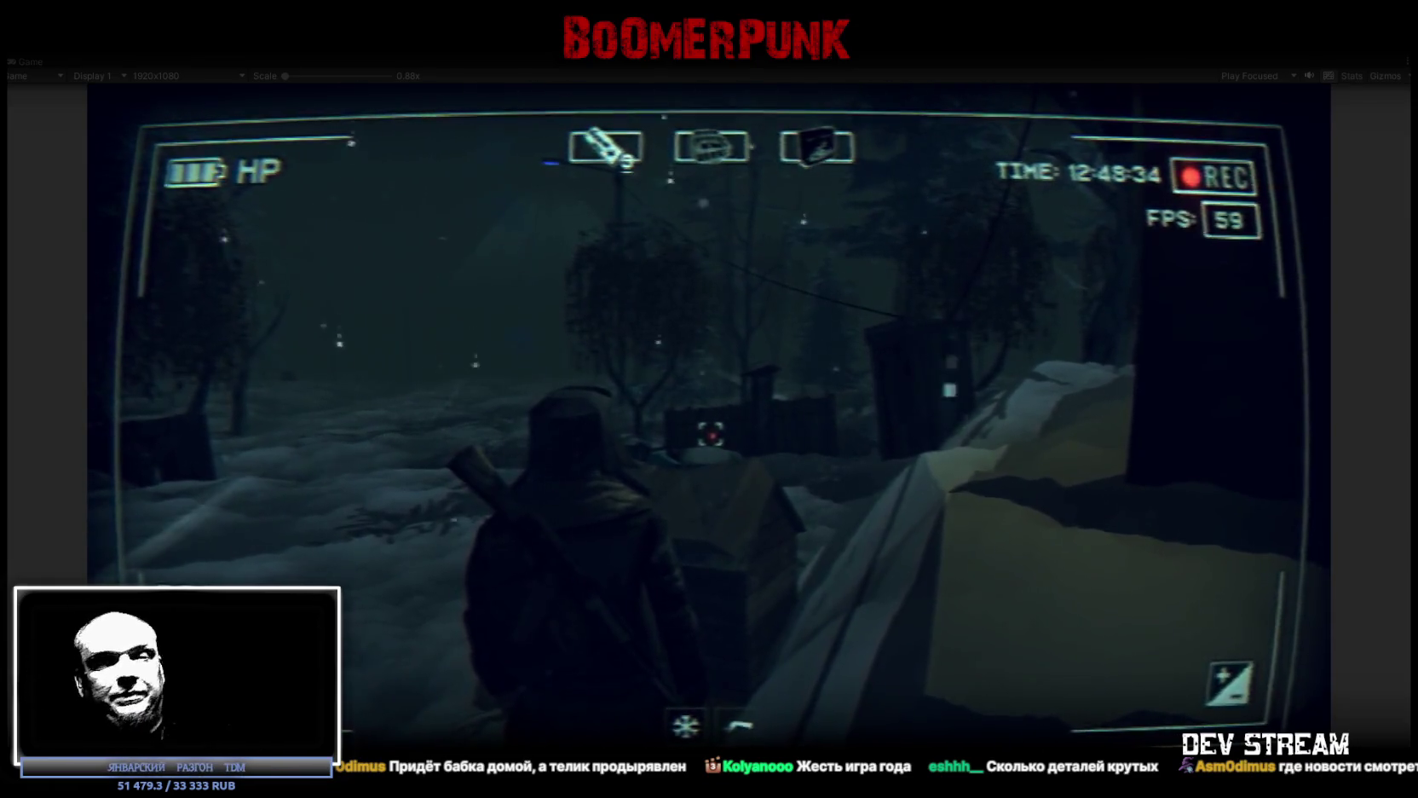
key("Tab")
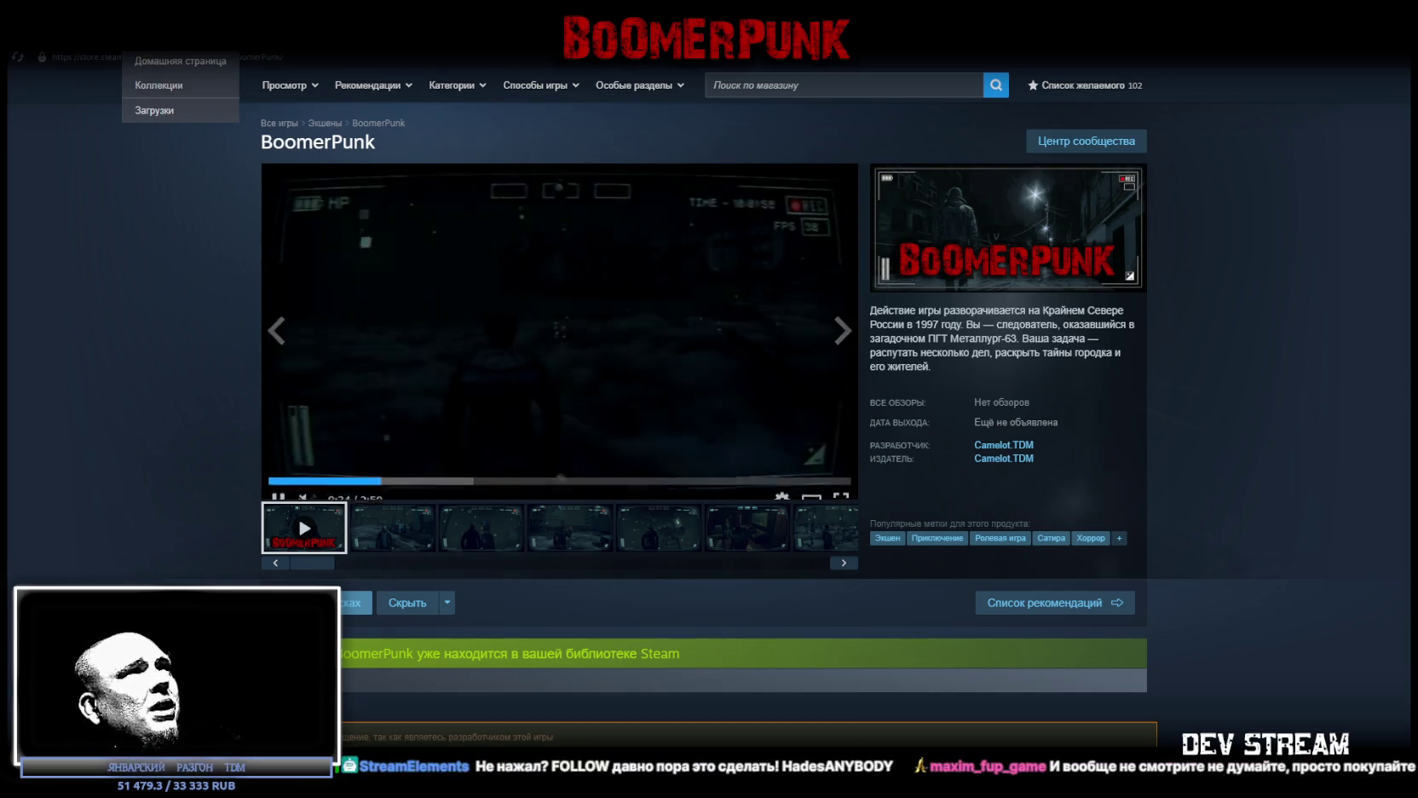
Go to the Steam Library Home page, then return to the Unity editor
left_click(158, 34)
left_click(180, 61)
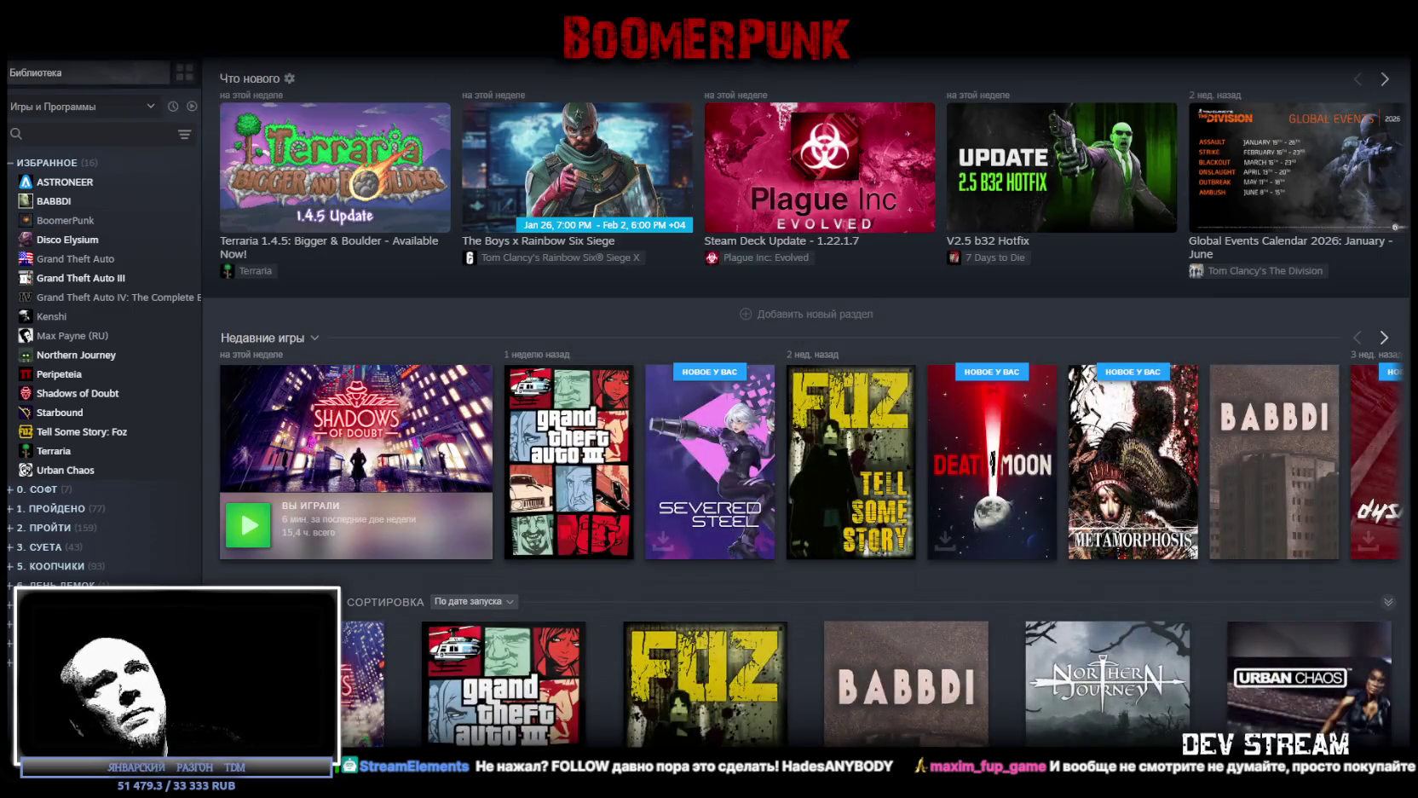
key("alt+Tab")
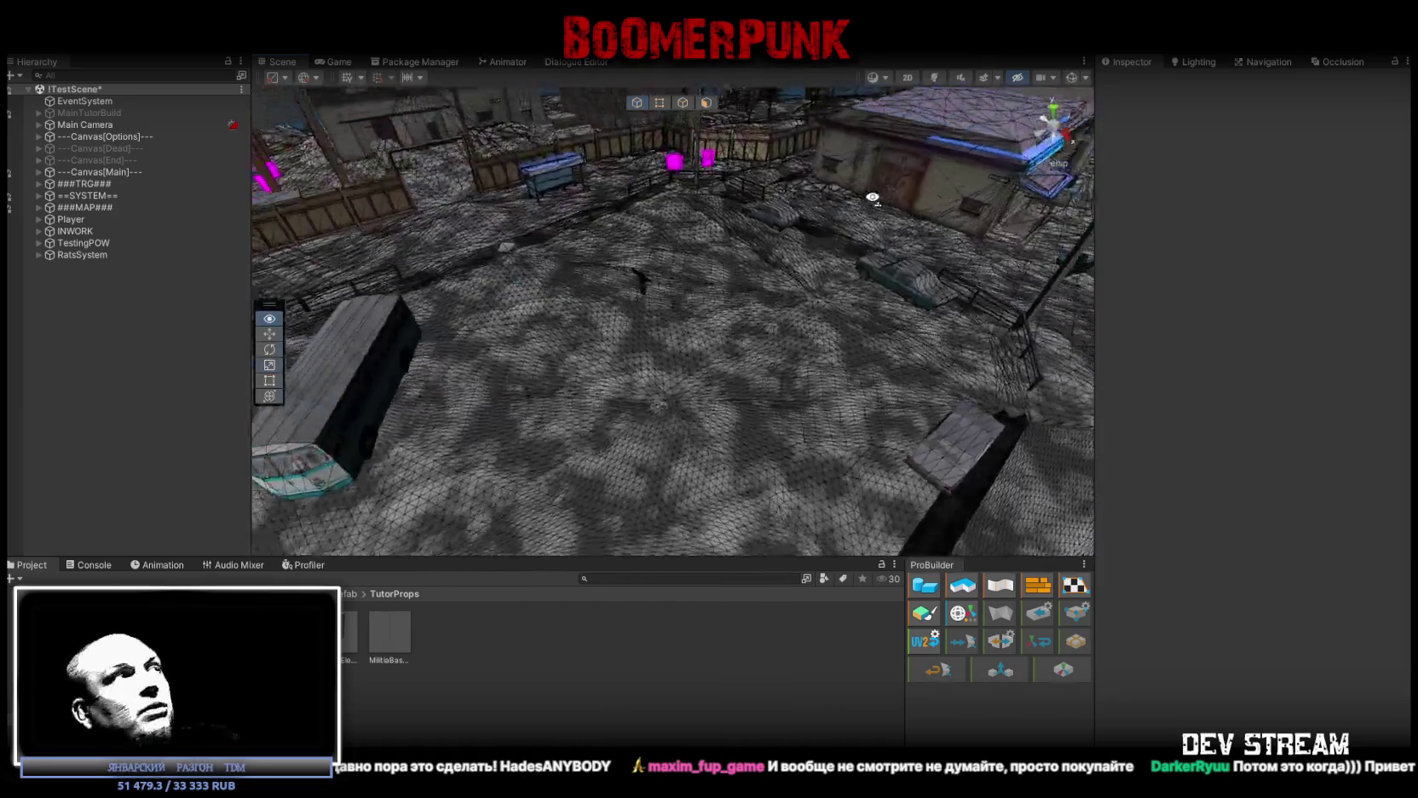
Activate MainTutorBuild and fly the scene camera through it into the corridor
left_click(750, 127)
left_click(1134, 81)
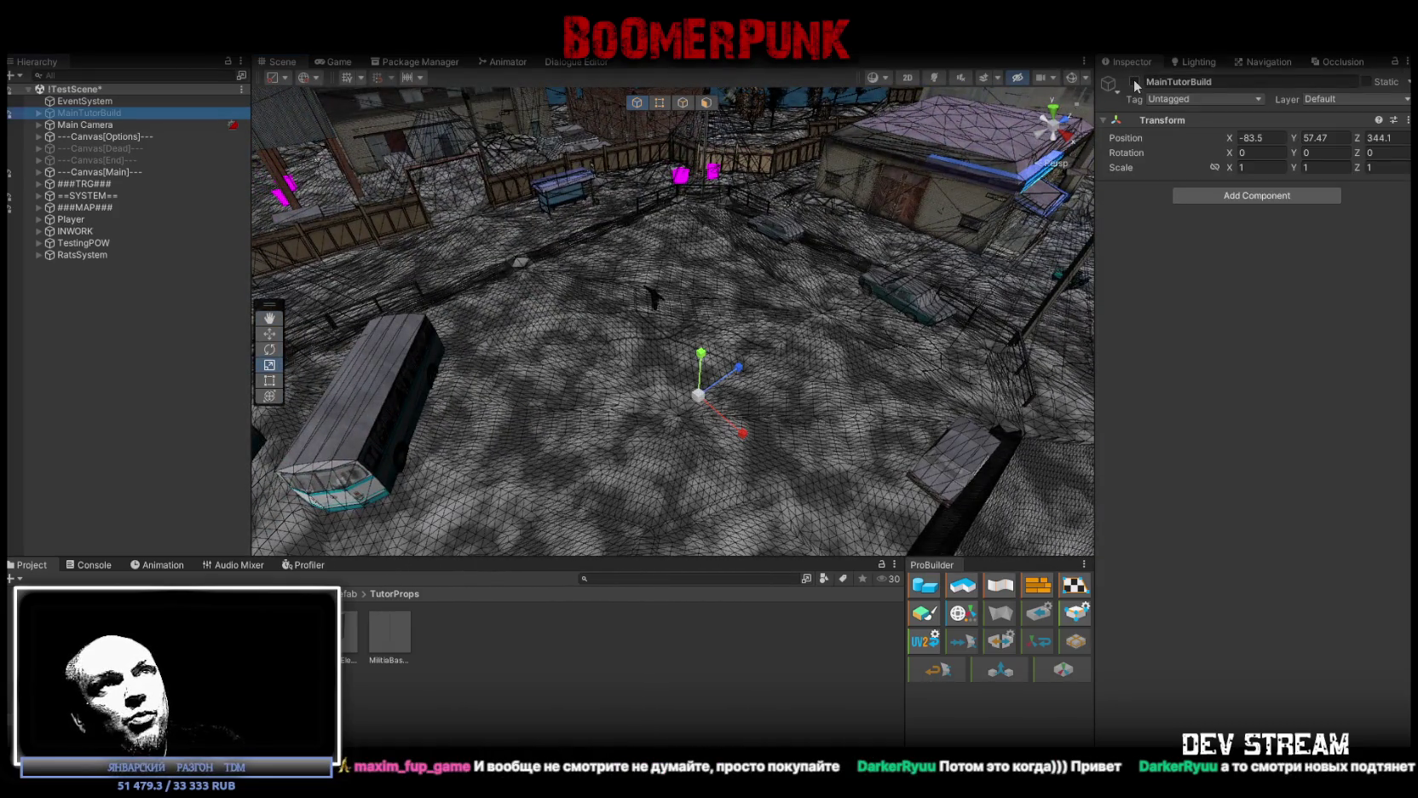
mouse_move(767, 255)
left_mouse_down()
mouse_move(648, 199)
mouse_move(485, 223)
mouse_move(831, 297)
mouse_move(1210, 461)
left_mouse_up()
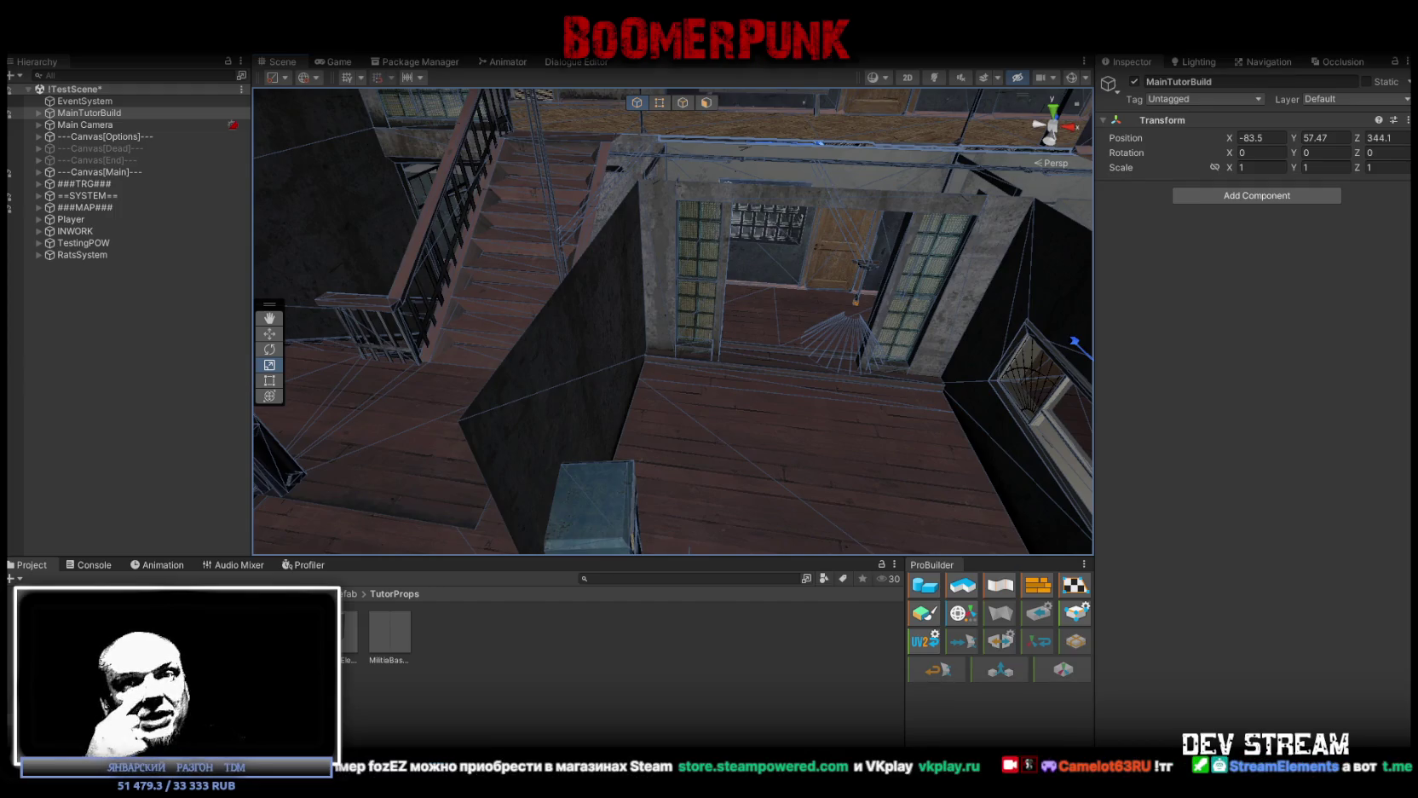
mouse_move(757, 397)
left_mouse_down()
mouse_move(848, 329)
mouse_move(687, 382)
mouse_move(865, 319)
mouse_move(832, 316)
mouse_move(727, 359)
mouse_move(940, 307)
mouse_move(434, 288)
mouse_move(399, 247)
mouse_move(857, 364)
left_mouse_up()
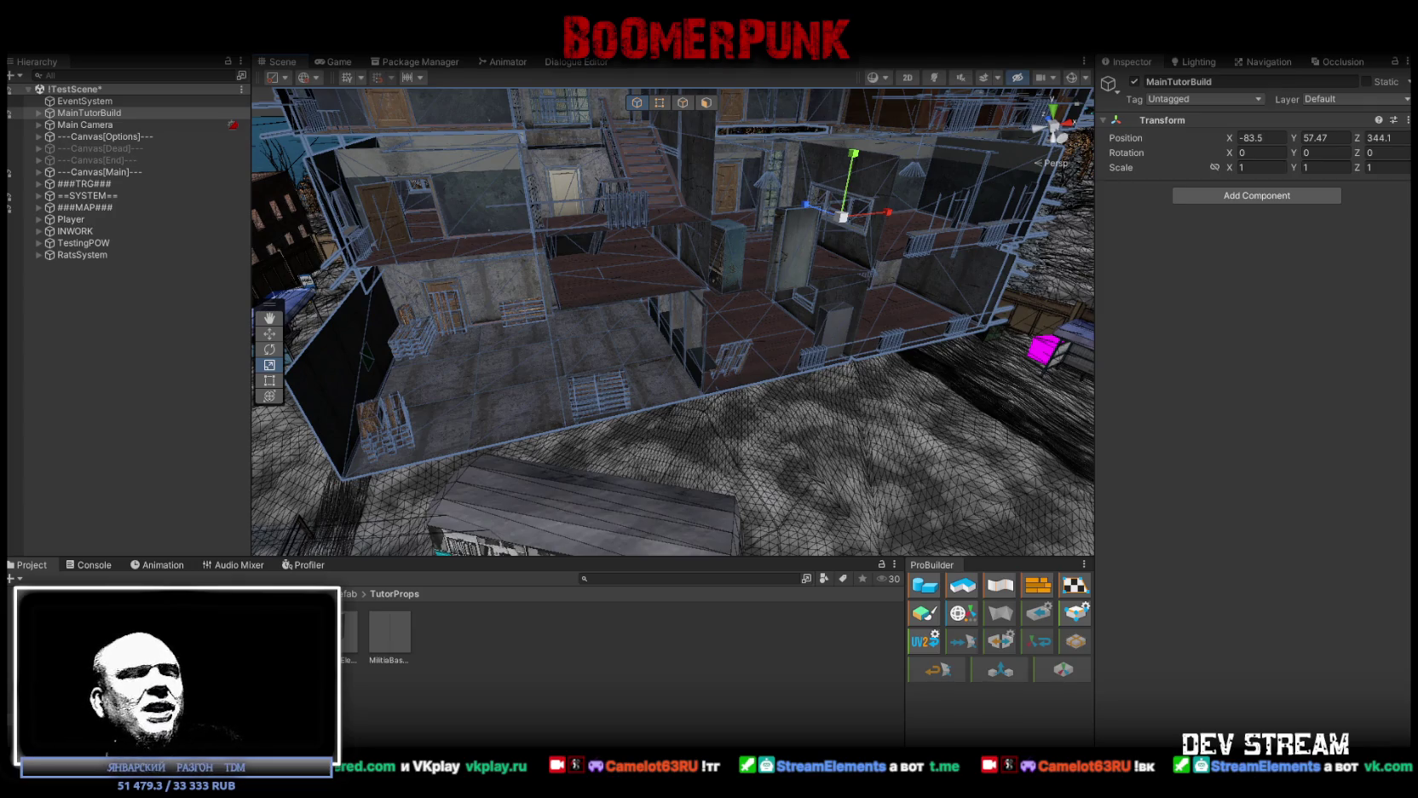
mouse_move(879, 351)
left_mouse_down()
mouse_move(715, 351)
mouse_move(820, 279)
mouse_move(652, 324)
mouse_move(848, 342)
mouse_move(560, 342)
mouse_move(579, 319)
mouse_move(558, 363)
mouse_move(551, 339)
left_mouse_up()
Slide MilitiaBase_Door1 (5) right into its doorway with the Move tool
left_click(551, 339)
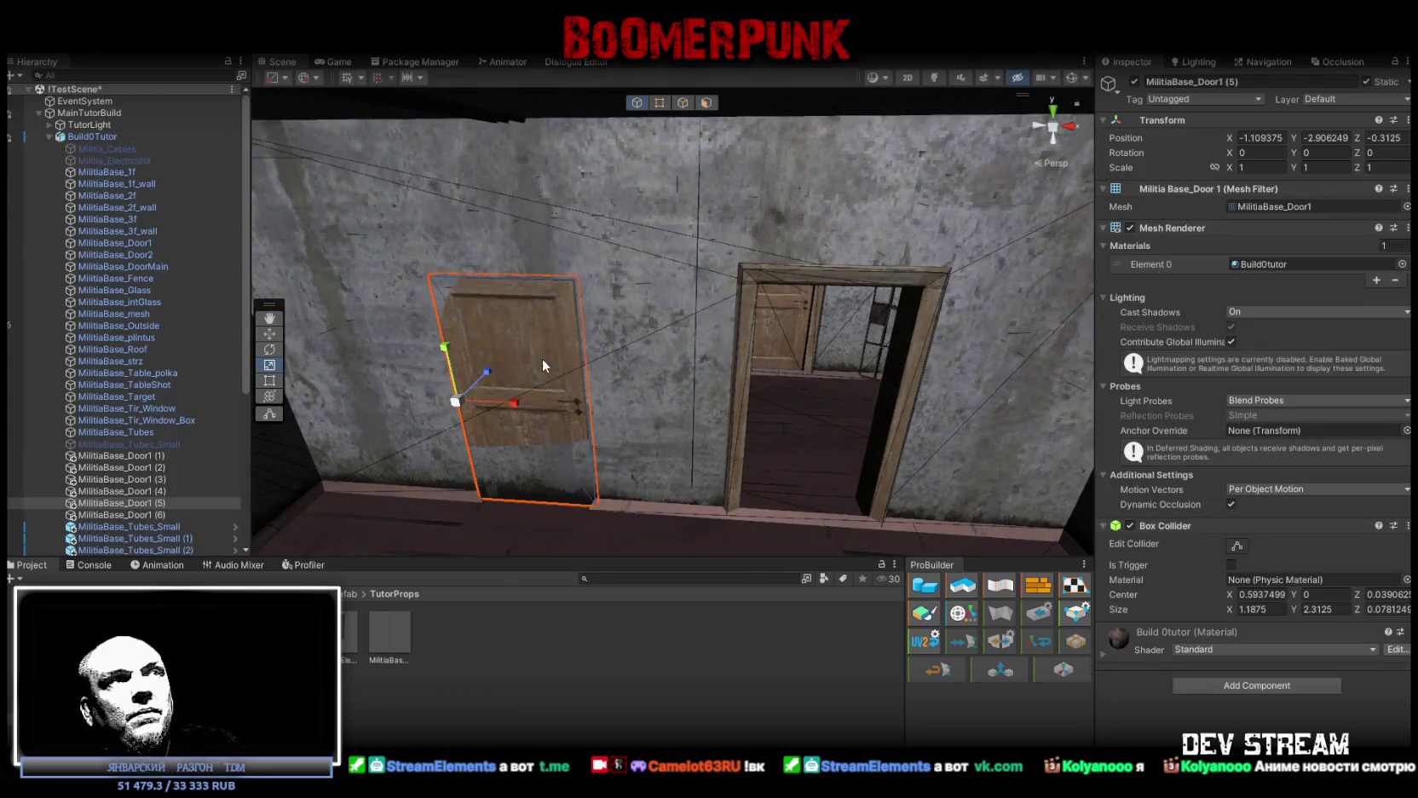
key("w")
left_click_drag(532, 396, 595, 440)
mouse_move(526, 306)
left_mouse_down()
mouse_move(808, 339)
mouse_move(797, 315)
mouse_move(763, 250)
mouse_move(761, 333)
mouse_move(726, 349)
mouse_move(750, 369)
mouse_move(563, 316)
mouse_move(601, 462)
mouse_move(905, 405)
mouse_move(943, 412)
mouse_move(735, 360)
mouse_move(737, 383)
mouse_move(820, 393)
mouse_move(839, 522)
mouse_move(630, 443)
mouse_move(448, 400)
mouse_move(596, 256)
mouse_move(740, 196)
mouse_move(741, 275)
mouse_move(681, 426)
left_mouse_up()
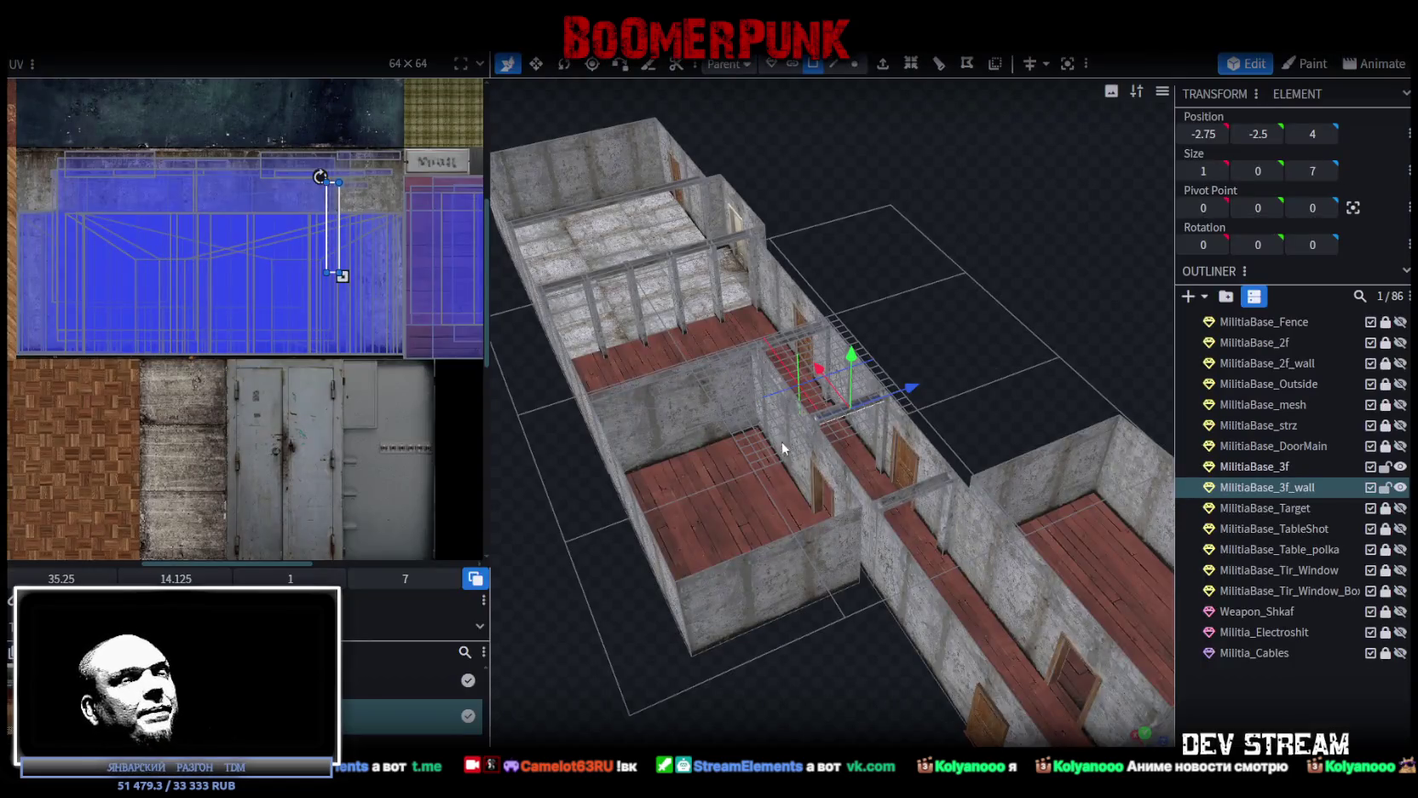
Select a long strip of five faces along the third-floor wall, including the right end
scroll(784, 447, "up", 3)
mouse_move(972, 381)
left_mouse_down()
mouse_move(1108, 338)
mouse_move(882, 374)
mouse_move(895, 358)
mouse_move(934, 523)
mouse_move(929, 537)
mouse_move(886, 526)
mouse_move(945, 572)
mouse_move(850, 631)
left_mouse_up()
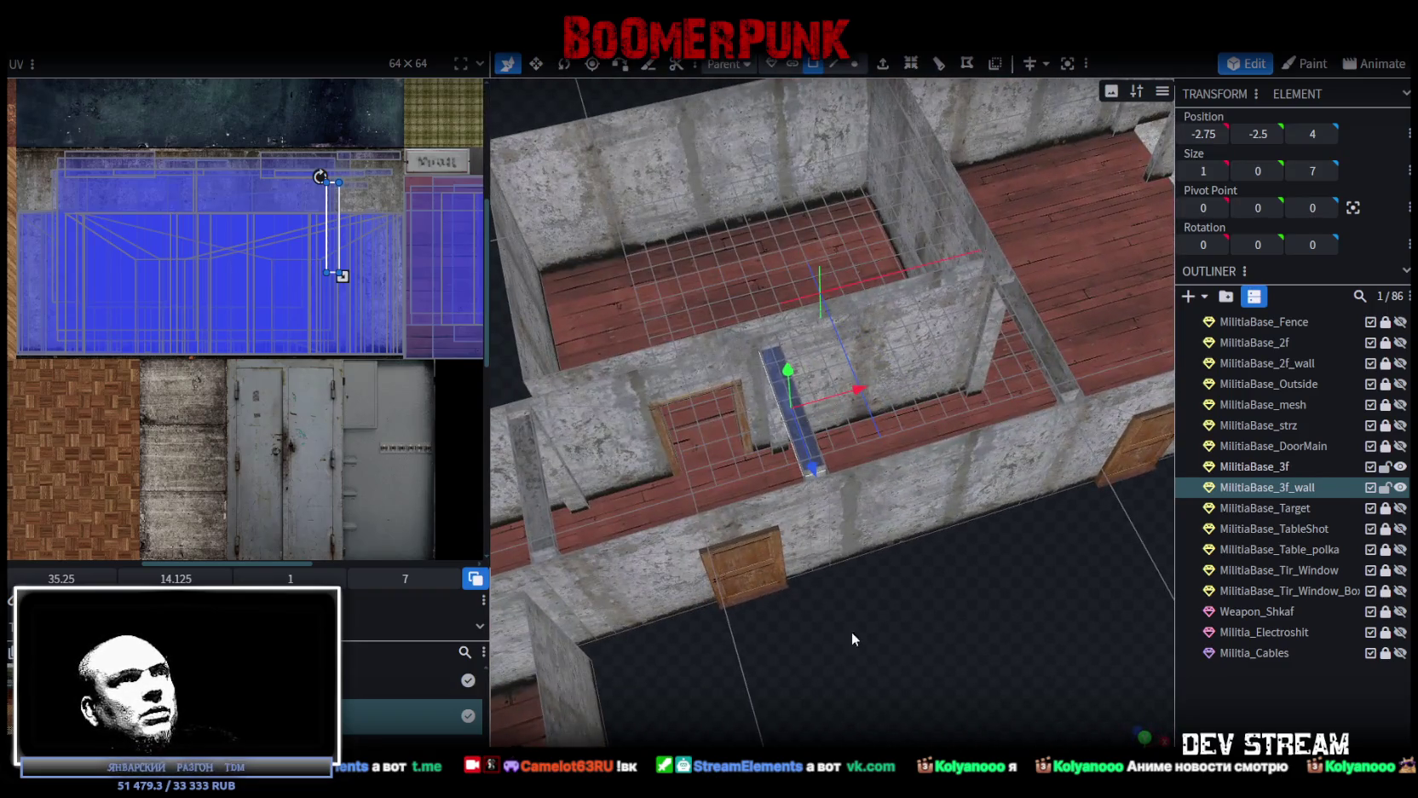
left_click(660, 569)
left_click_drag(685, 529, 631, 416)
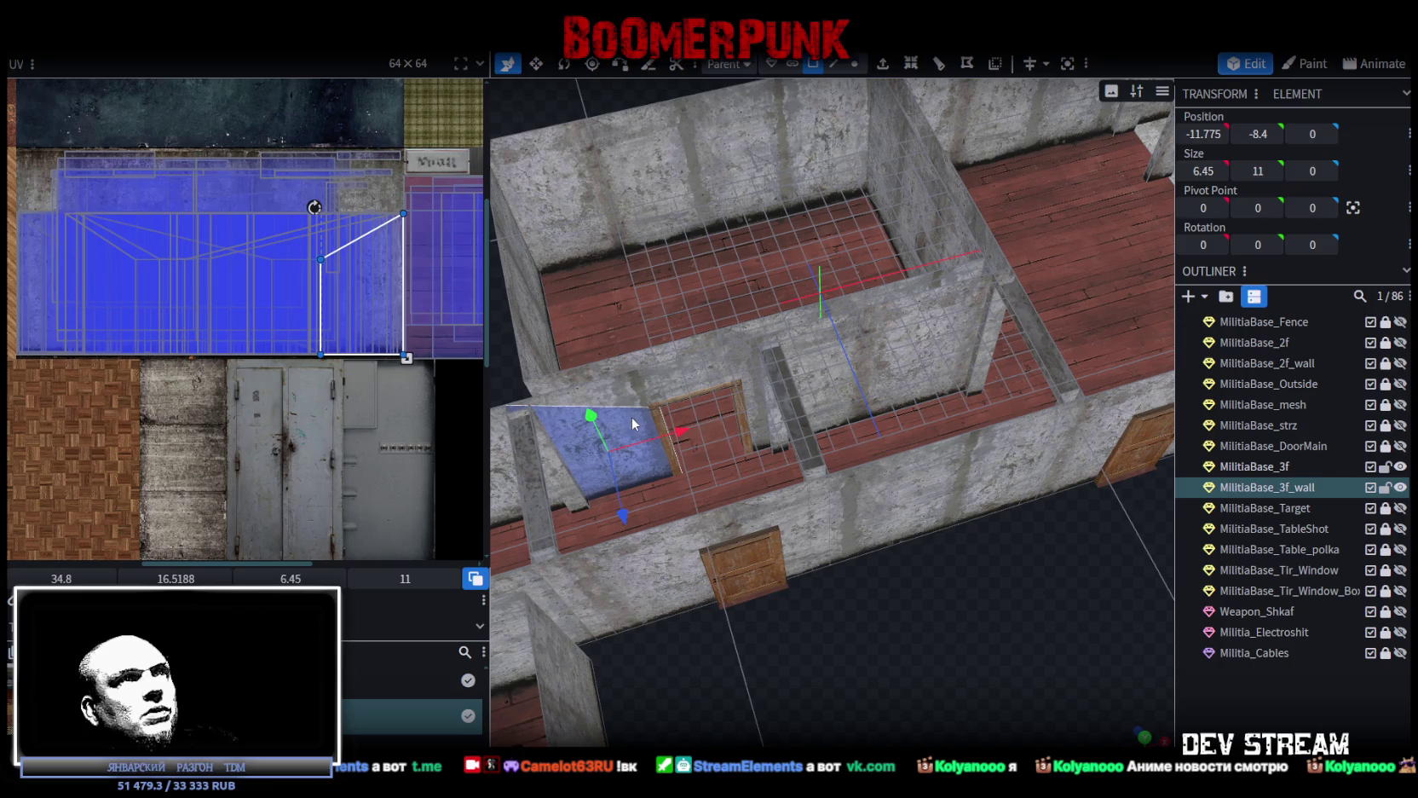
left_click(627, 369, "shift")
left_click(714, 362, "shift")
left_click(871, 368, "shift")
left_click(976, 273, "shift")
Copy and paste the five selected wall faces
right_click(862, 376)
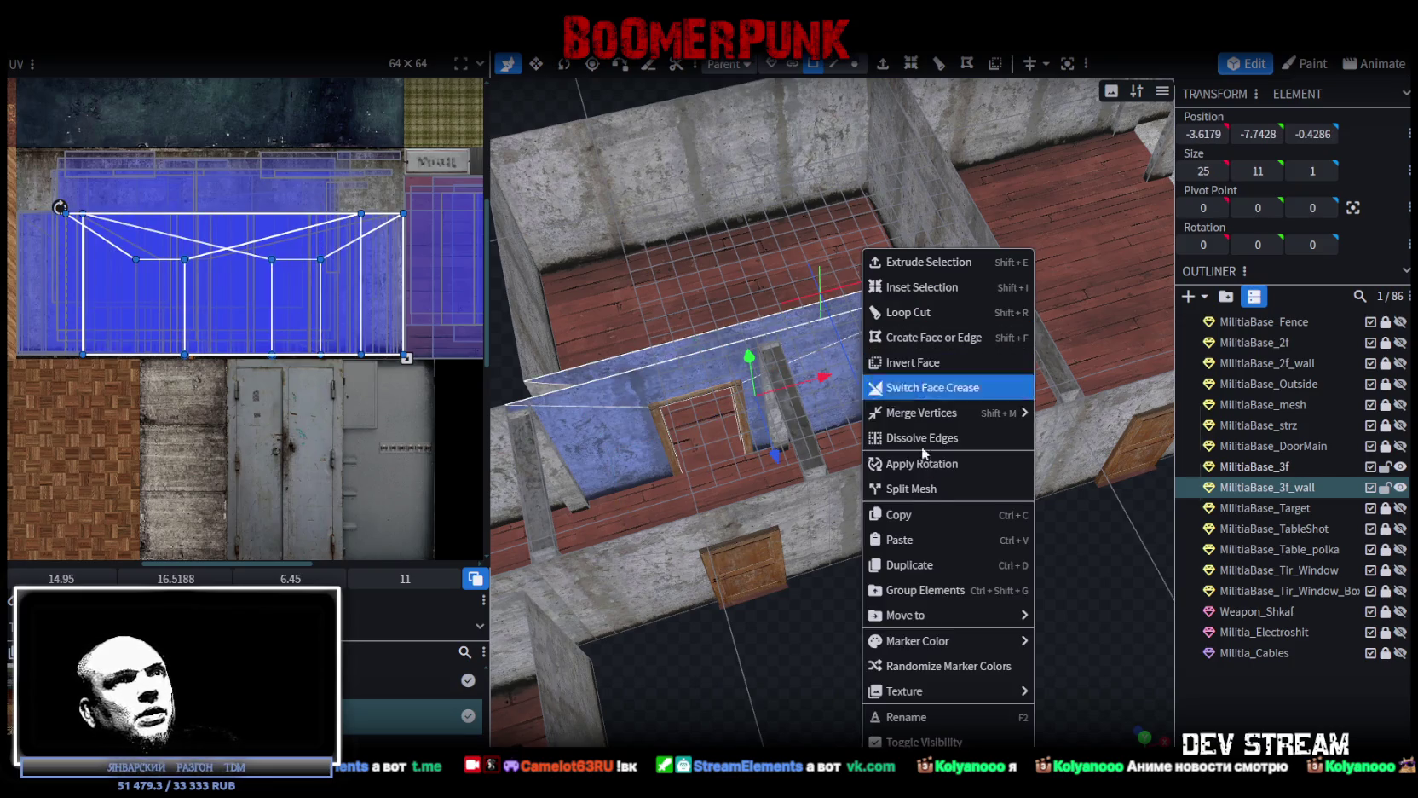
left_click(906, 515)
right_click(865, 515)
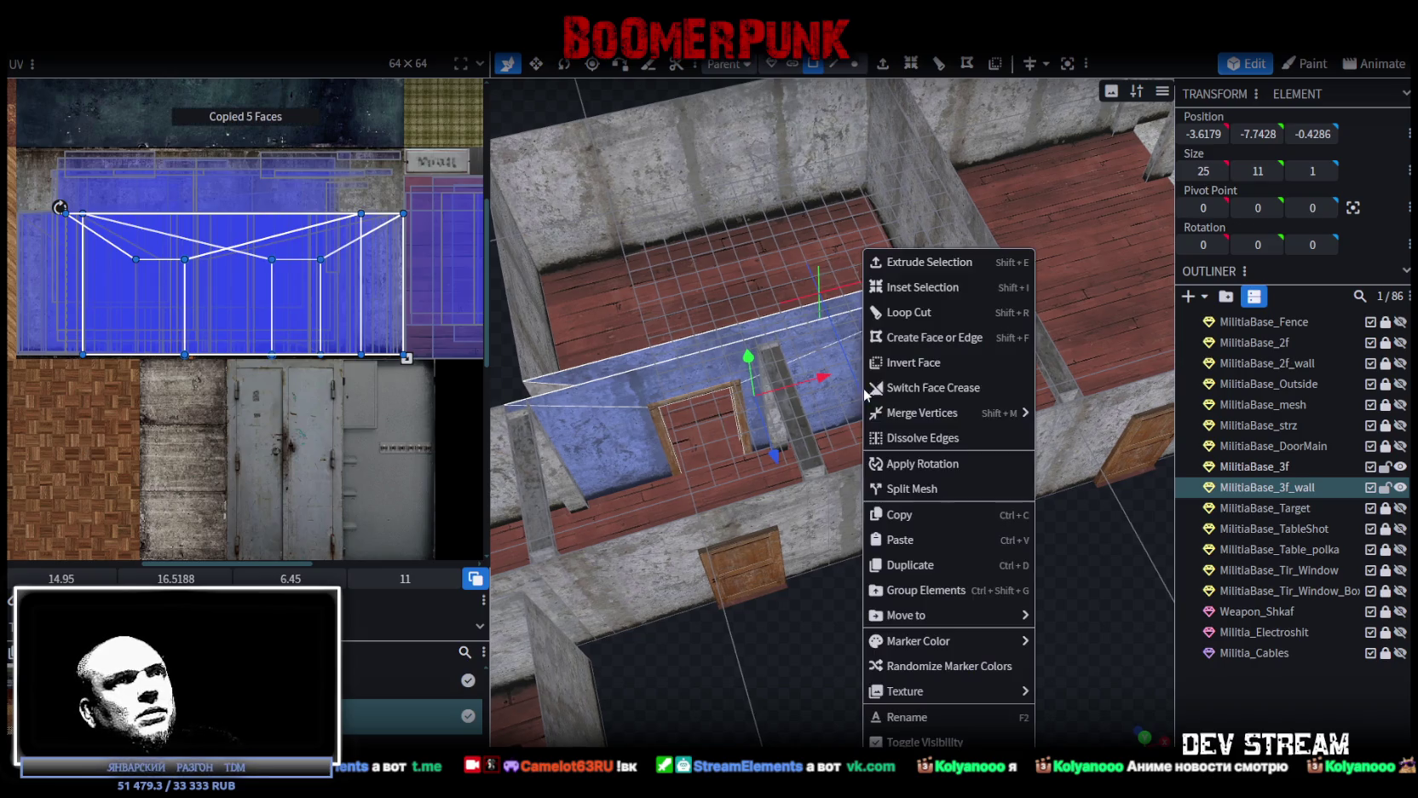
left_click(914, 537)
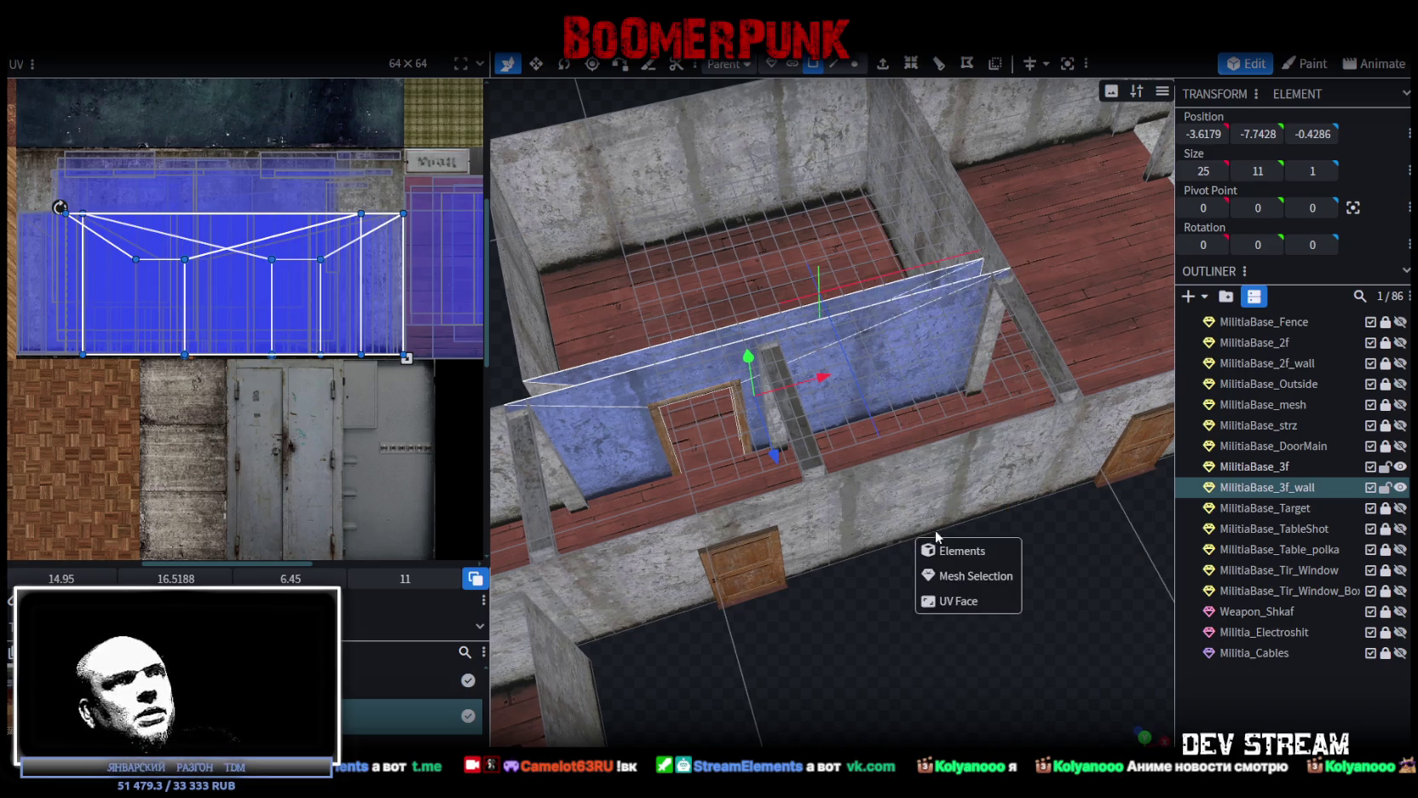
left_click(957, 573)
Split the pasted faces off into the separate MilitiaBase_3f_wall_selection mesh
right_click(844, 381)
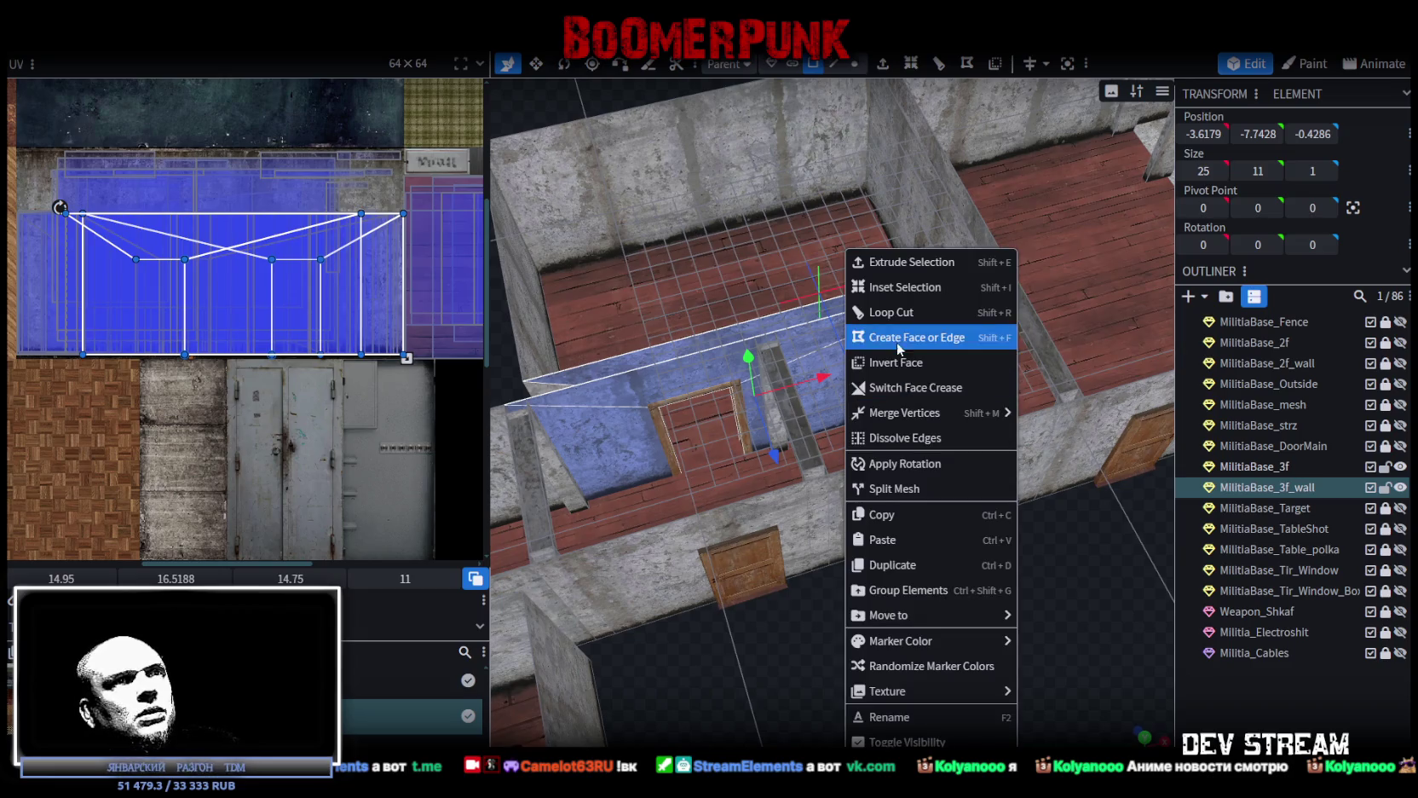
left_click(908, 490)
mouse_move(904, 490)
left_mouse_down()
mouse_move(868, 486)
mouse_move(924, 606)
mouse_move(883, 467)
mouse_move(946, 507)
mouse_move(918, 568)
mouse_move(1011, 527)
mouse_move(875, 546)
mouse_move(876, 591)
mouse_move(1022, 531)
mouse_move(893, 565)
mouse_move(848, 598)
mouse_move(1025, 549)
mouse_move(910, 576)
left_mouse_up()
Back in Edit mode, rotate the split wall strip 67.5° crosswise
key("2")
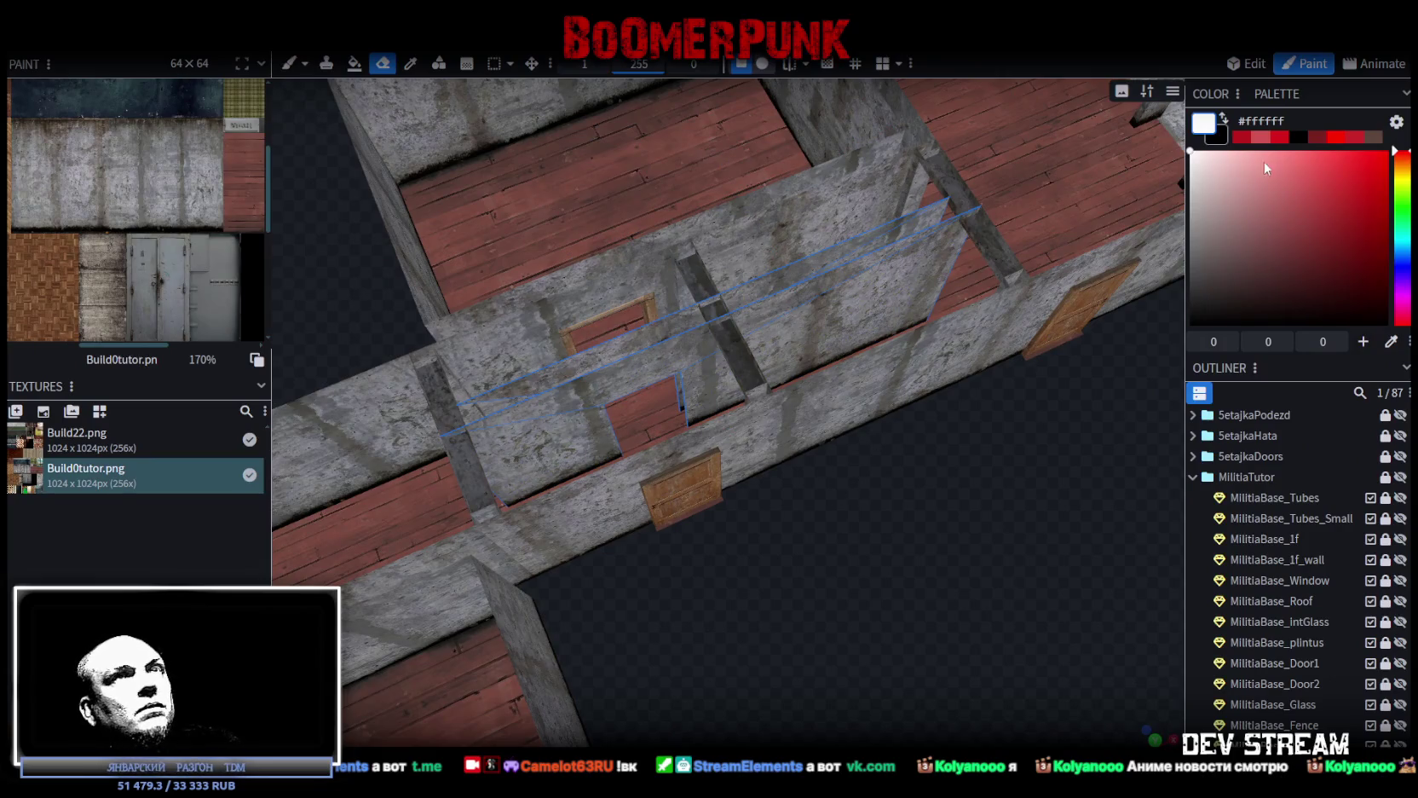
left_click(1251, 65)
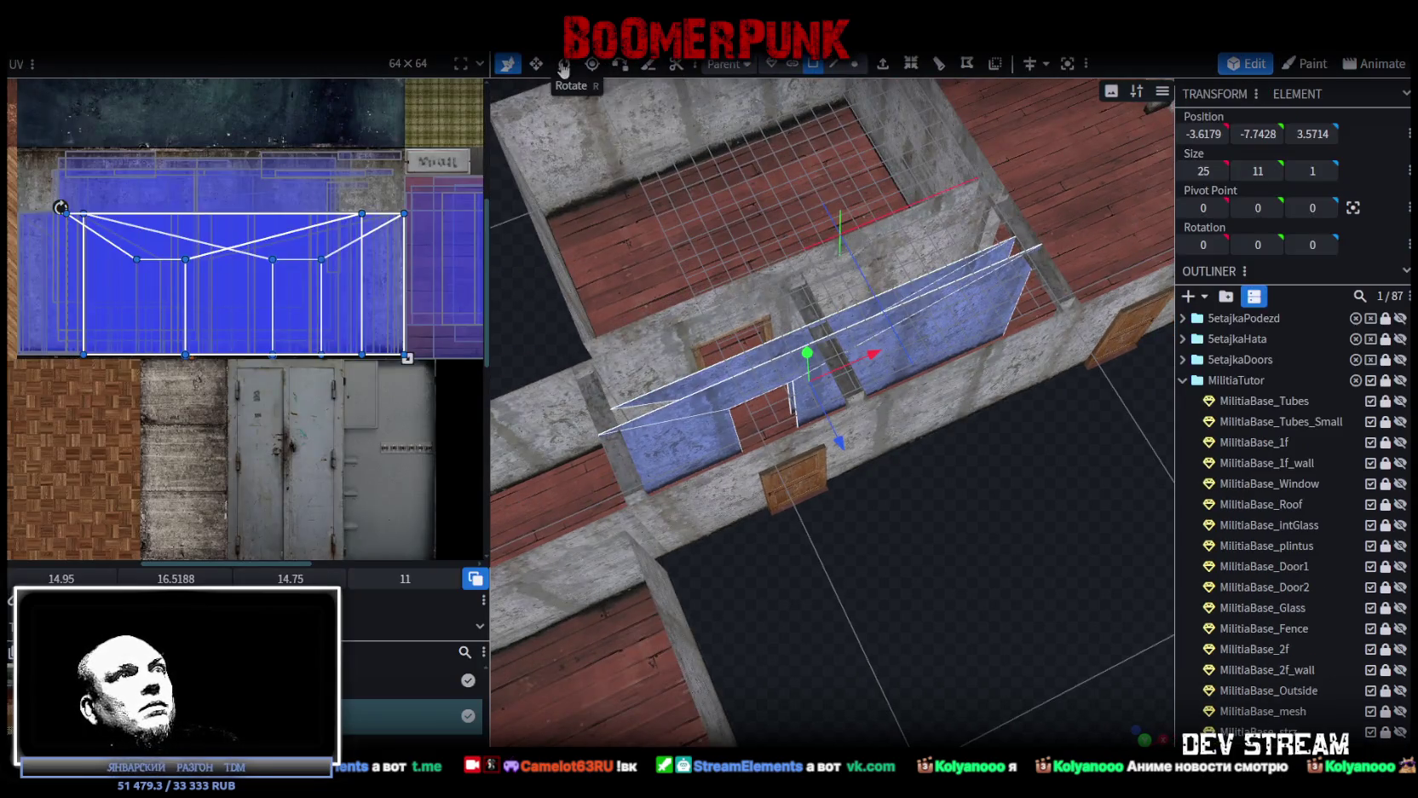
left_click(563, 67)
left_click_drag(810, 433, 938, 439)
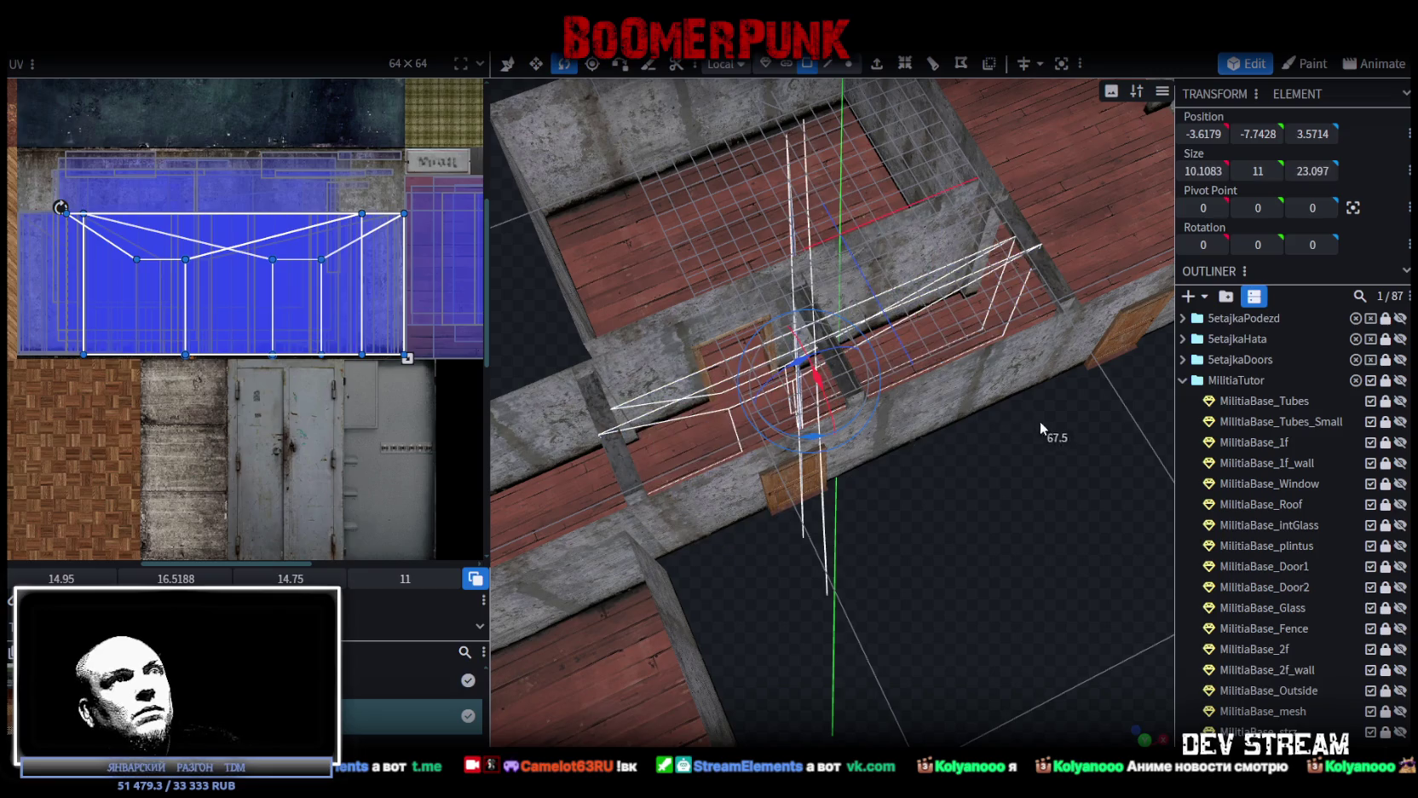
left_click_drag(1038, 421, 1103, 396)
mouse_move(946, 511)
left_mouse_down()
mouse_move(927, 539)
mouse_move(1041, 482)
mouse_move(963, 590)
mouse_move(849, 606)
mouse_move(947, 549)
mouse_move(922, 590)
mouse_move(941, 563)
mouse_move(931, 520)
left_mouse_up()
Move the strip one unit along X and place one wall plane at X 0
key("v")
scroll(852, 428, "up", 1)
mouse_move(804, 375)
left_mouse_down()
mouse_move(837, 363)
mouse_move(970, 584)
mouse_move(850, 551)
left_mouse_up()
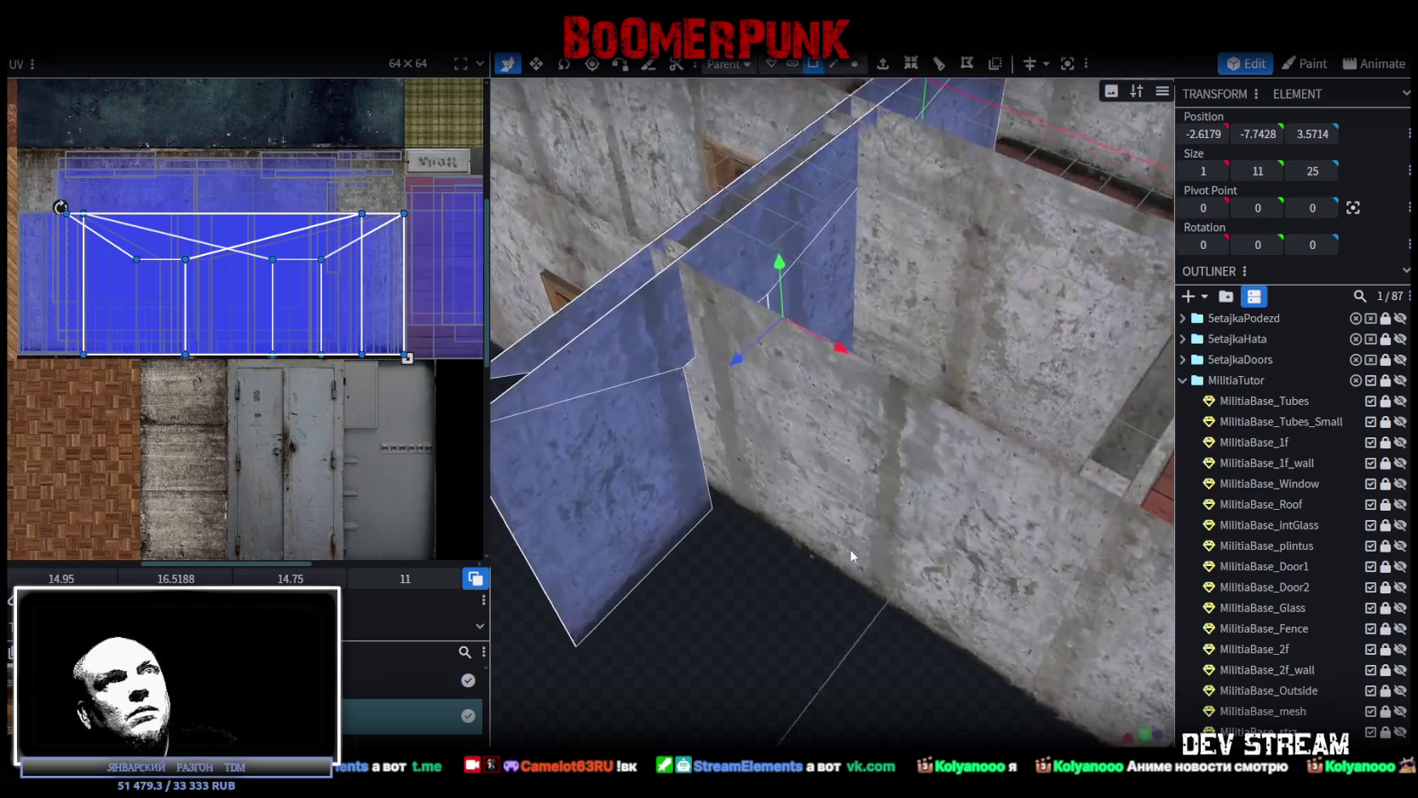
left_click(631, 486)
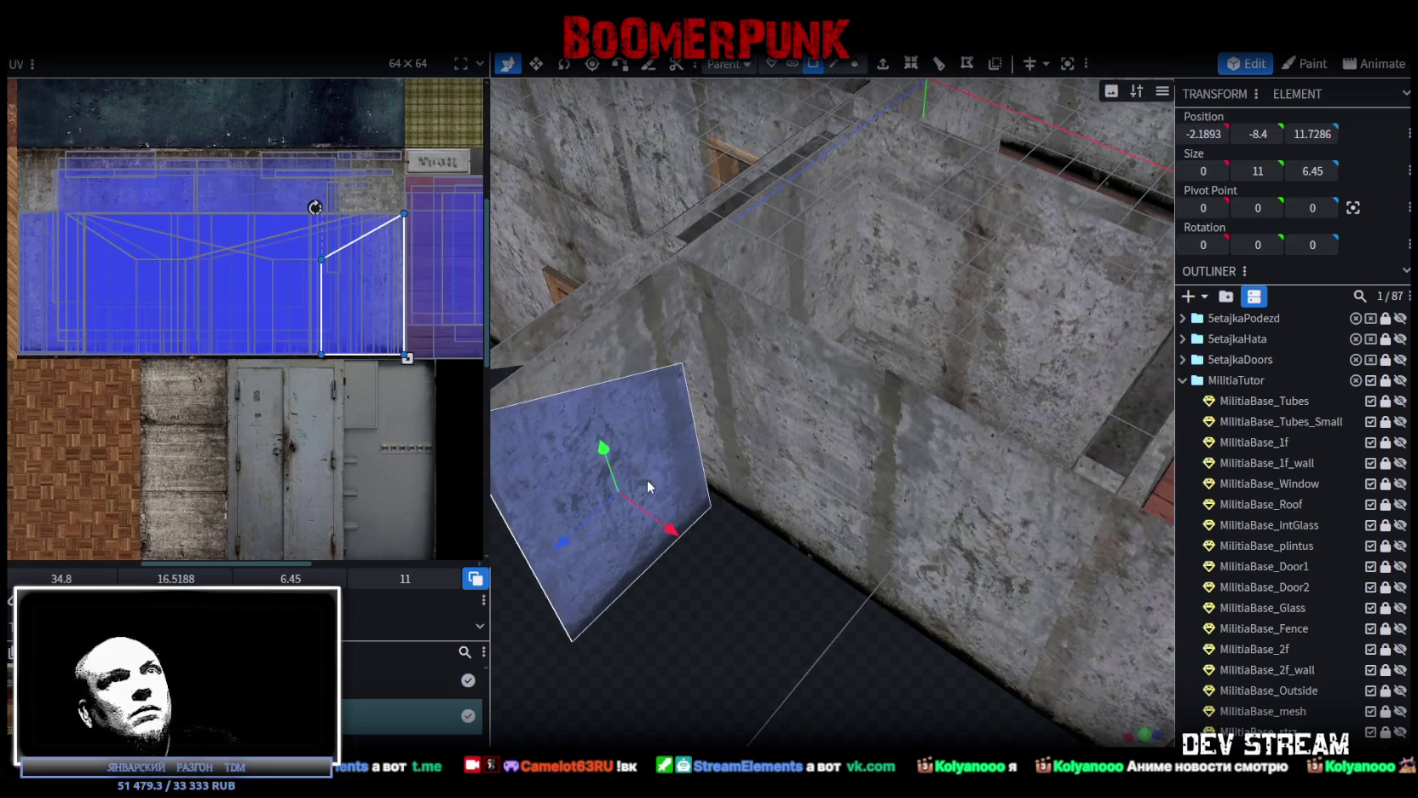
left_click(629, 337, "shift")
left_click(831, 255)
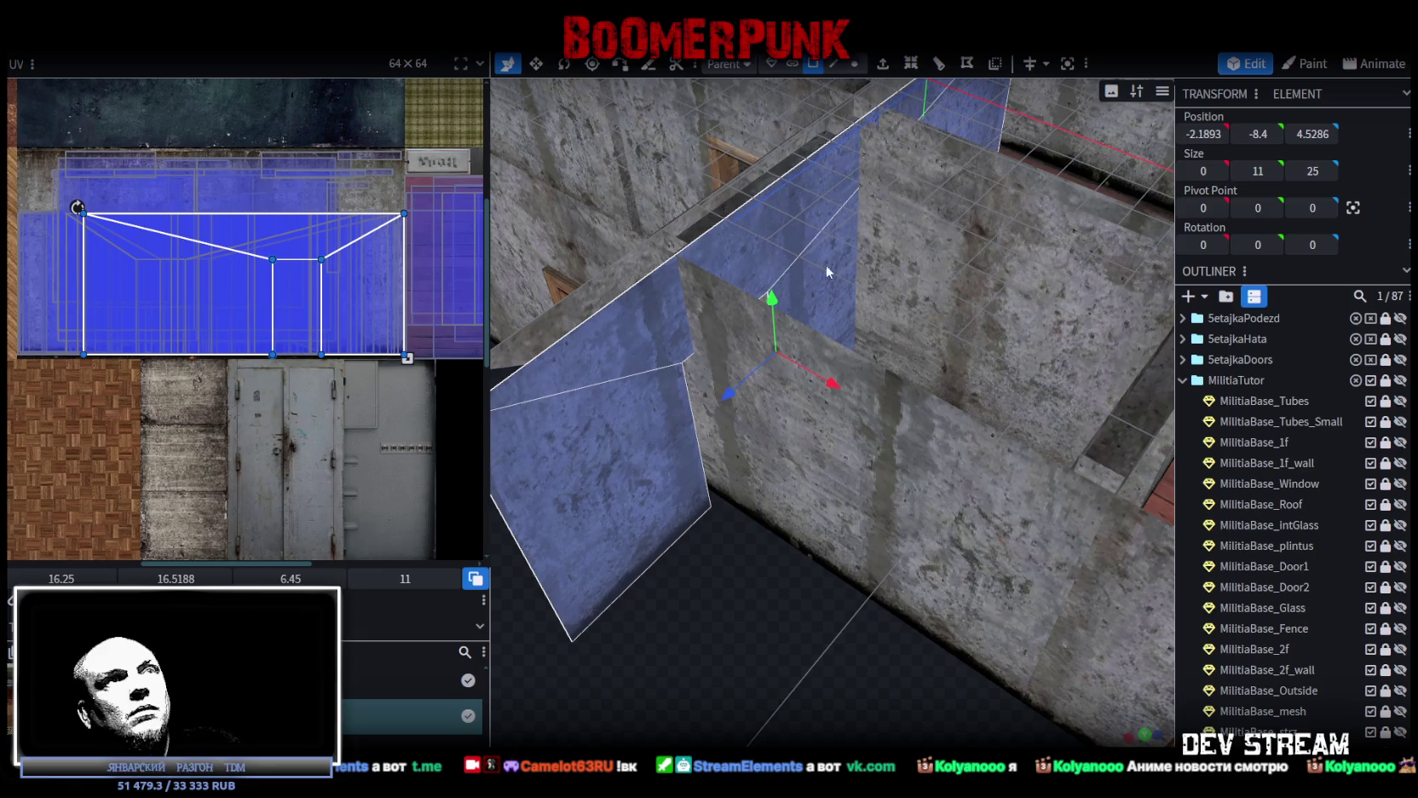
left_click_drag(825, 264, 828, 616)
left_click_drag(866, 386, 937, 384)
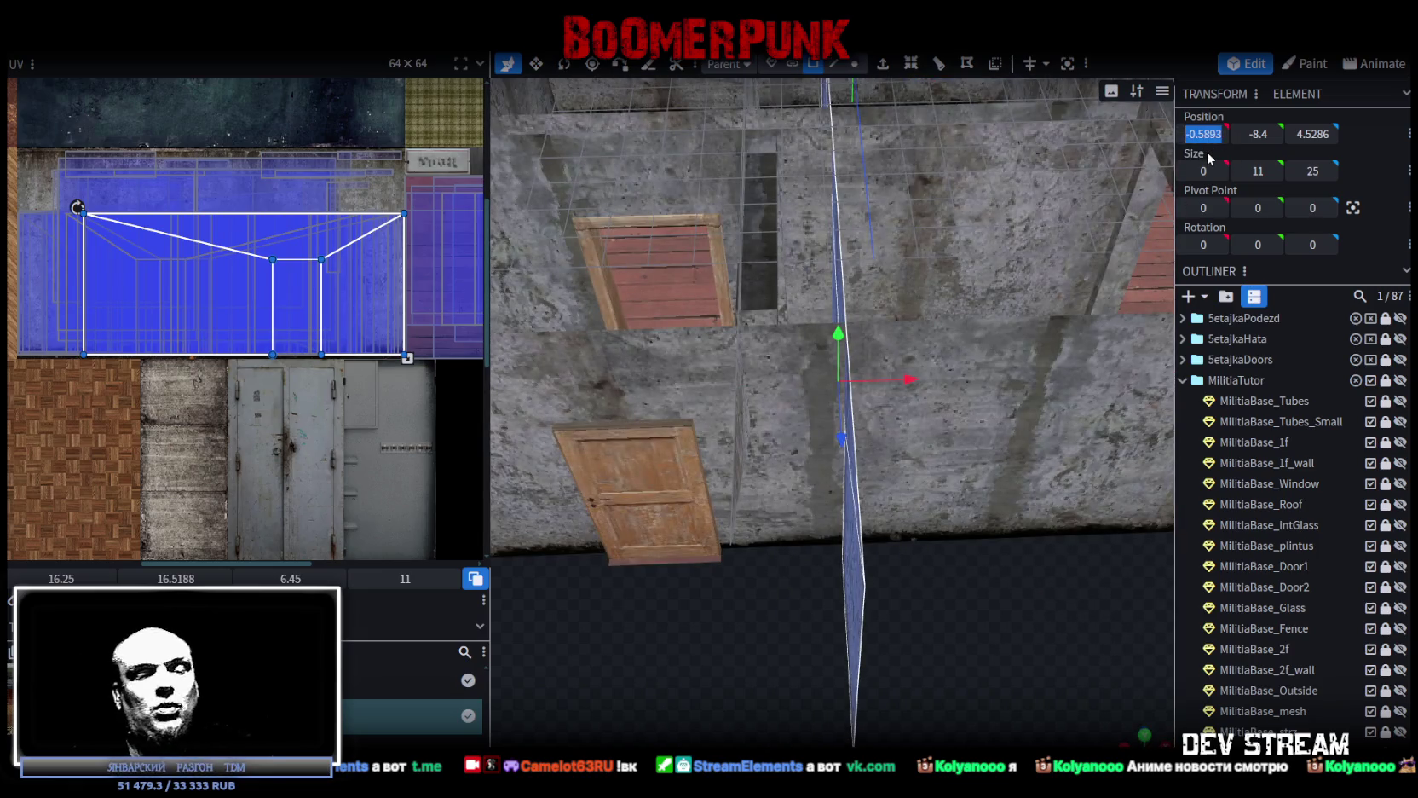
key("Return")
Select another wall plane and set its Position X to -1
mouse_move(730, 681)
left_mouse_down()
mouse_move(688, 647)
mouse_move(721, 328)
left_mouse_up()
left_click(668, 337)
mouse_move(718, 555)
left_mouse_down()
mouse_move(726, 618)
mouse_move(913, 357)
left_mouse_up()
left_click_drag(1004, 294, 632, 637)
left_click(631, 638)
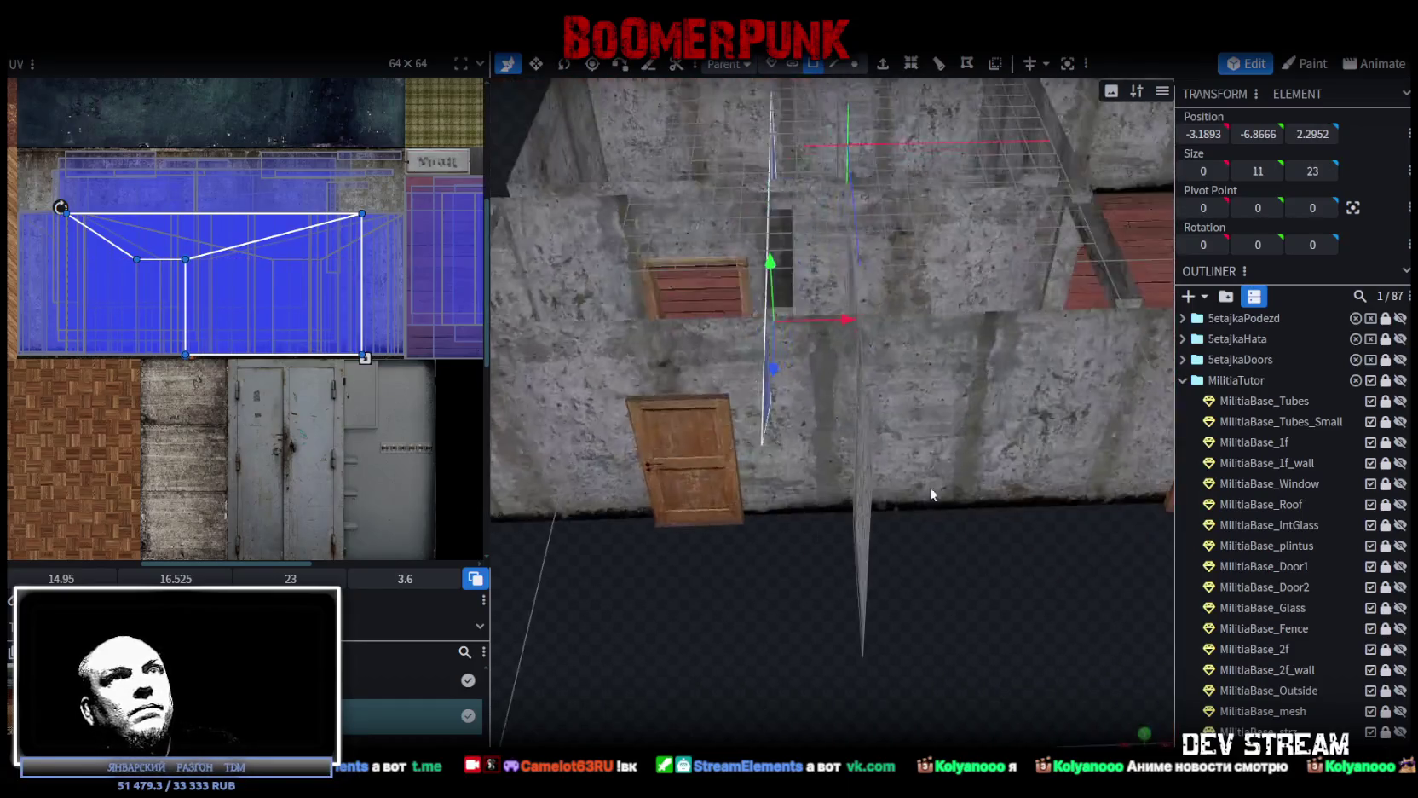
left_click(1205, 134)
left_click_drag(1205, 135, 1205, 134)
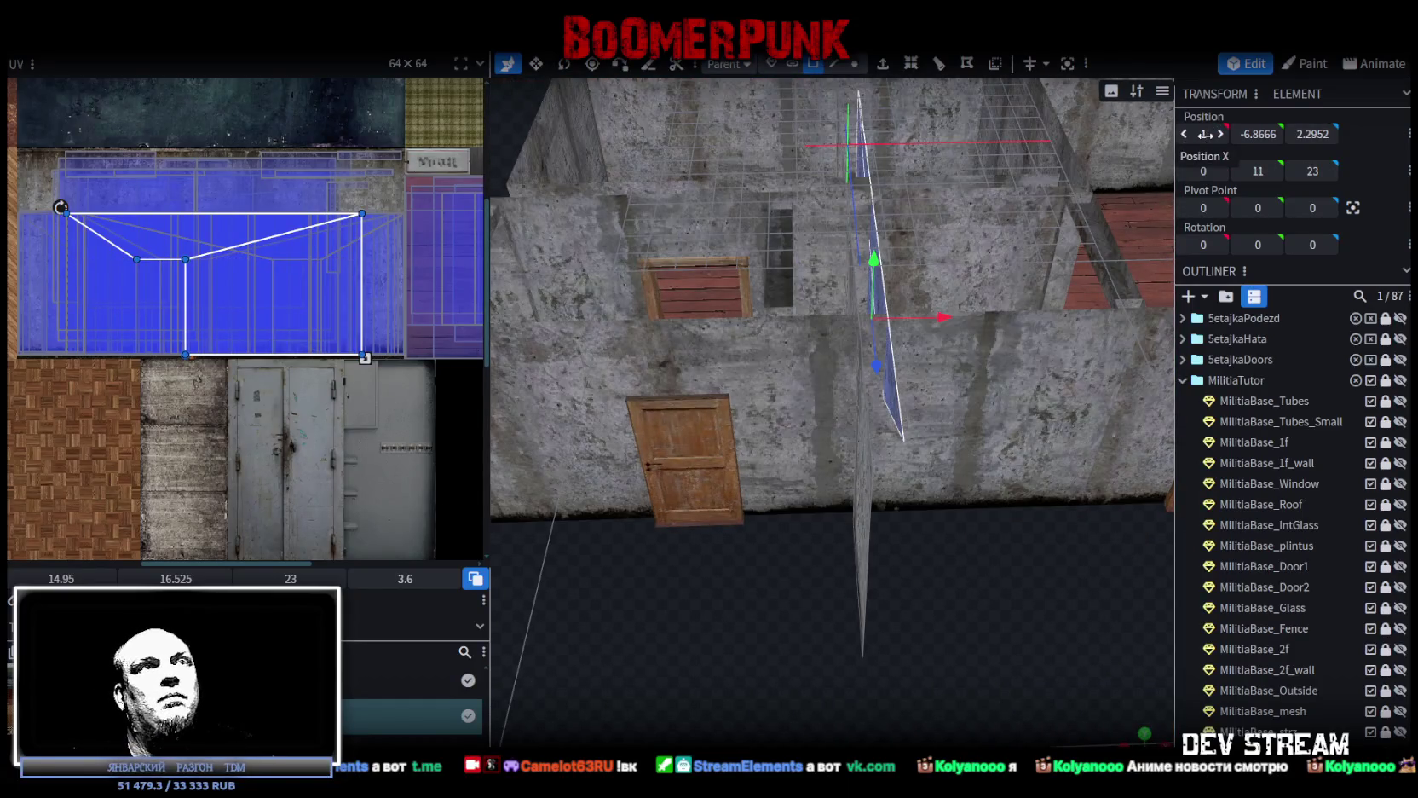
mouse_move(1014, 648)
left_mouse_down()
mouse_move(999, 470)
mouse_move(880, 332)
mouse_move(1038, 552)
mouse_move(980, 574)
mouse_move(986, 592)
mouse_move(954, 588)
left_mouse_up()
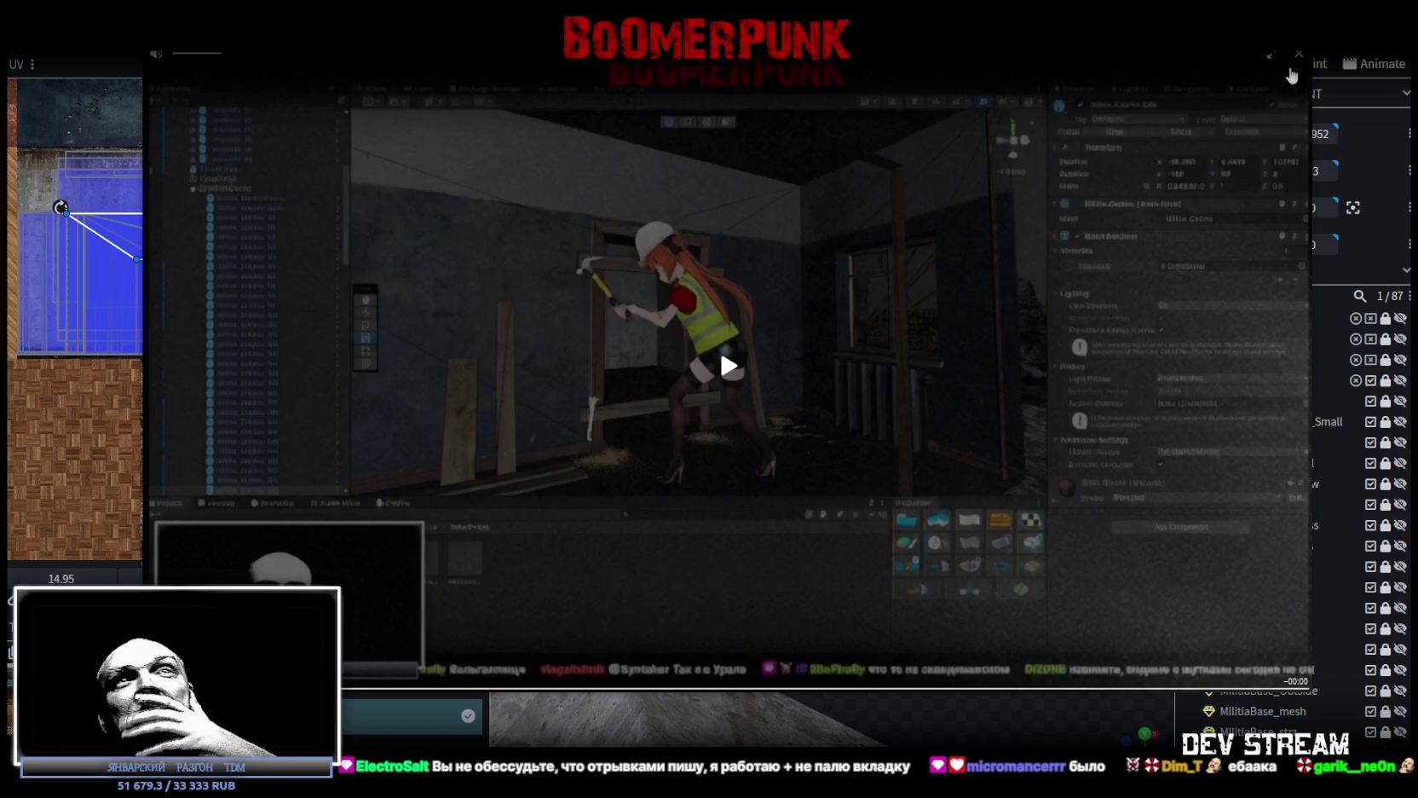
Close the overlaid stream video clip
left_click(1298, 54)
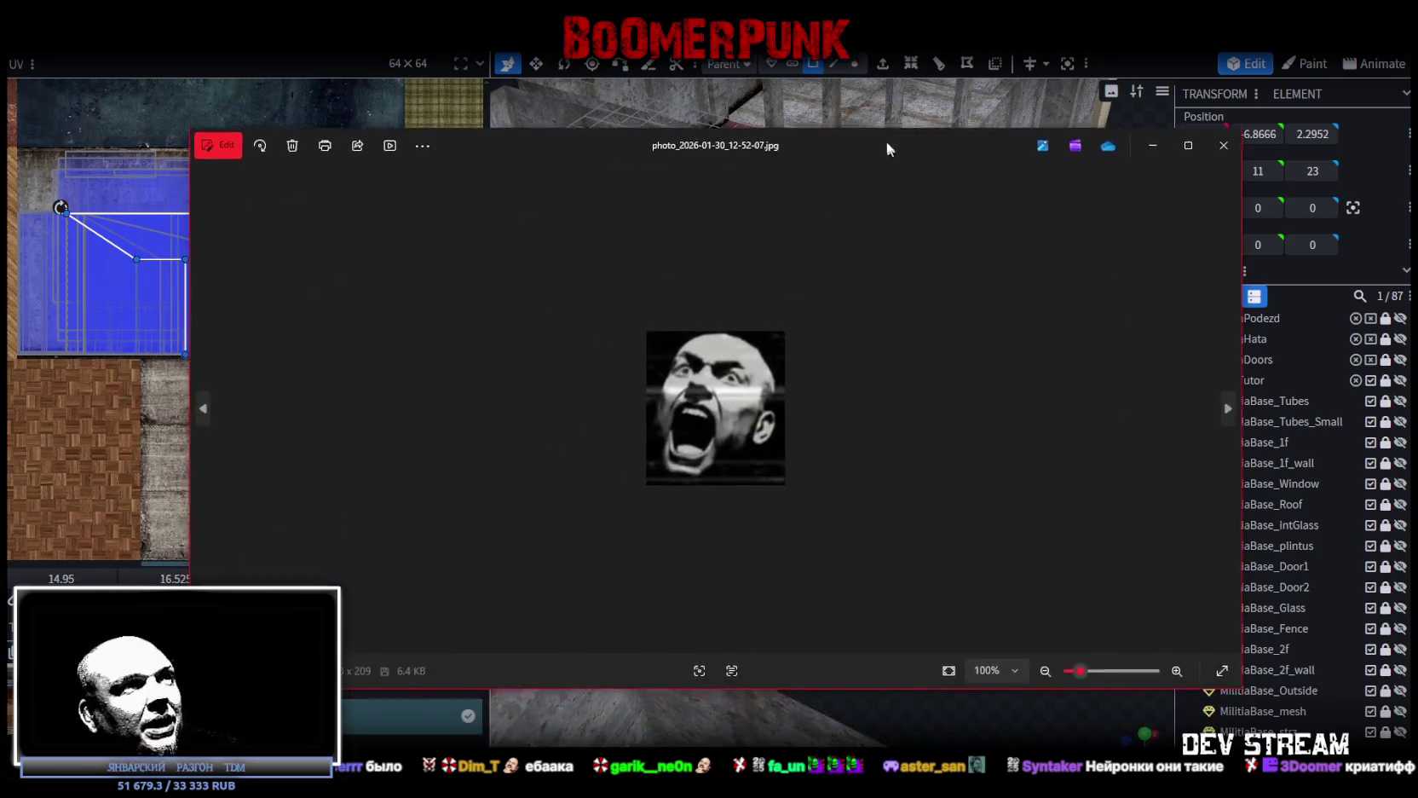
Zoom in and out on the face photo, then close Windows Photos
scroll(939, 510, "up", 5)
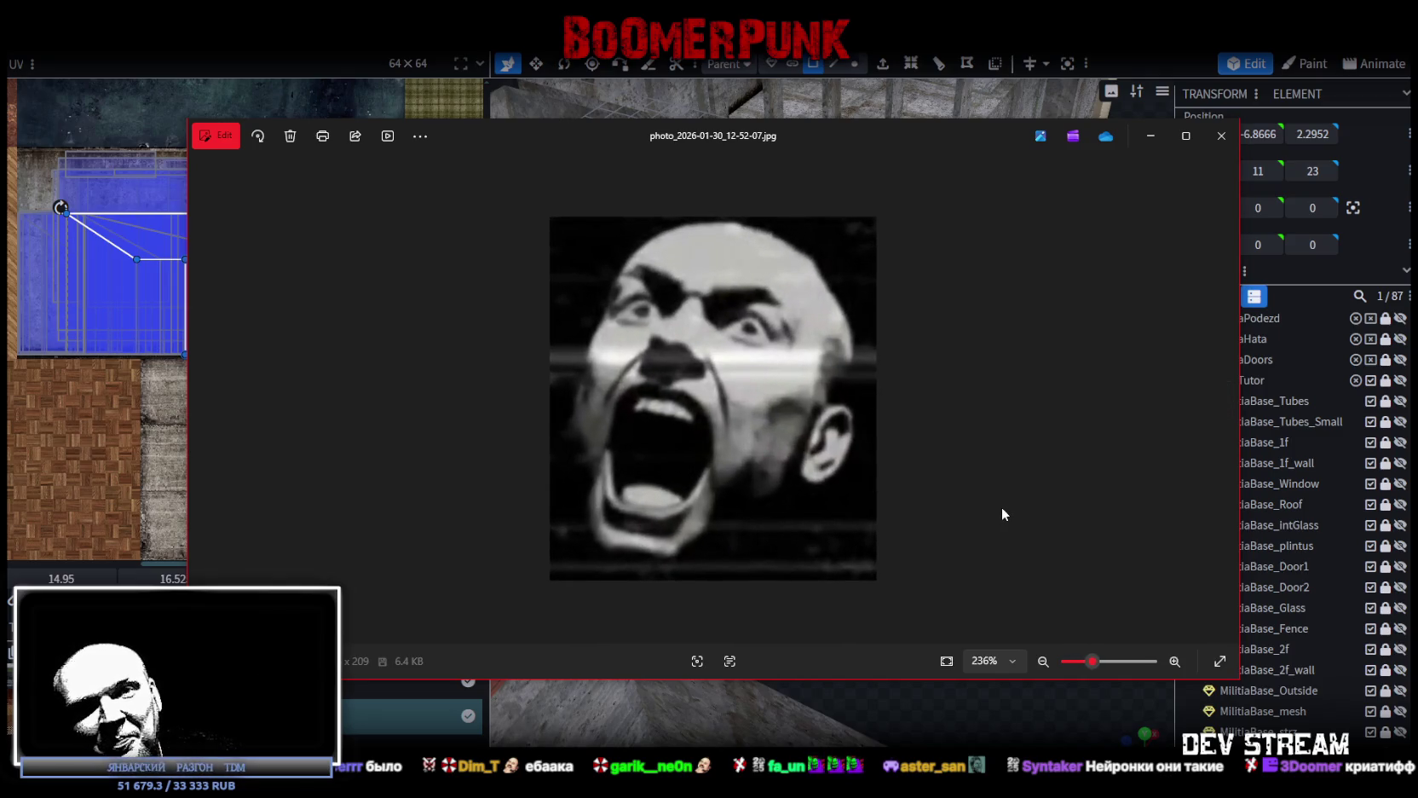
scroll(1001, 488, "down", 3)
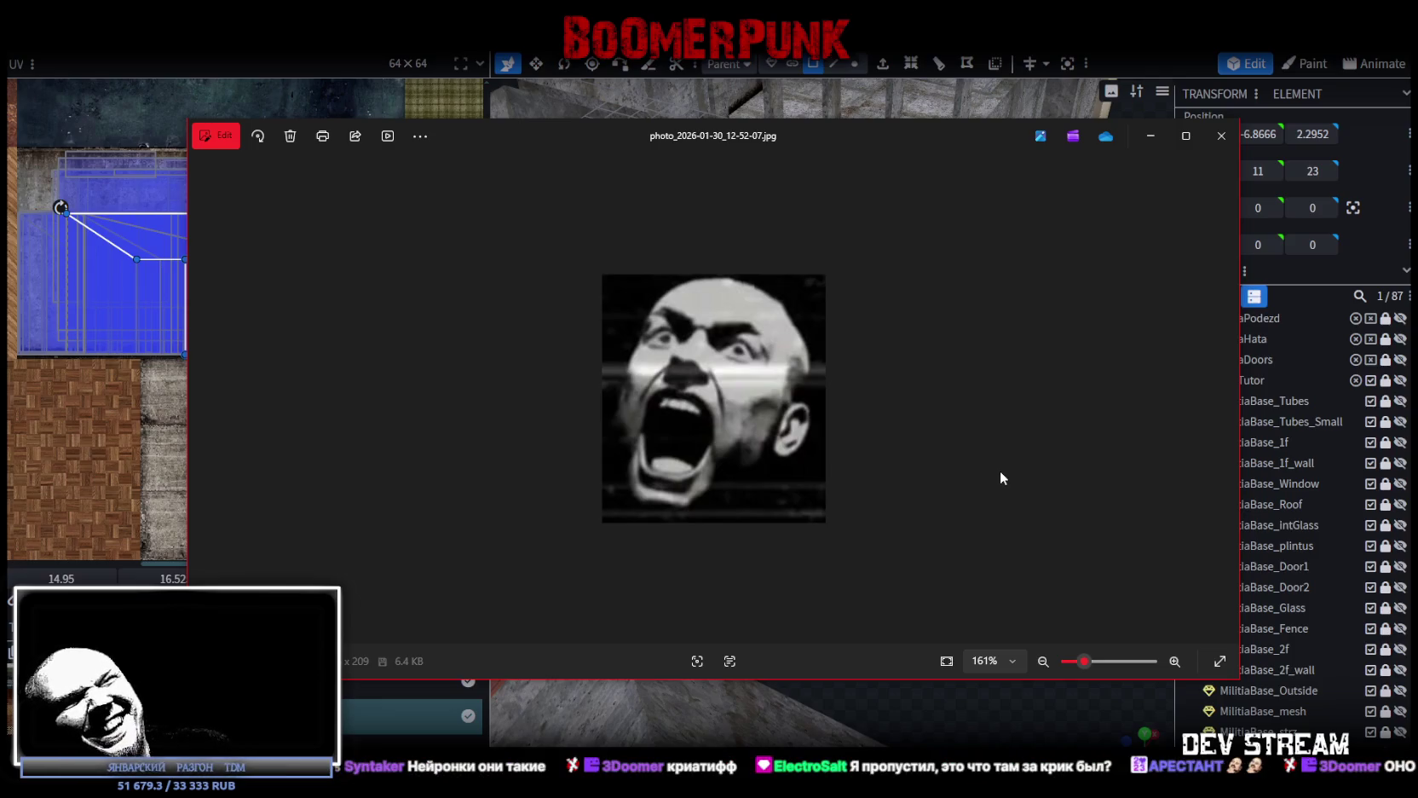
left_click(1222, 136)
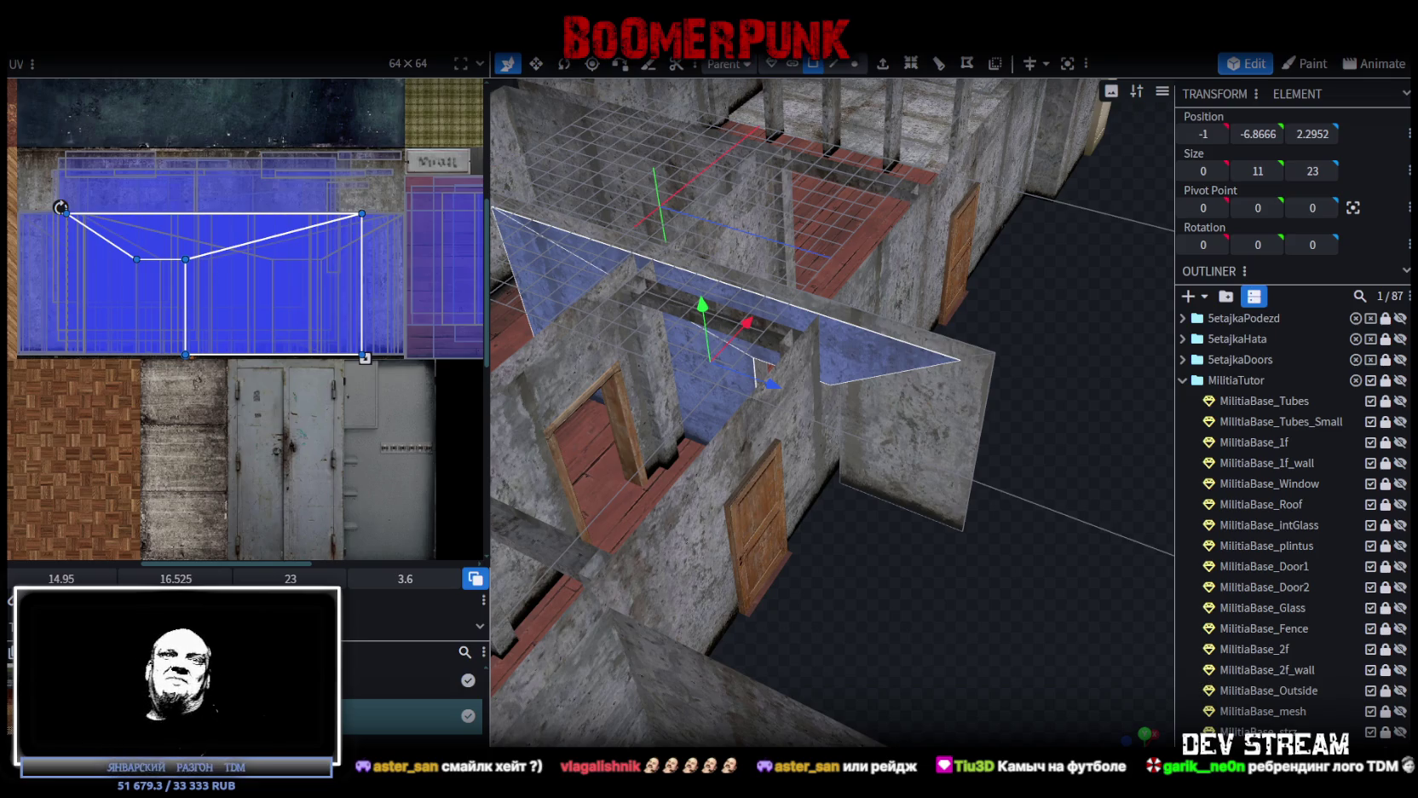
Delete the five beam and post faces around the doorway, then select the triangular wall faces
mouse_move(750, 256)
left_mouse_down()
mouse_move(803, 272)
mouse_move(970, 469)
mouse_move(927, 587)
mouse_move(1006, 474)
mouse_move(995, 559)
mouse_move(1031, 512)
mouse_move(1010, 507)
left_mouse_up()
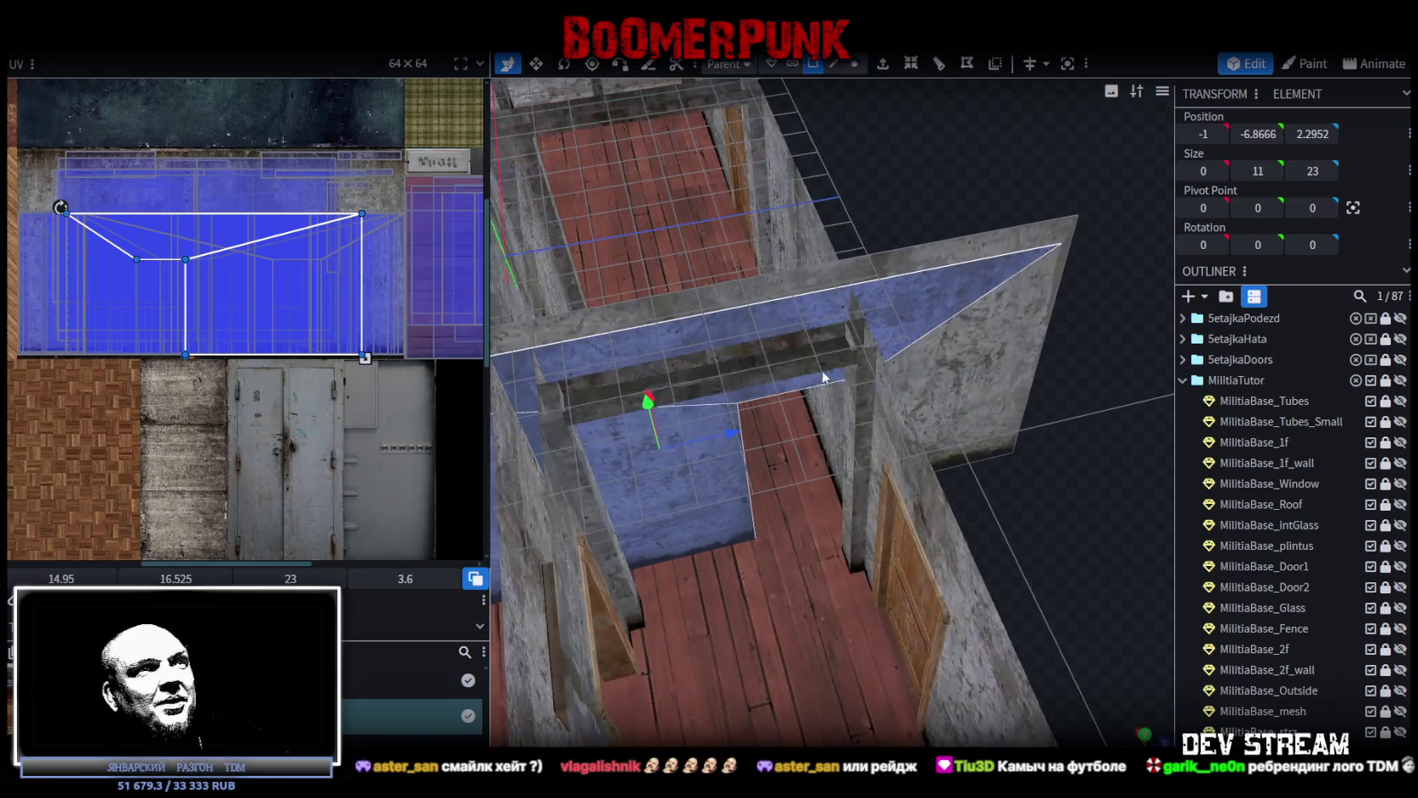
mouse_move(809, 362)
left_mouse_down()
mouse_move(1015, 469)
mouse_move(793, 369)
left_mouse_up()
left_click(819, 384)
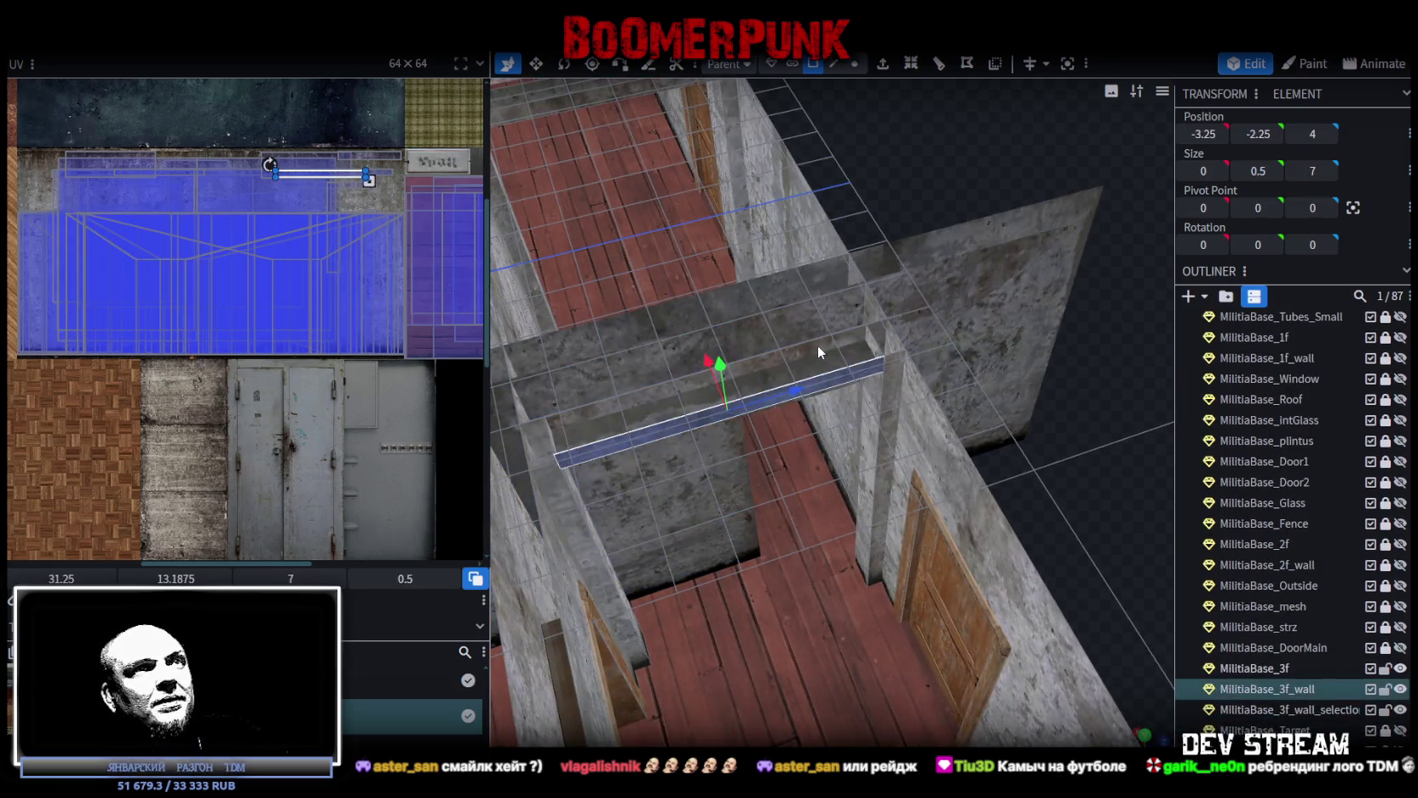
left_click(880, 343, "shift")
left_click(876, 328, "shift")
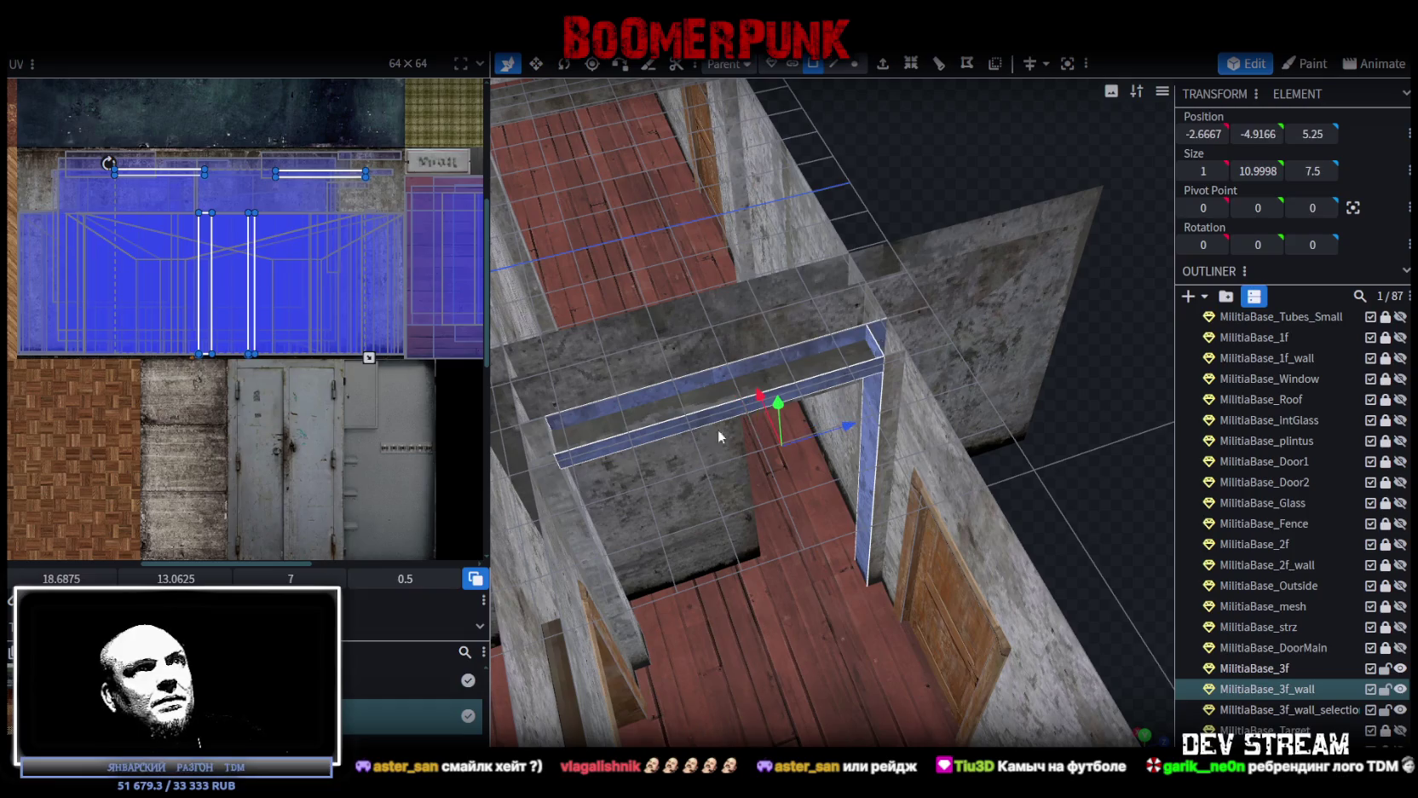
left_click(536, 442, "shift")
left_click(580, 499, "shift")
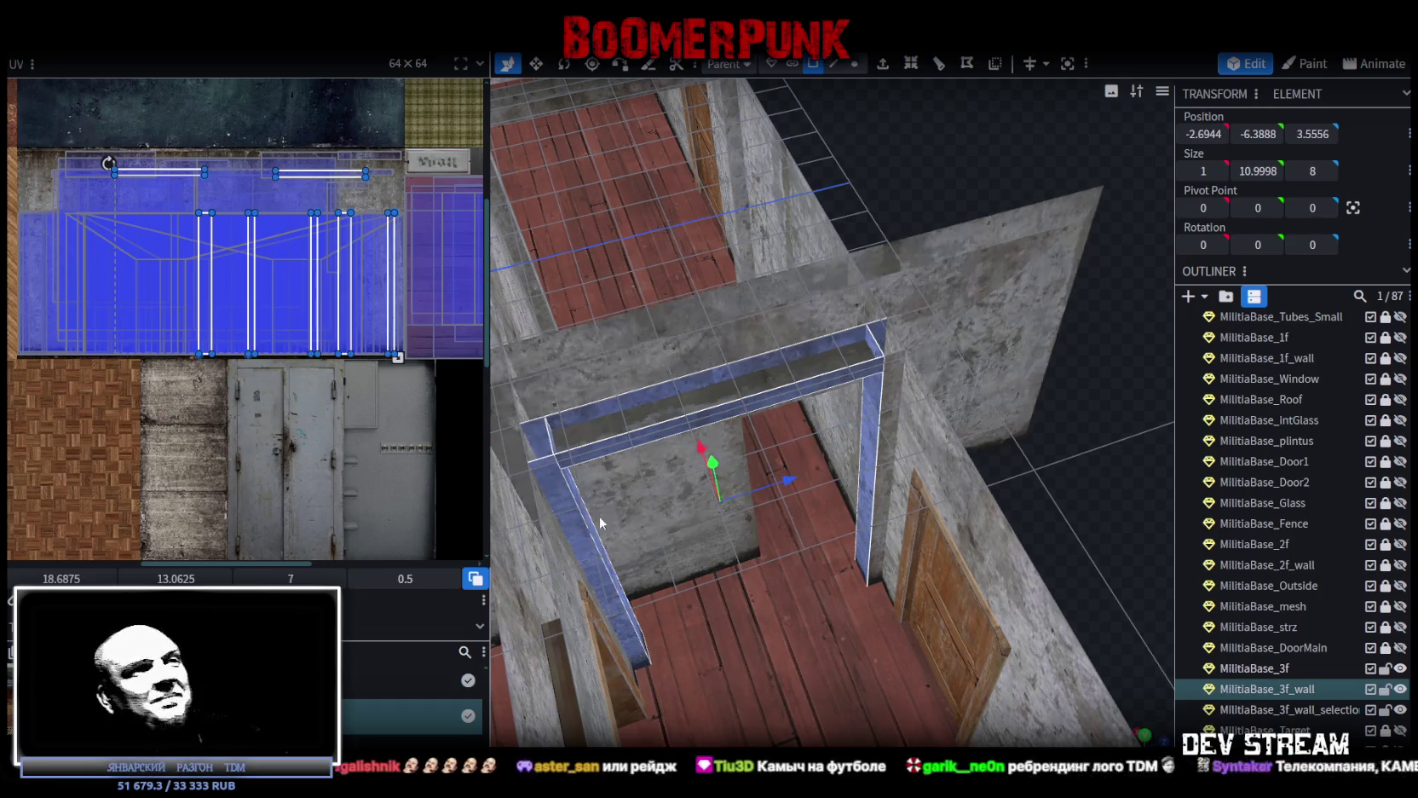
key("Delete")
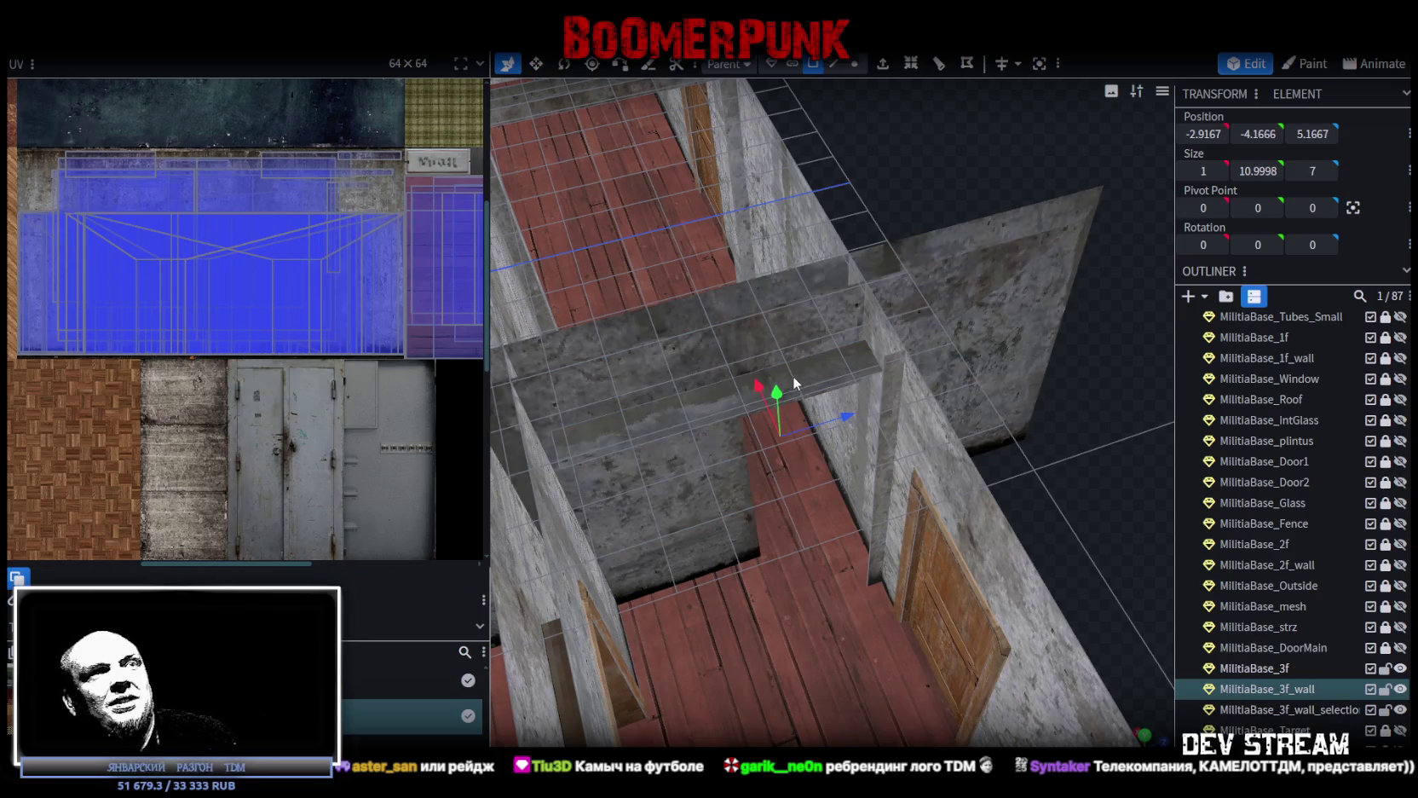
left_click(1039, 414)
left_click(731, 364, "shift")
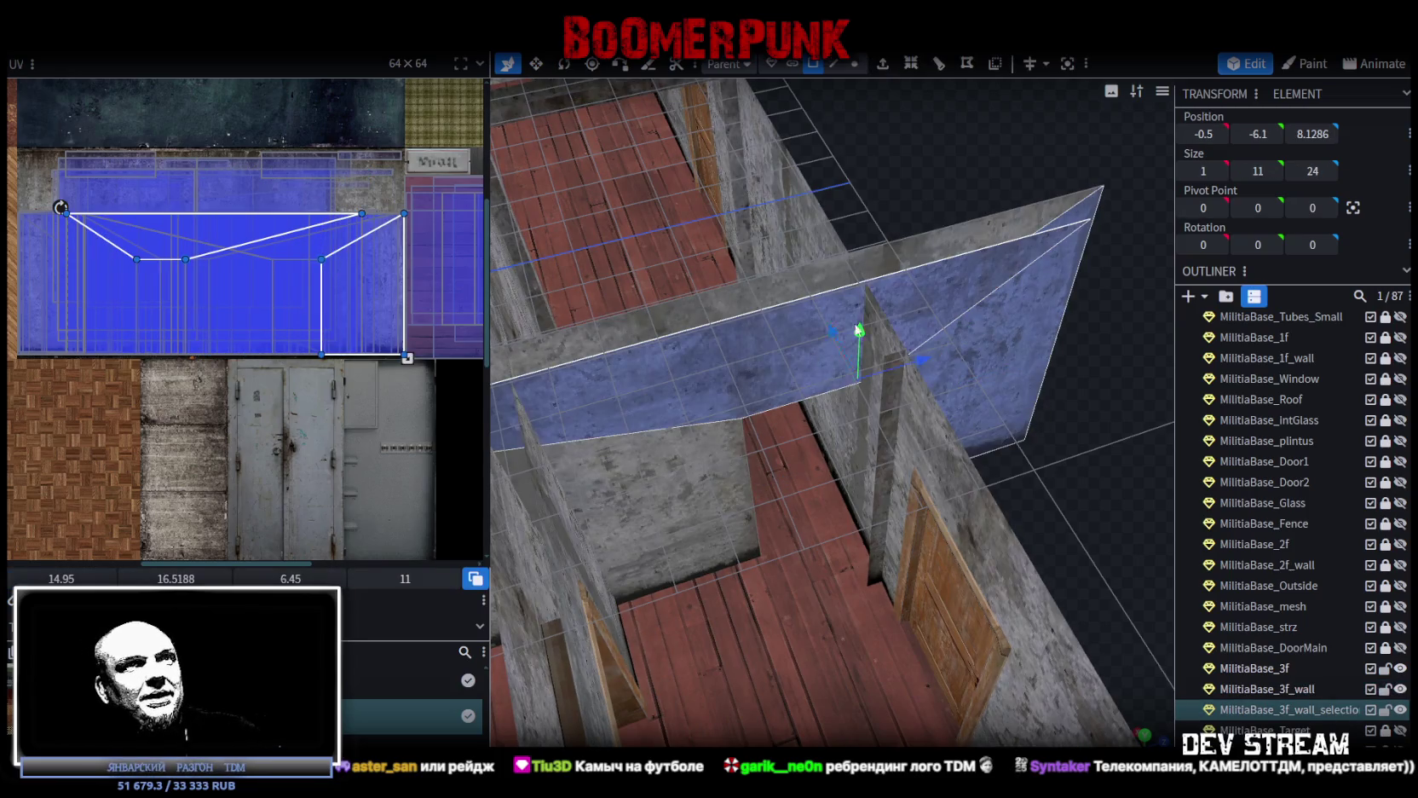
Add another wall face and move the selected faces 0.75 along Z
mouse_move(731, 375)
left_mouse_down()
mouse_move(712, 471)
mouse_move(944, 447)
mouse_move(751, 482)
mouse_move(820, 573)
mouse_move(1134, 547)
mouse_move(1032, 271)
mouse_move(1091, 257)
mouse_move(705, 430)
mouse_move(779, 436)
mouse_move(1044, 146)
mouse_move(871, 112)
mouse_move(856, 375)
mouse_move(772, 385)
left_mouse_up()
left_click(750, 483, "shift")
left_click_drag(963, 424, 708, 406)
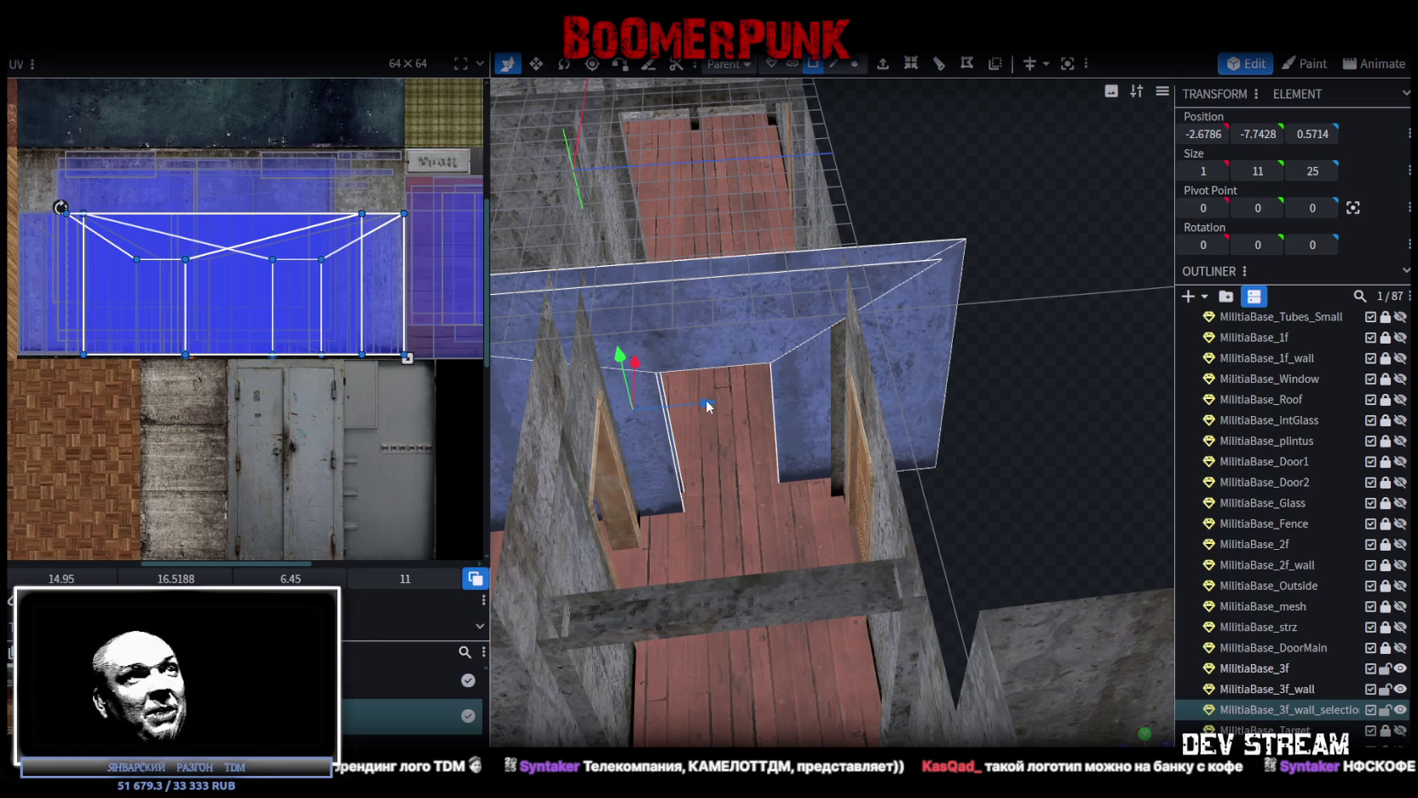
mouse_move(708, 407)
left_mouse_down()
mouse_move(731, 410)
mouse_move(702, 404)
left_mouse_up()
In Edge mode, lower the wall's right edge by 4 units, then switch to Vertex mode
mouse_move(881, 363)
left_mouse_down()
mouse_move(1011, 359)
mouse_move(1009, 374)
mouse_move(1064, 257)
mouse_move(1049, 213)
left_mouse_up()
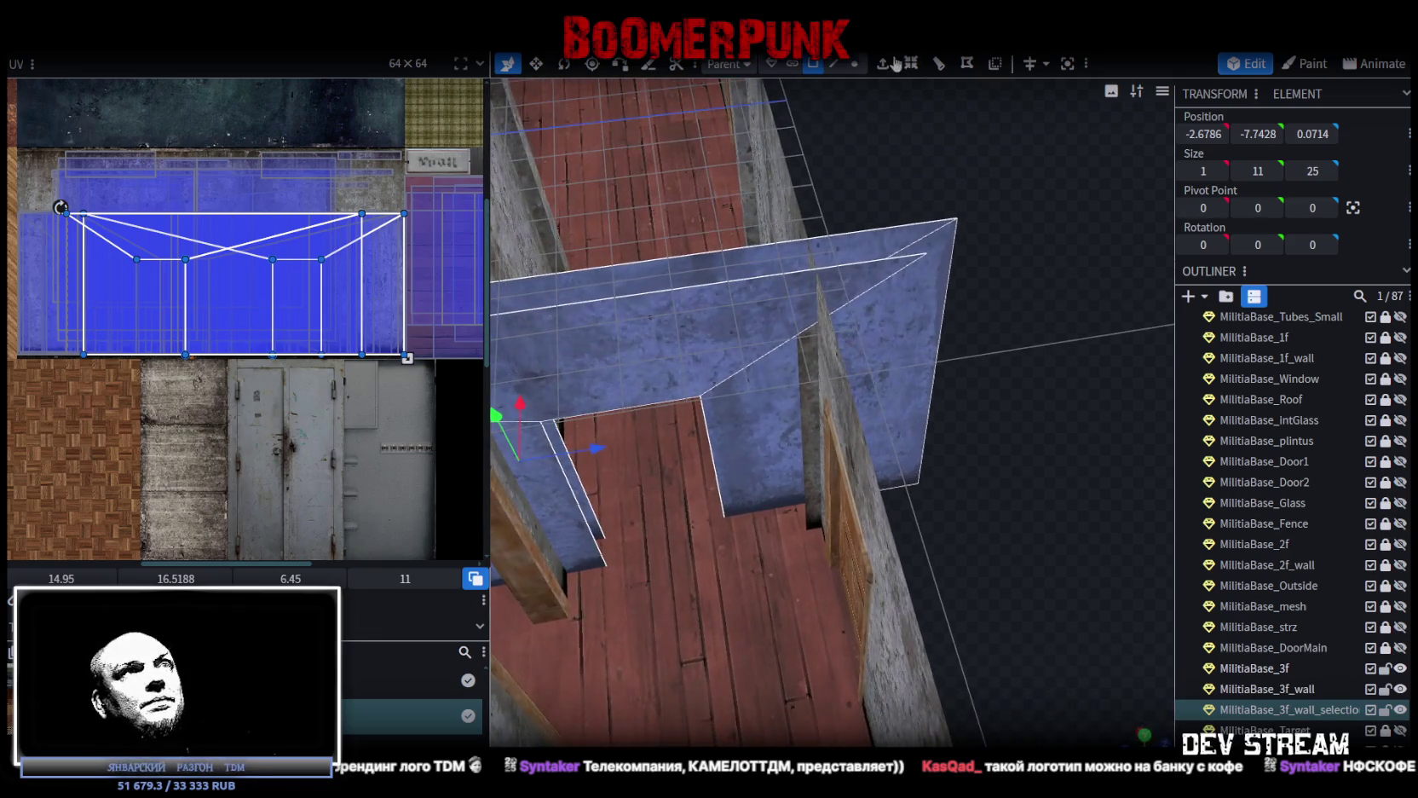
left_click(834, 64)
left_click(953, 246)
mouse_move(993, 364)
left_mouse_down()
mouse_move(862, 365)
mouse_move(956, 395)
mouse_move(817, 358)
left_mouse_up()
left_click(808, 357)
left_click(857, 64)
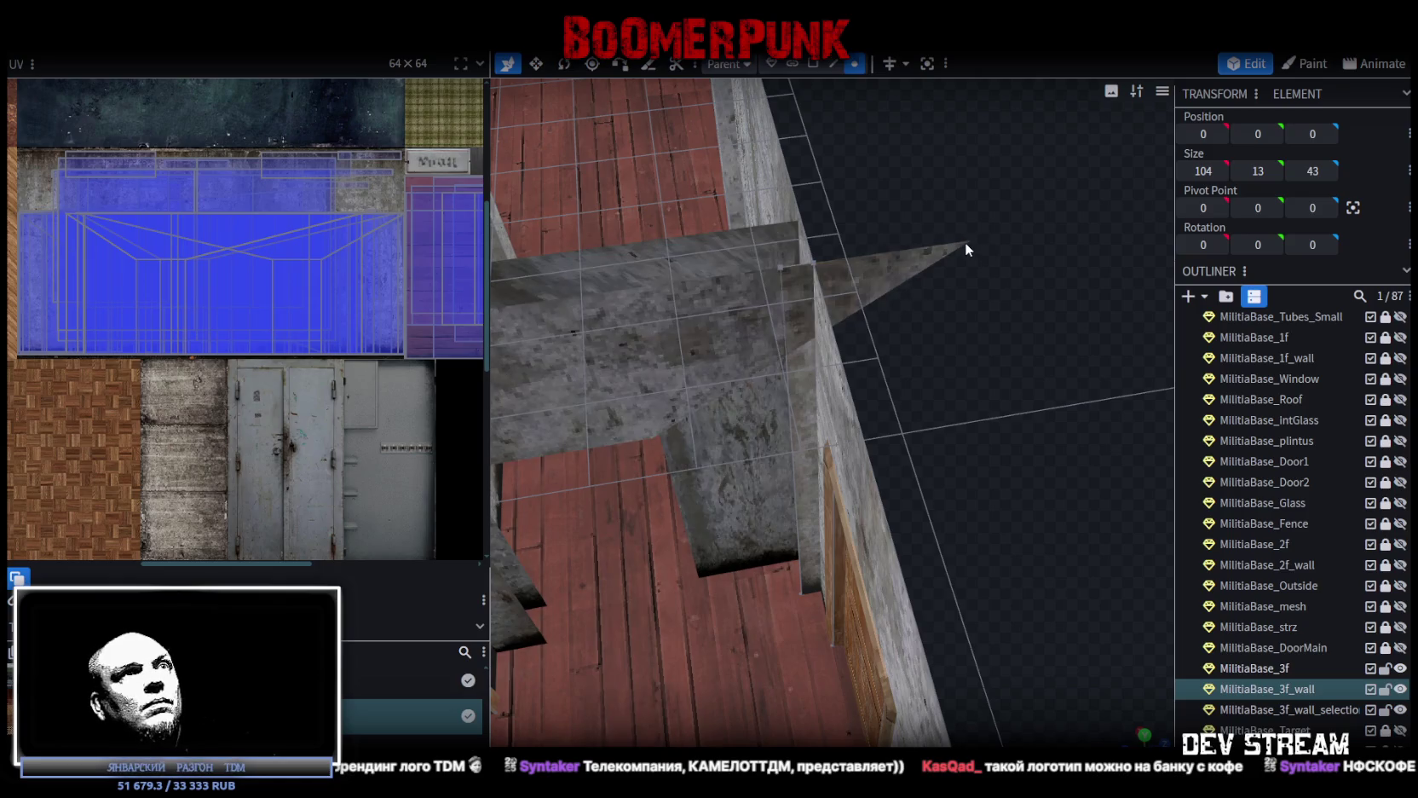
Merge the split-off wall strip into MilitiaBase_3f_wall with Merge Meshes
left_click(968, 244)
left_click(1290, 687, "ctrl")
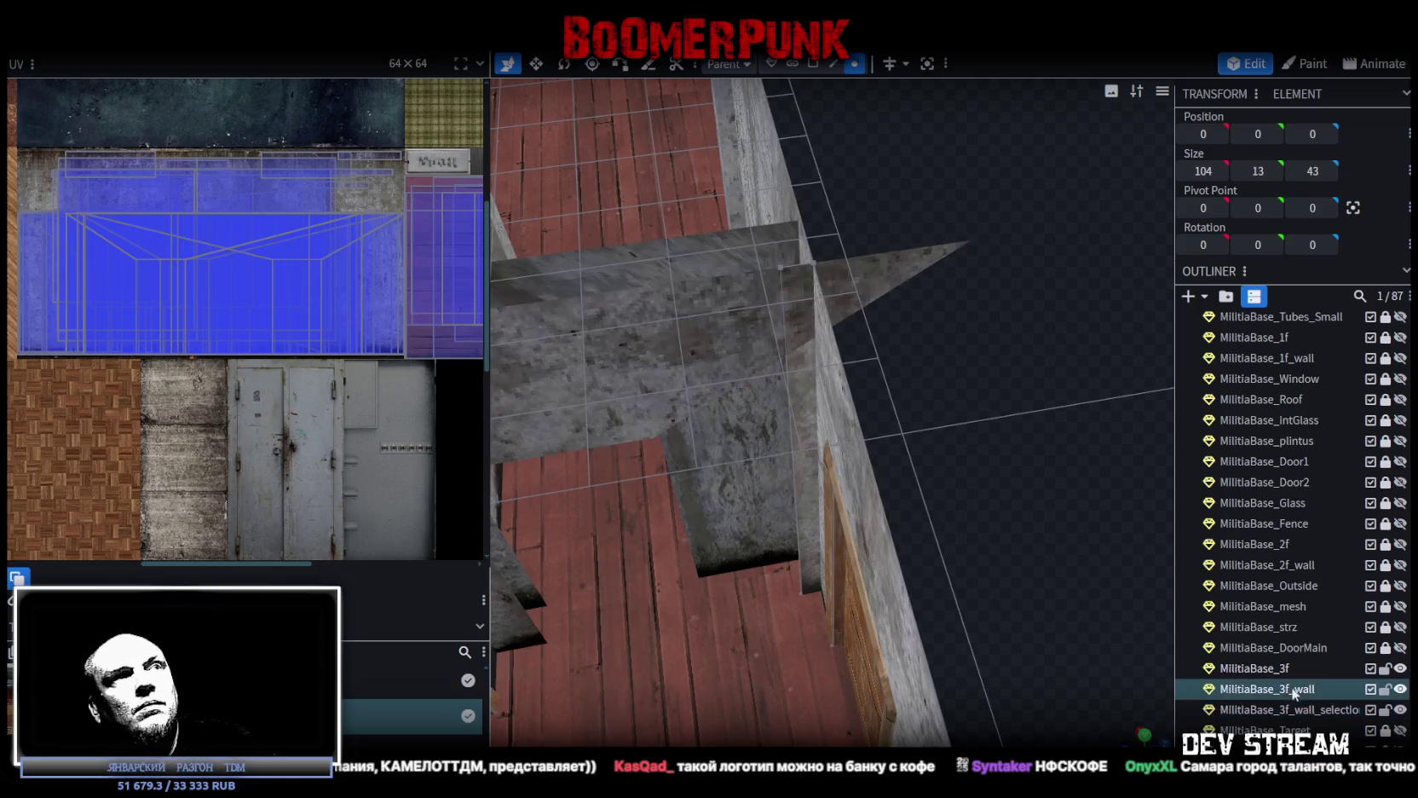
right_click(1299, 712)
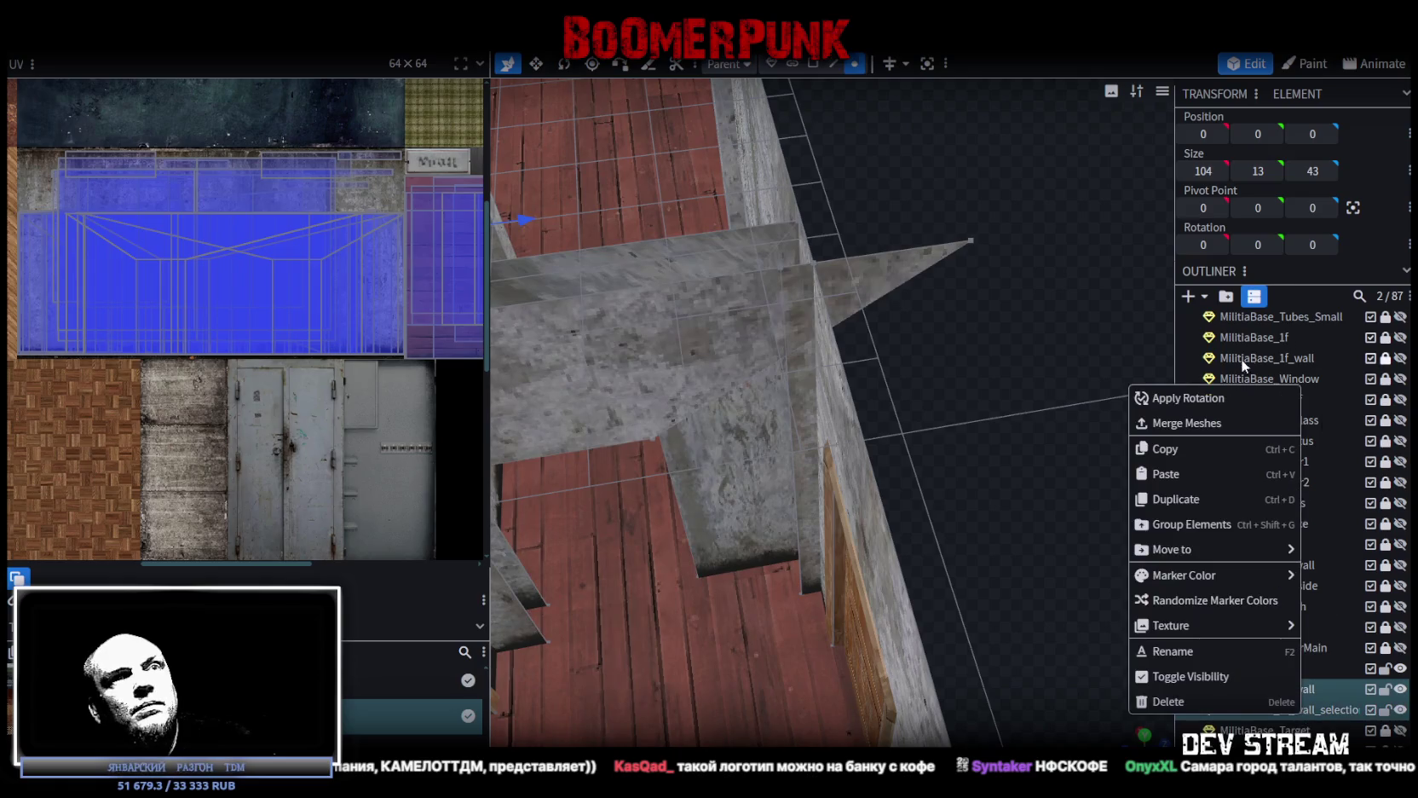
left_click(1210, 423)
Weld the spike-tip vertex onto the wall corner vertex with Merge All
left_click(815, 263)
left_click(970, 242, "shift")
right_click(970, 243)
mouse_move(1099, 331)
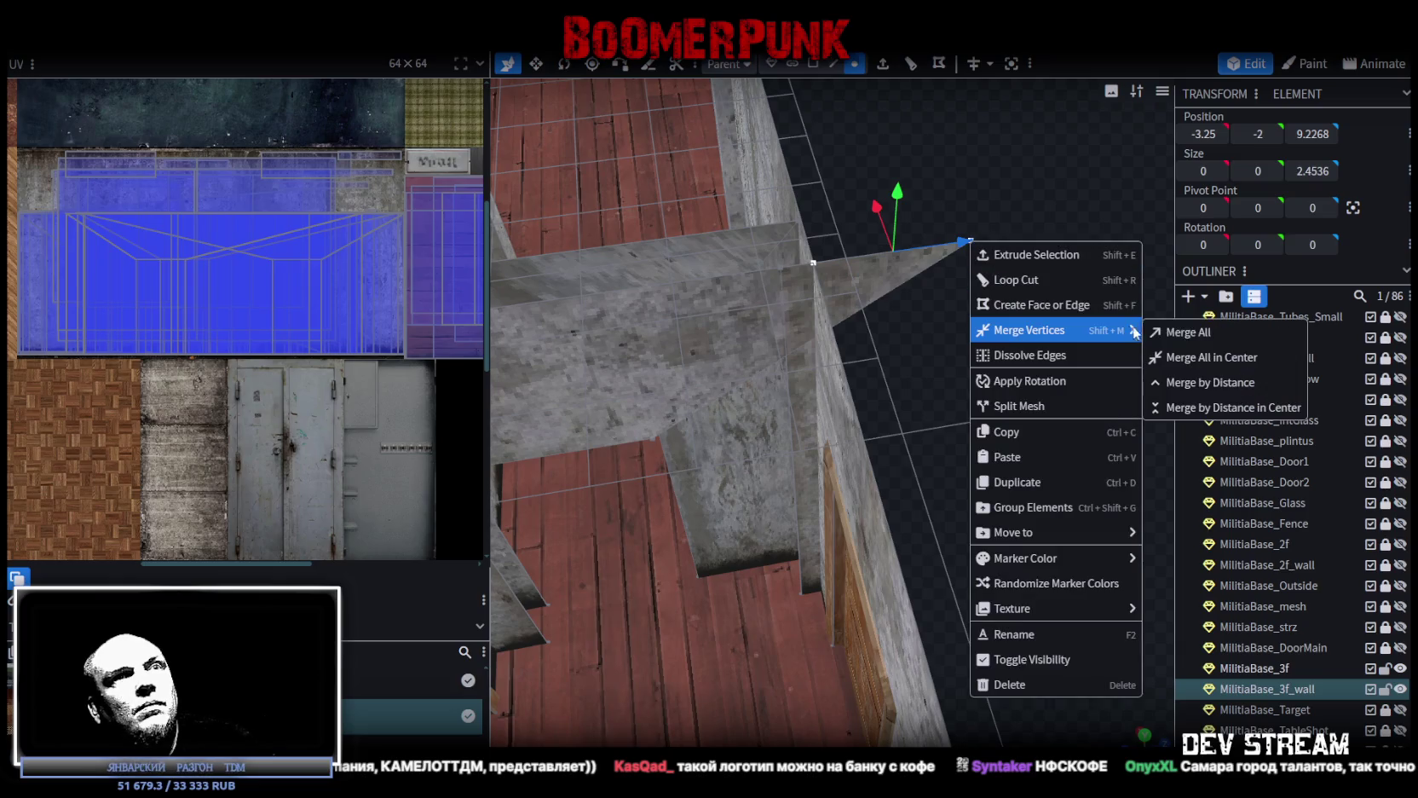
left_click(1190, 335)
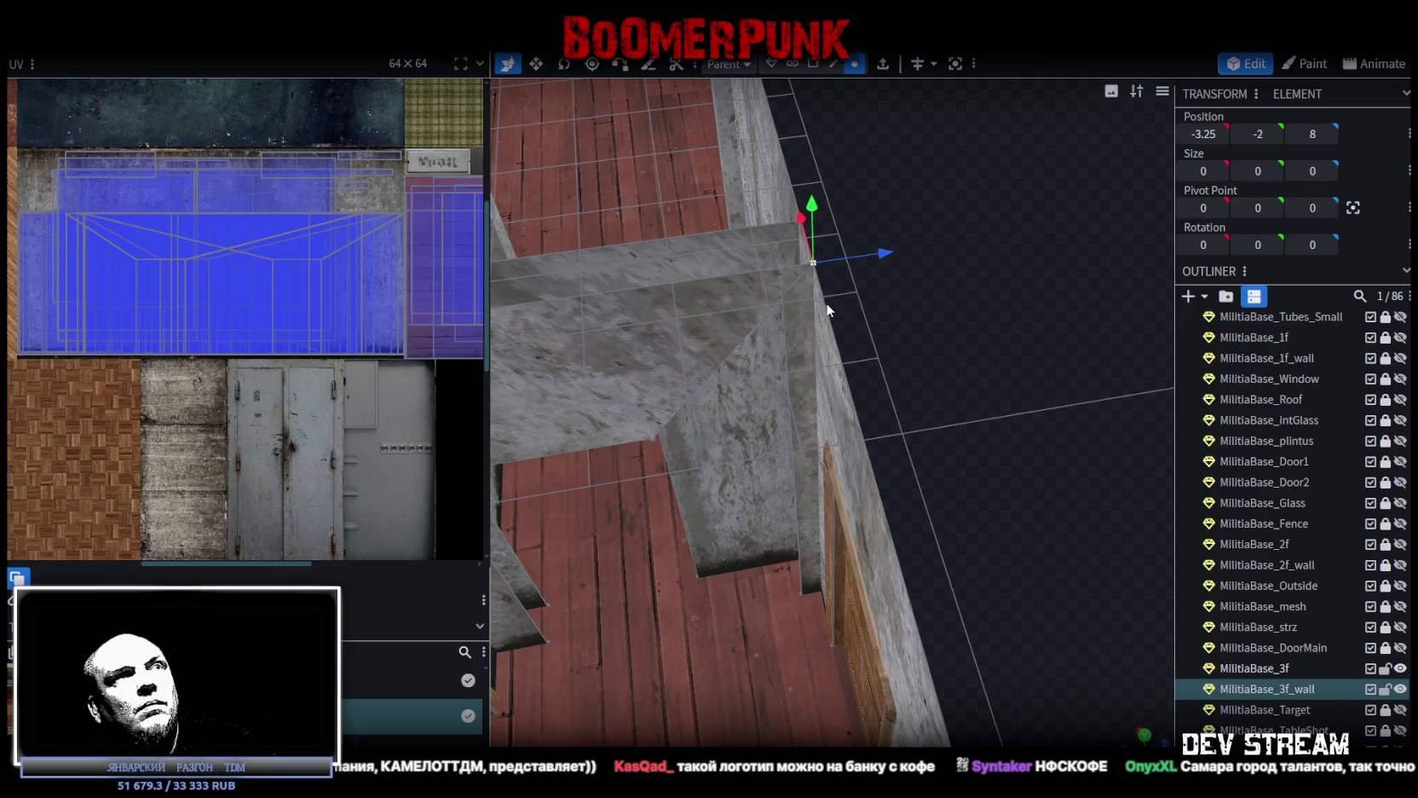
Merge the wall-base vertex with its matching corner vertex, comparing via undo and redo
left_click(658, 438)
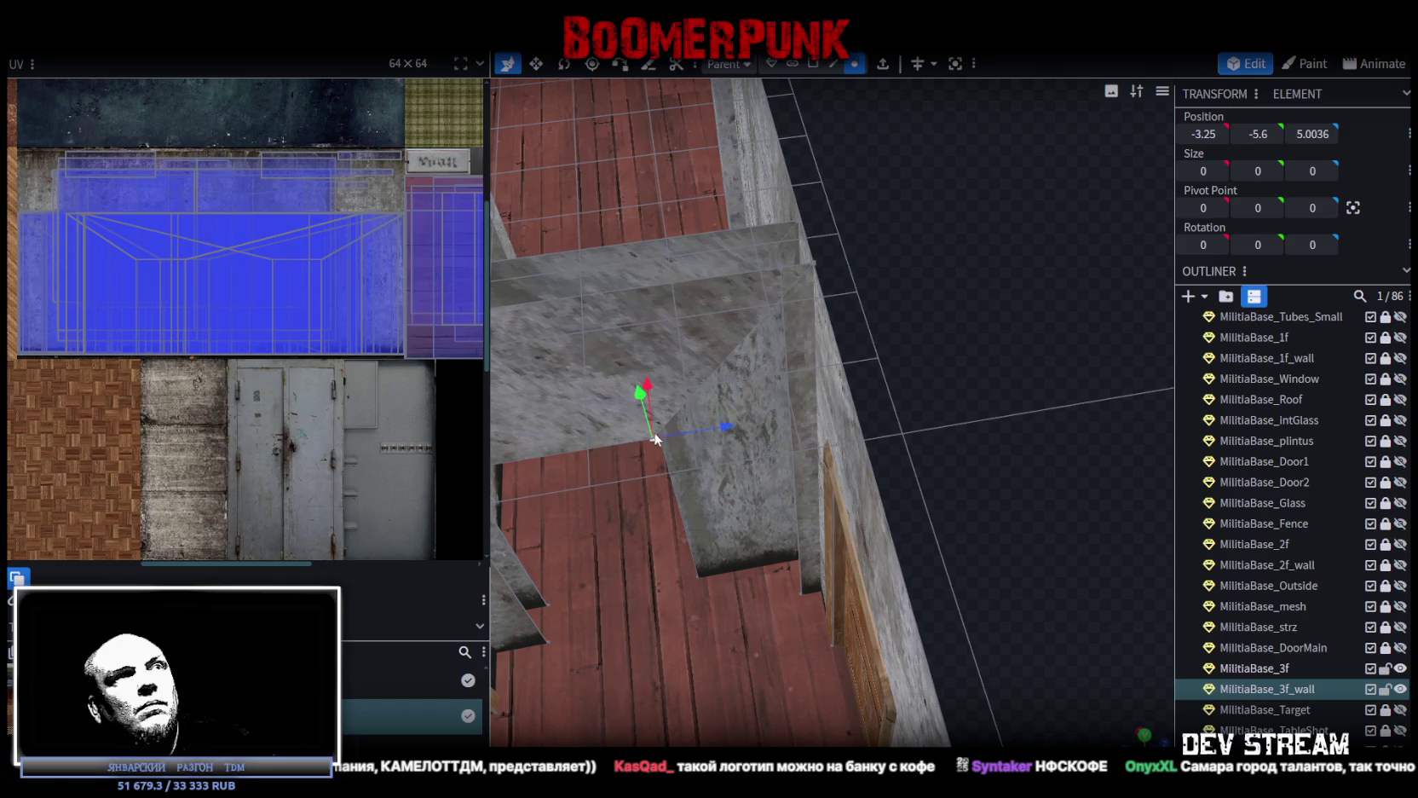
left_click(783, 267, "shift")
right_click(784, 266)
mouse_move(930, 364)
left_click(1056, 359)
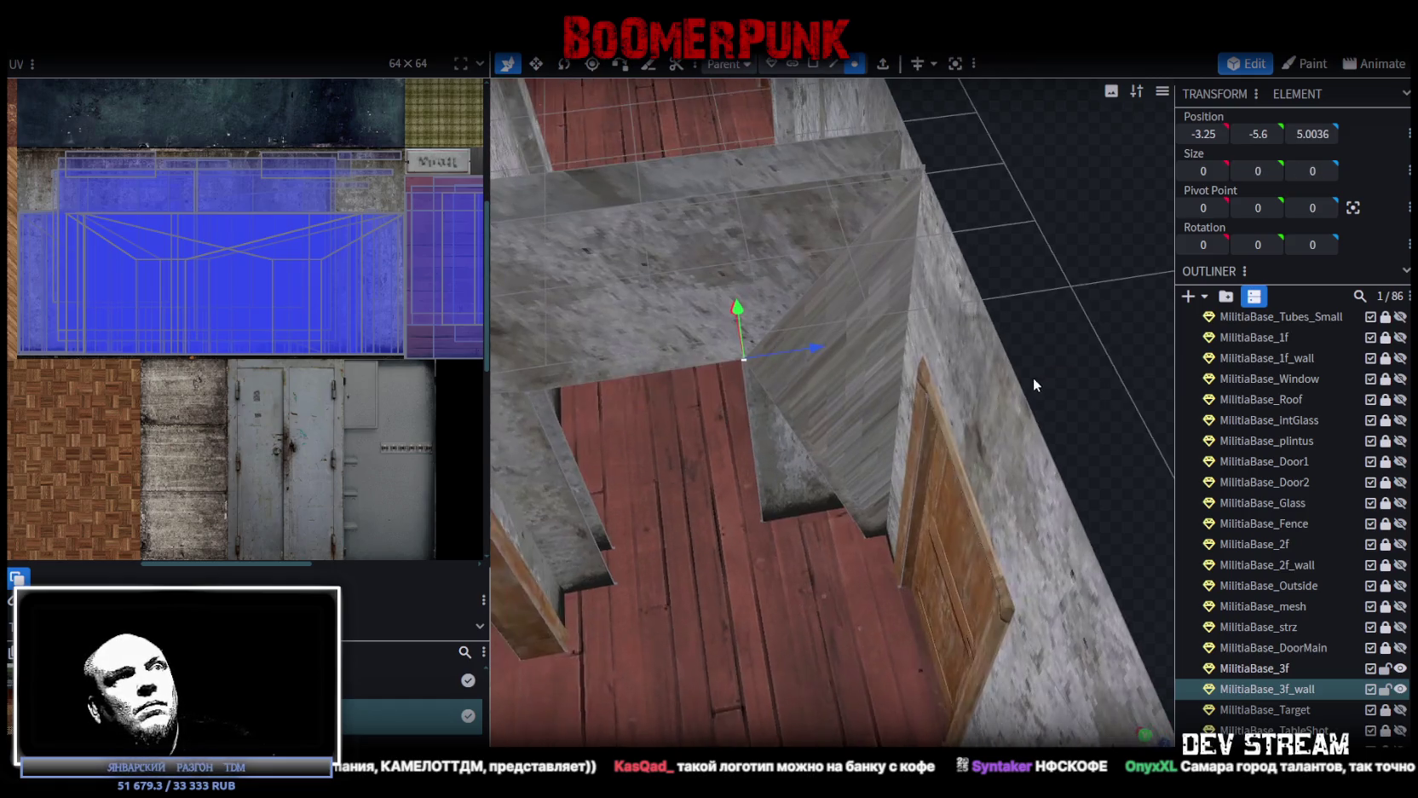
key("ctrl+z")
key("ctrl+y")
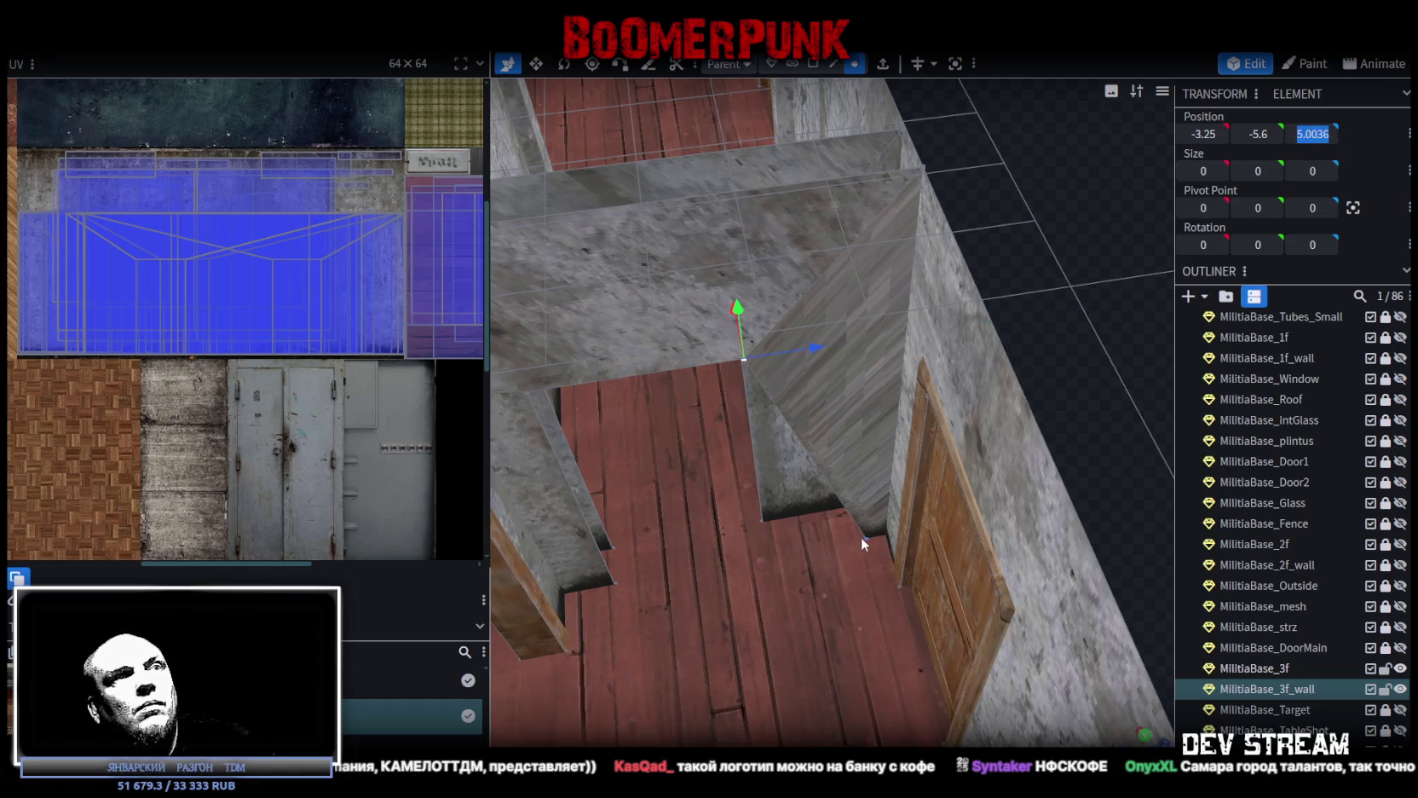
Lower the doorway's bottom corner vertex to Z 5.0036 and select the two adjacent wall edges
left_click(862, 536)
left_click_drag(1313, 134, 1124, 247)
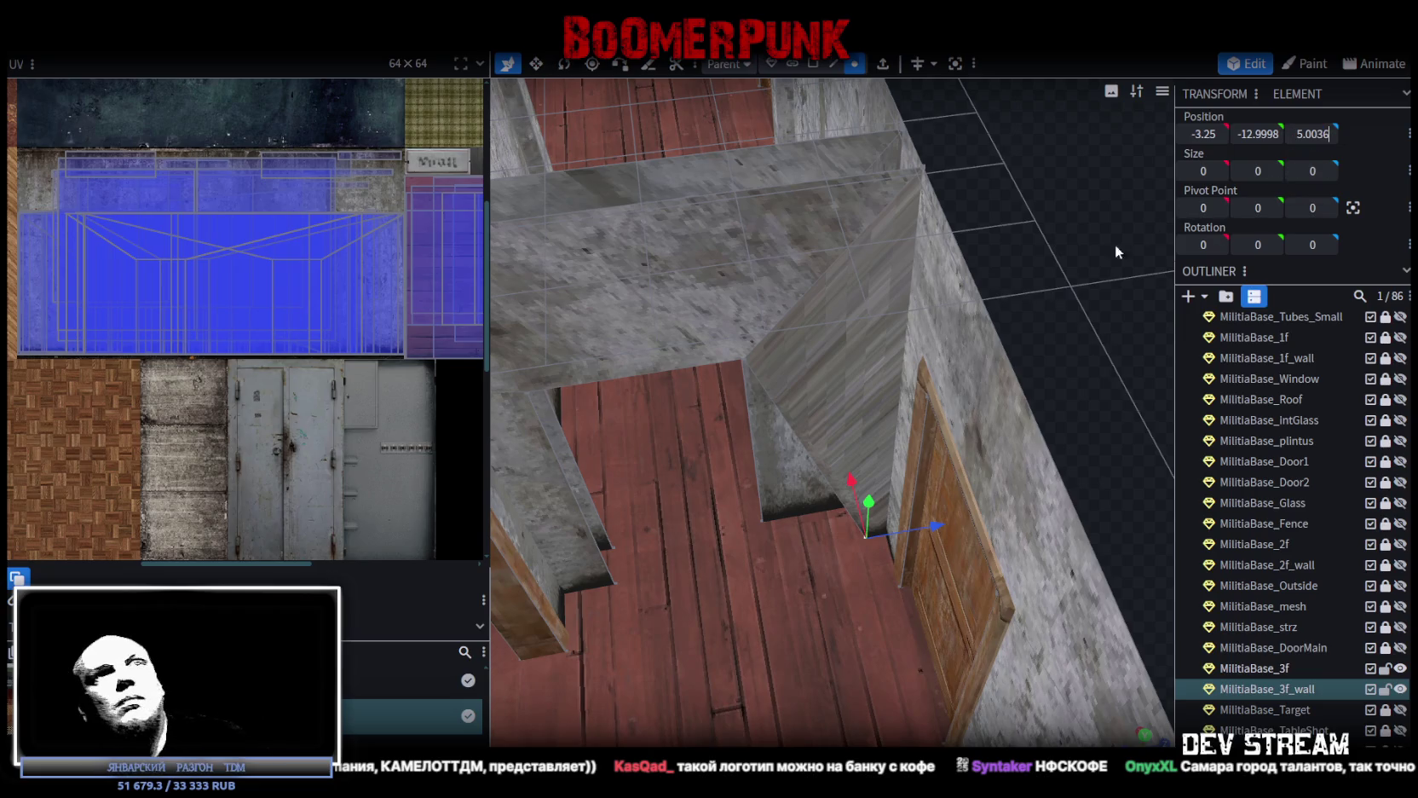
mouse_move(1039, 318)
left_mouse_down()
mouse_move(1004, 327)
mouse_move(1091, 364)
mouse_move(938, 213)
left_mouse_up()
left_click(834, 63)
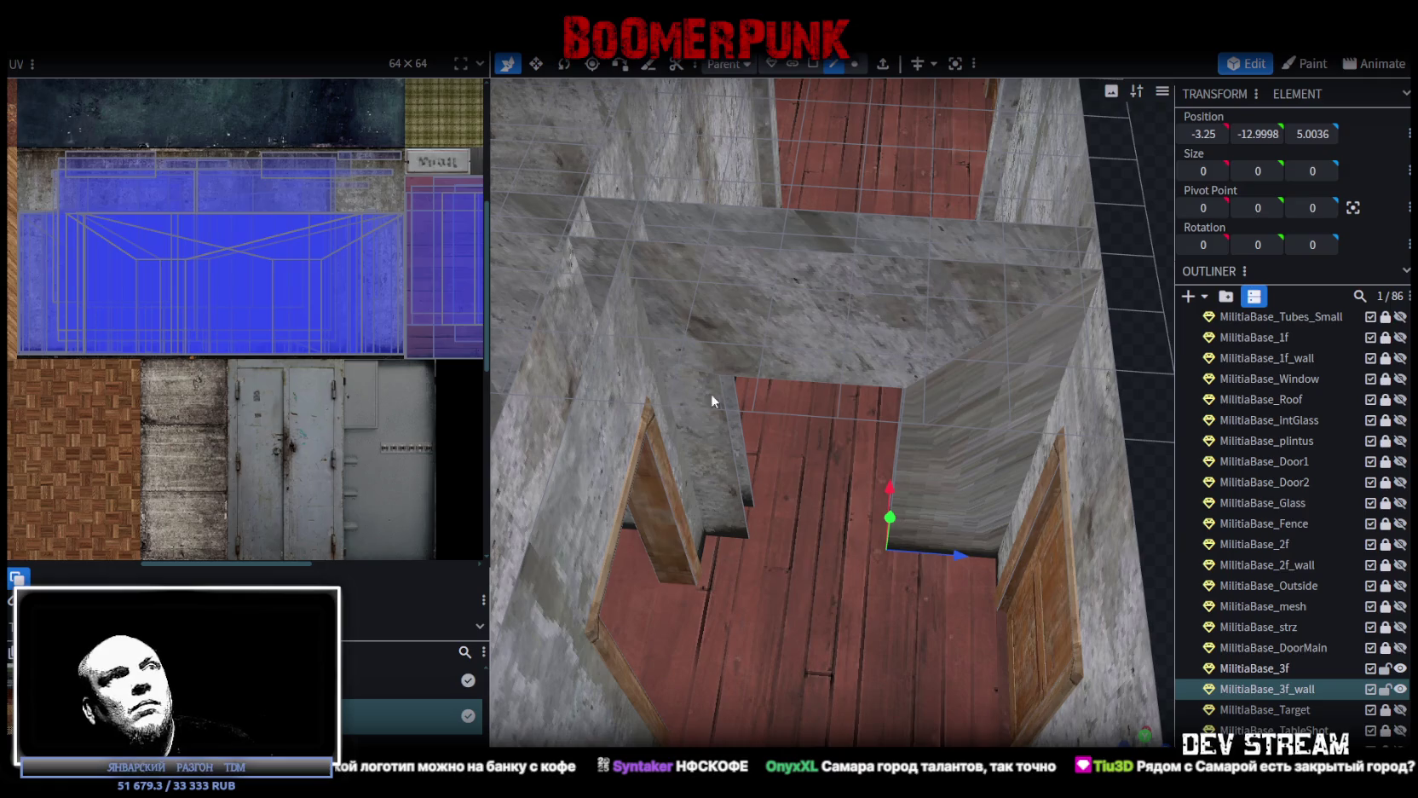
left_click(735, 405)
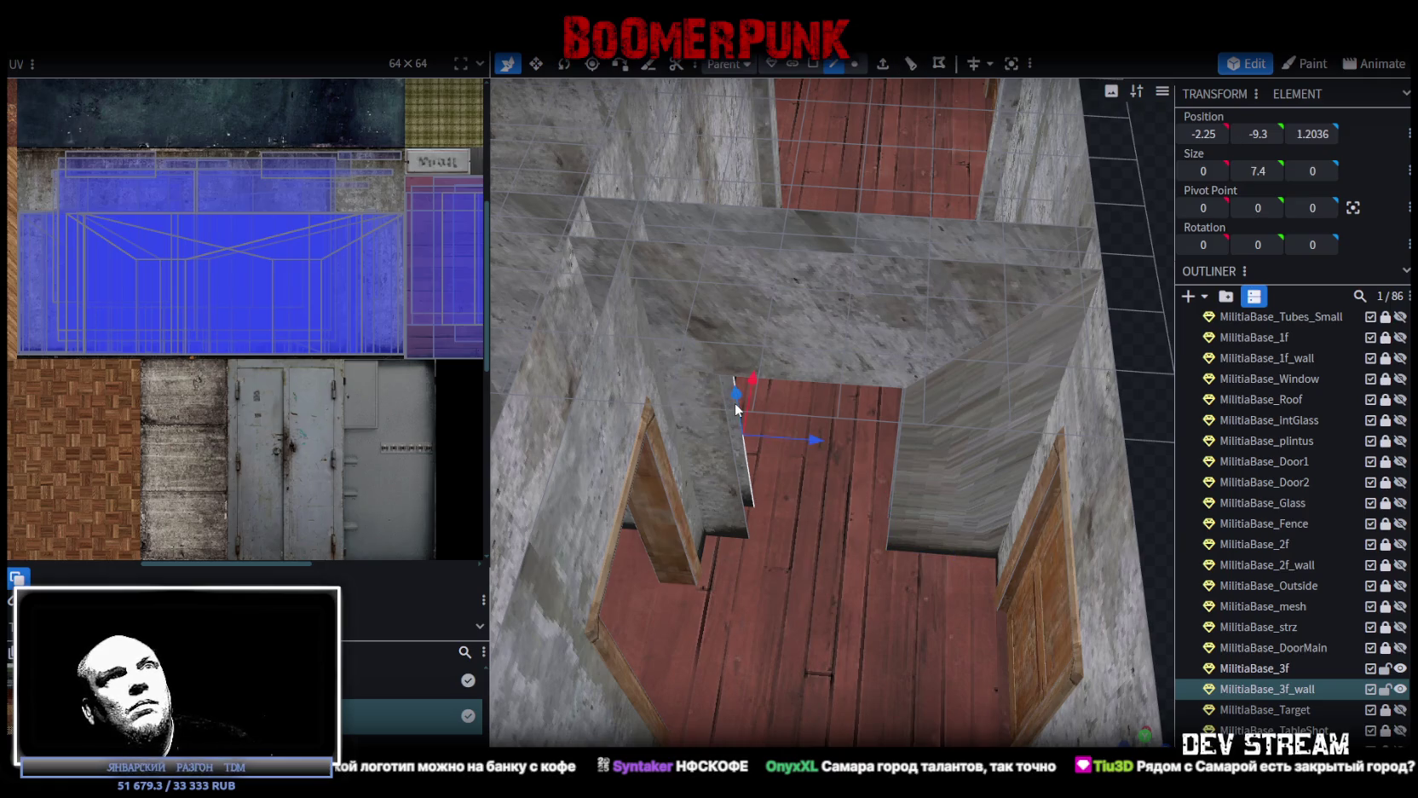
left_click(735, 461, "shift")
left_click(1317, 135)
left_click(1315, 134)
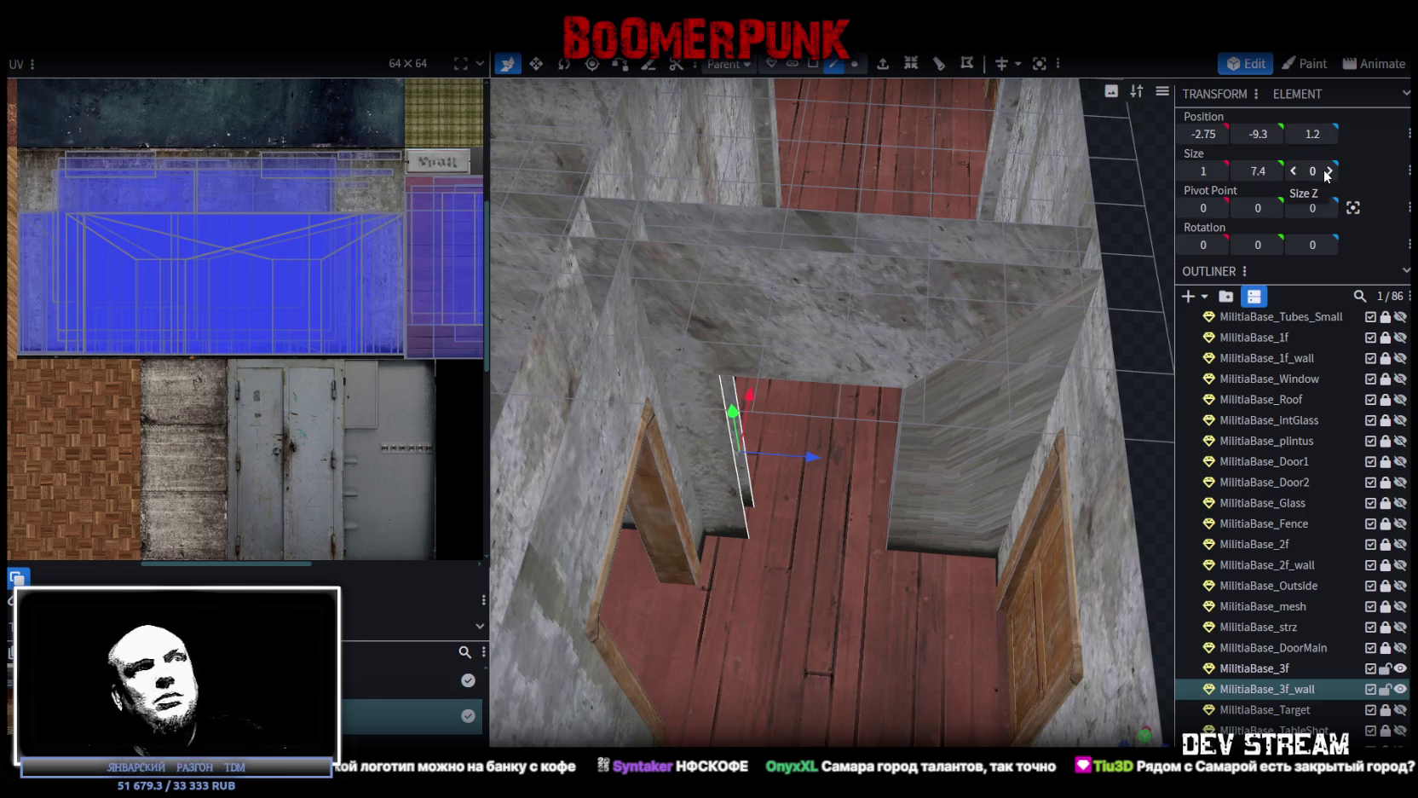
Slide the selected wall edges to the corner and set their Z position to 5
mouse_move(974, 416)
left_mouse_down()
mouse_move(832, 457)
mouse_move(1002, 431)
mouse_move(1056, 406)
left_mouse_up()
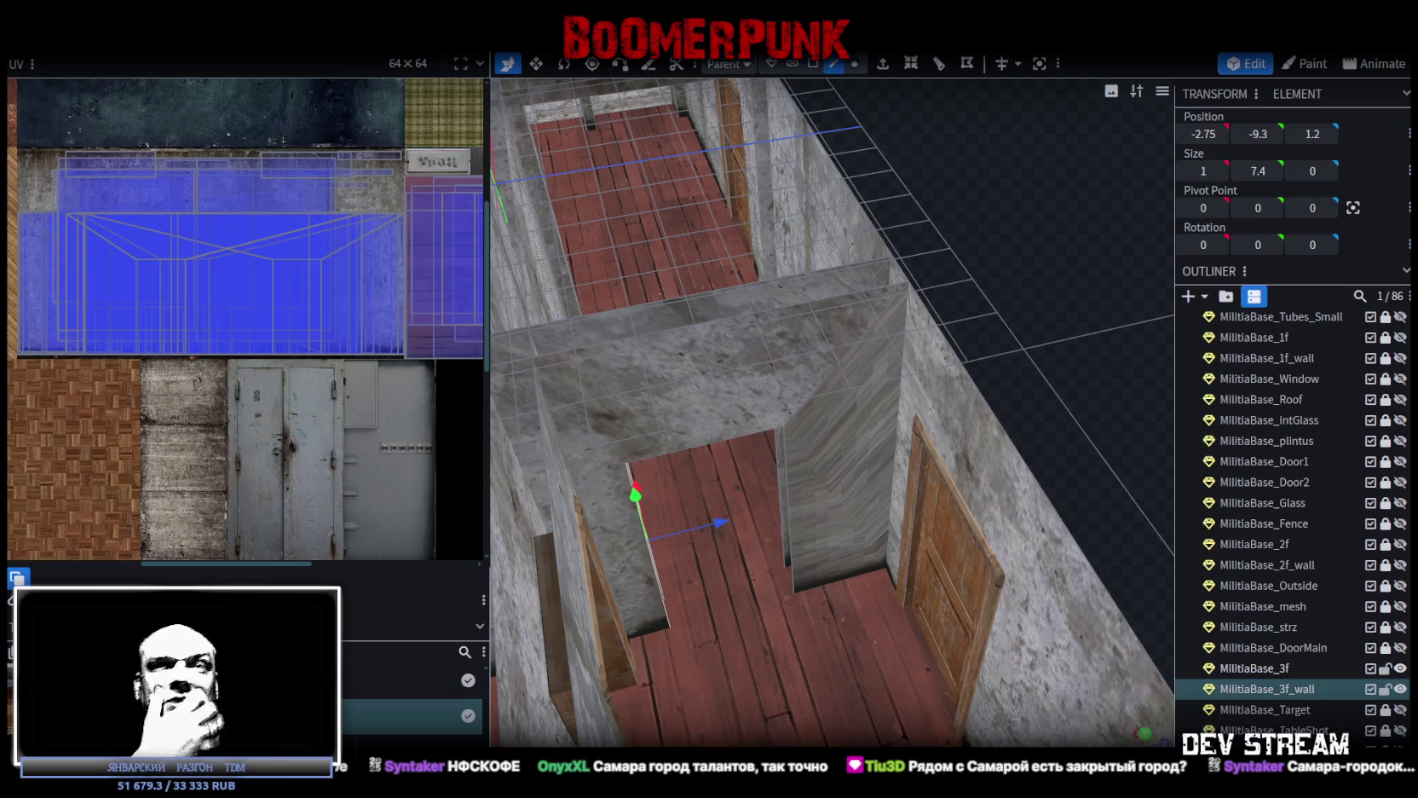
scroll(895, 358, "up", 2)
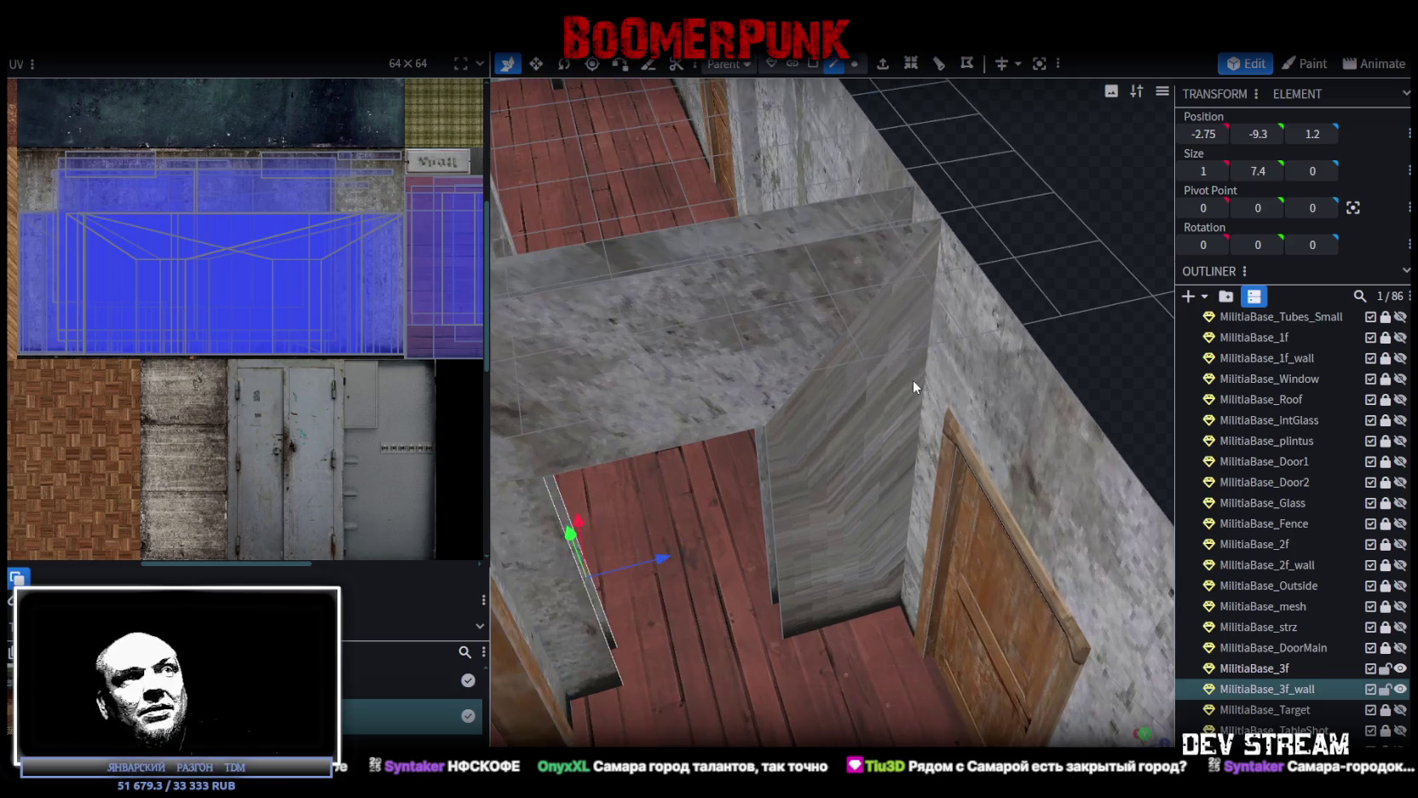
left_click_drag(656, 559, 818, 511)
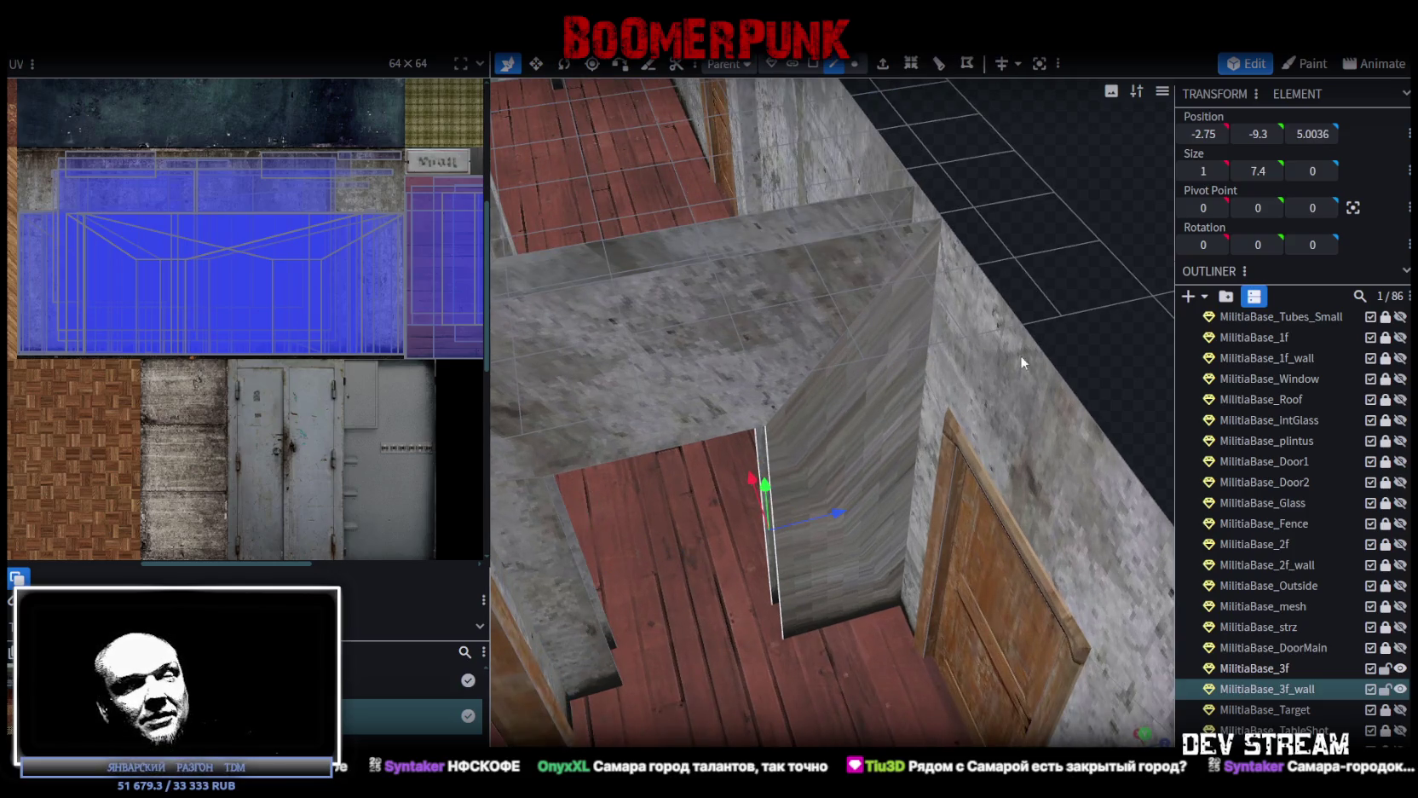
left_click(1313, 134)
type("5")
key("Return")
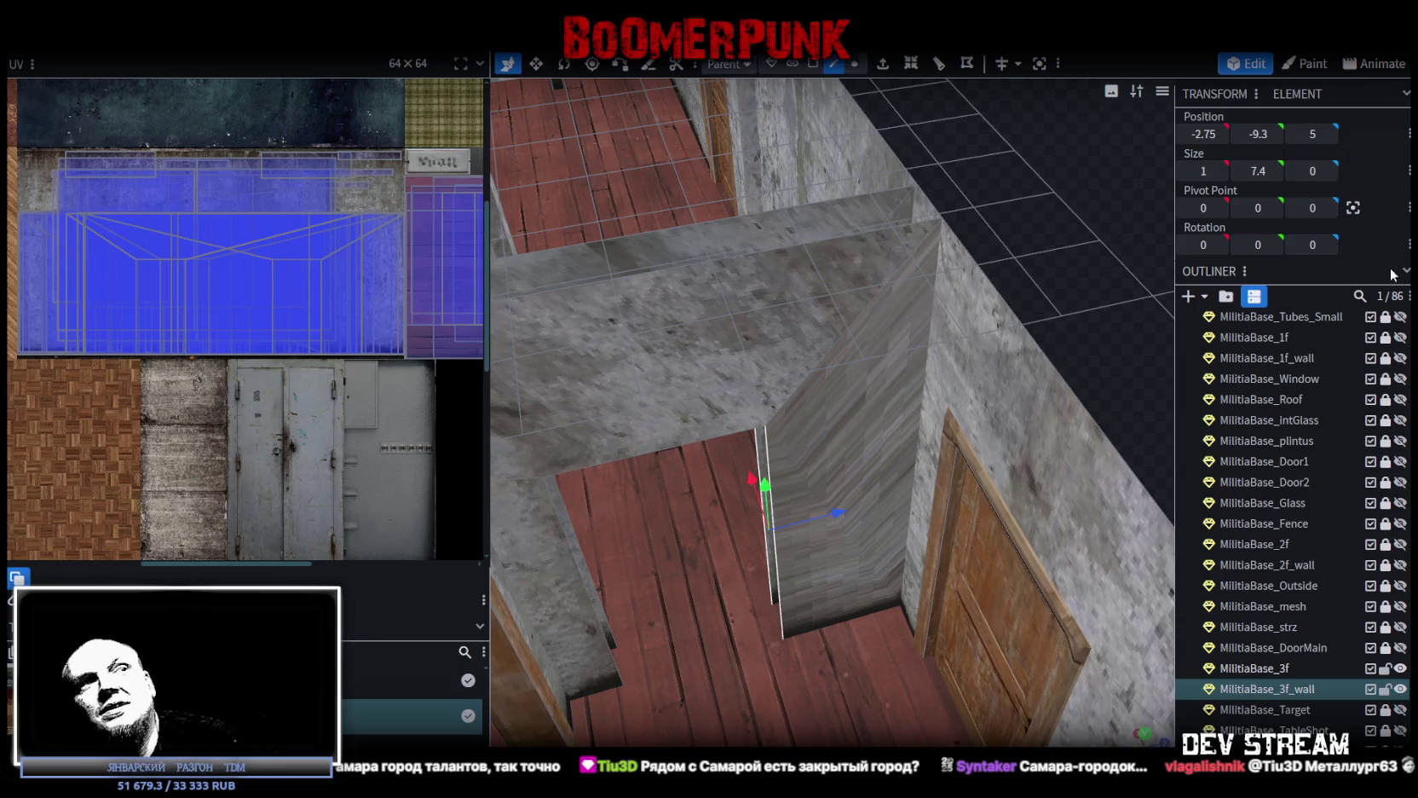
Move the left wall piece 13 units toward the centre and set its Z position to 0
scroll(1023, 324, "down", 3)
mouse_move(1014, 314)
left_mouse_down()
mouse_move(992, 439)
mouse_move(1025, 454)
mouse_move(1049, 412)
left_mouse_up()
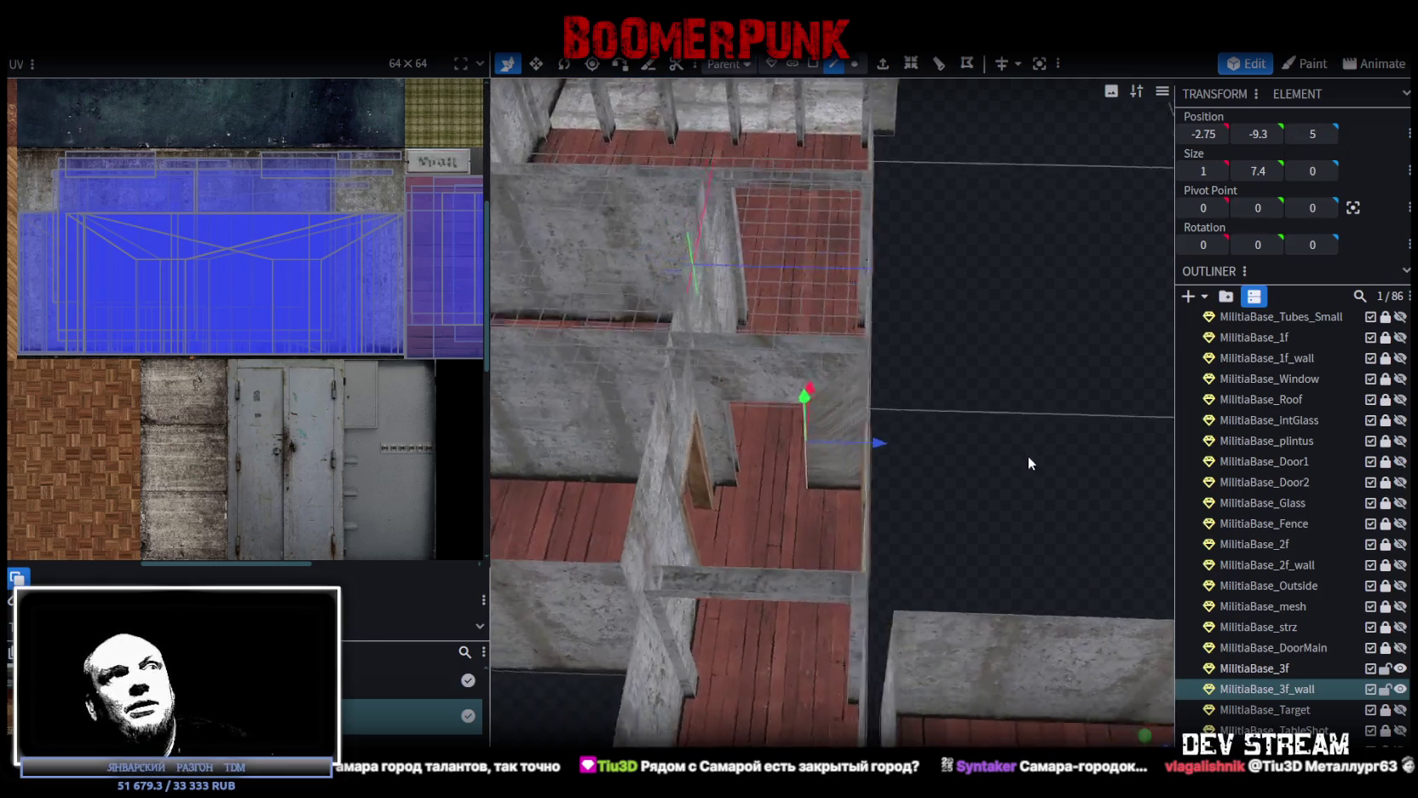
scroll(1113, 312, "up", 5)
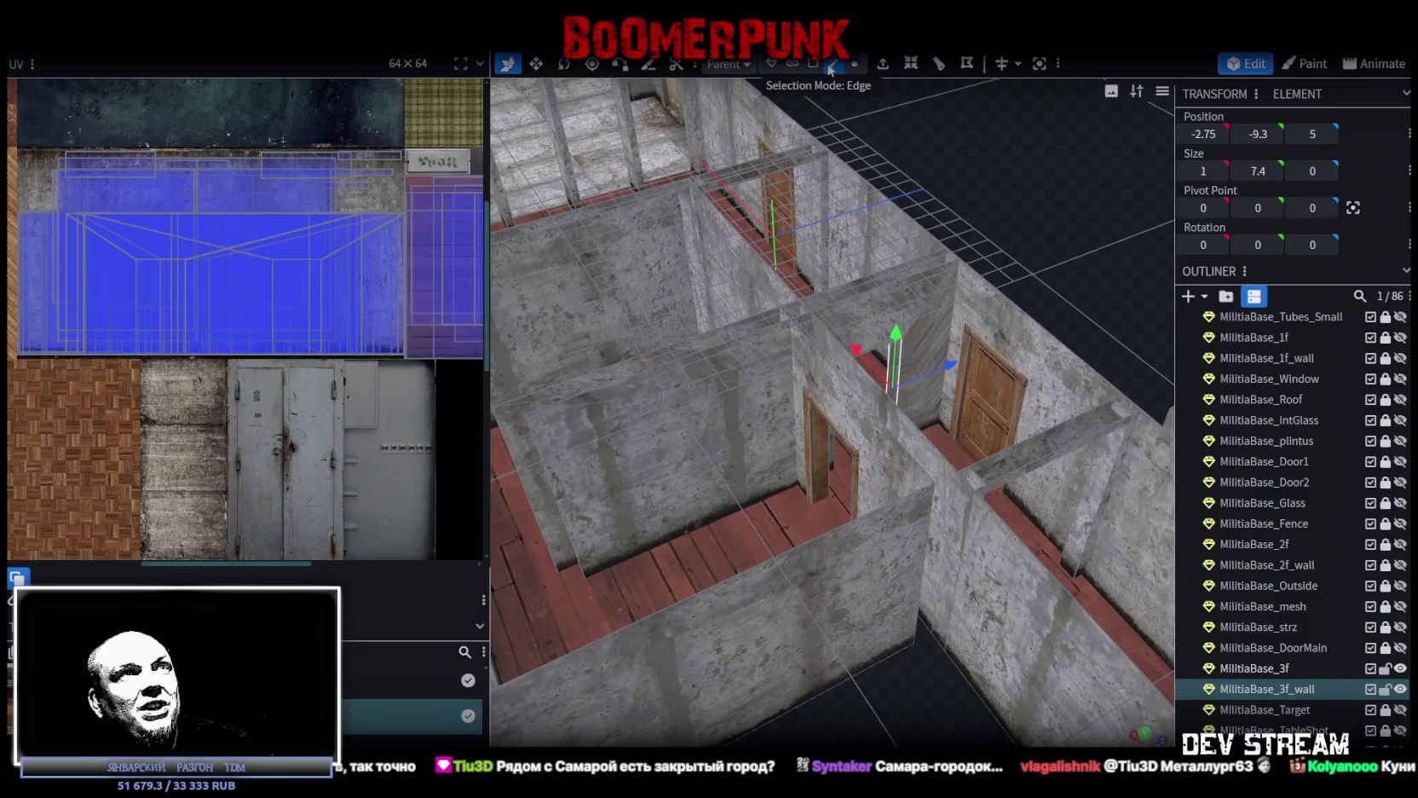
left_click(514, 504)
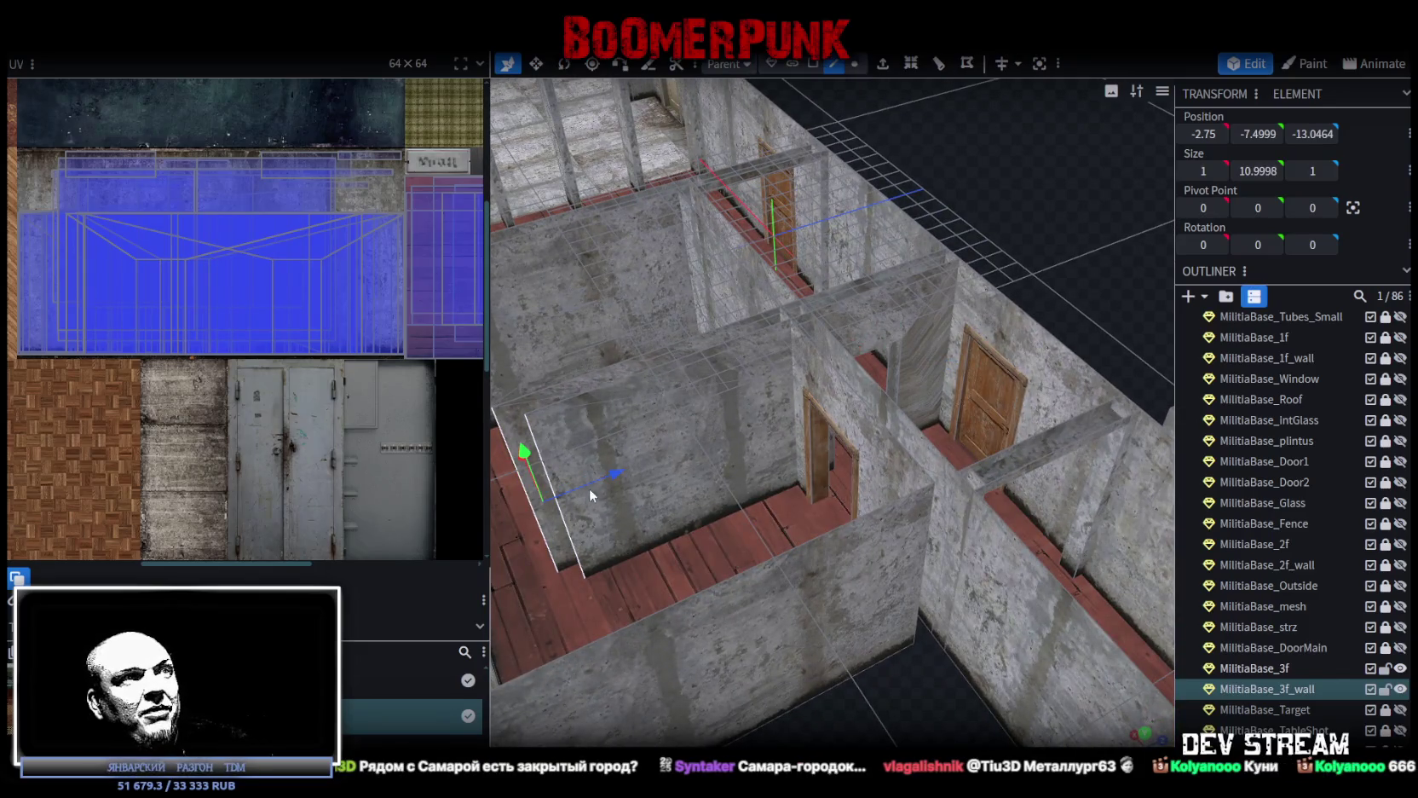
left_click_drag(617, 473, 877, 401)
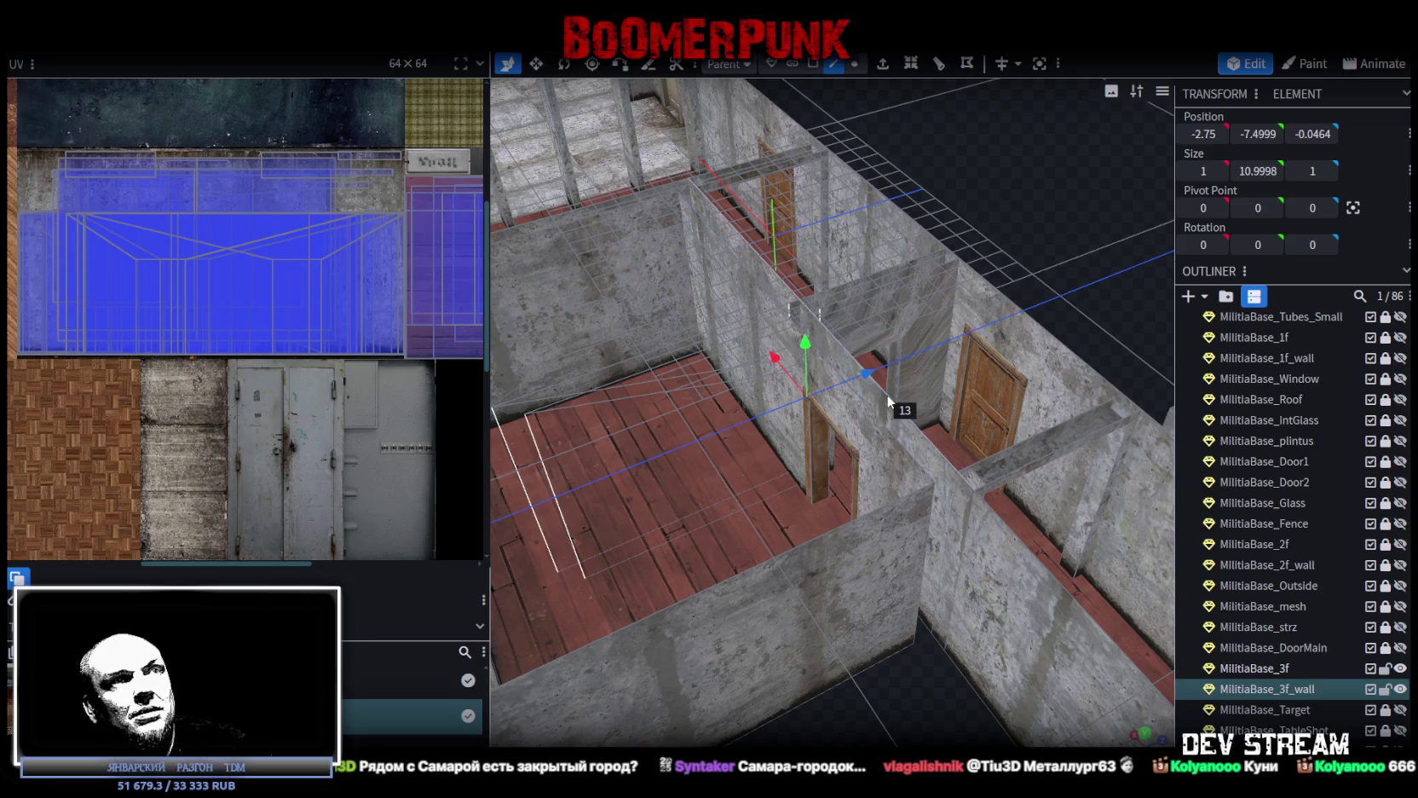
left_click_drag(1036, 216, 971, 240)
scroll(971, 244, "up", 3)
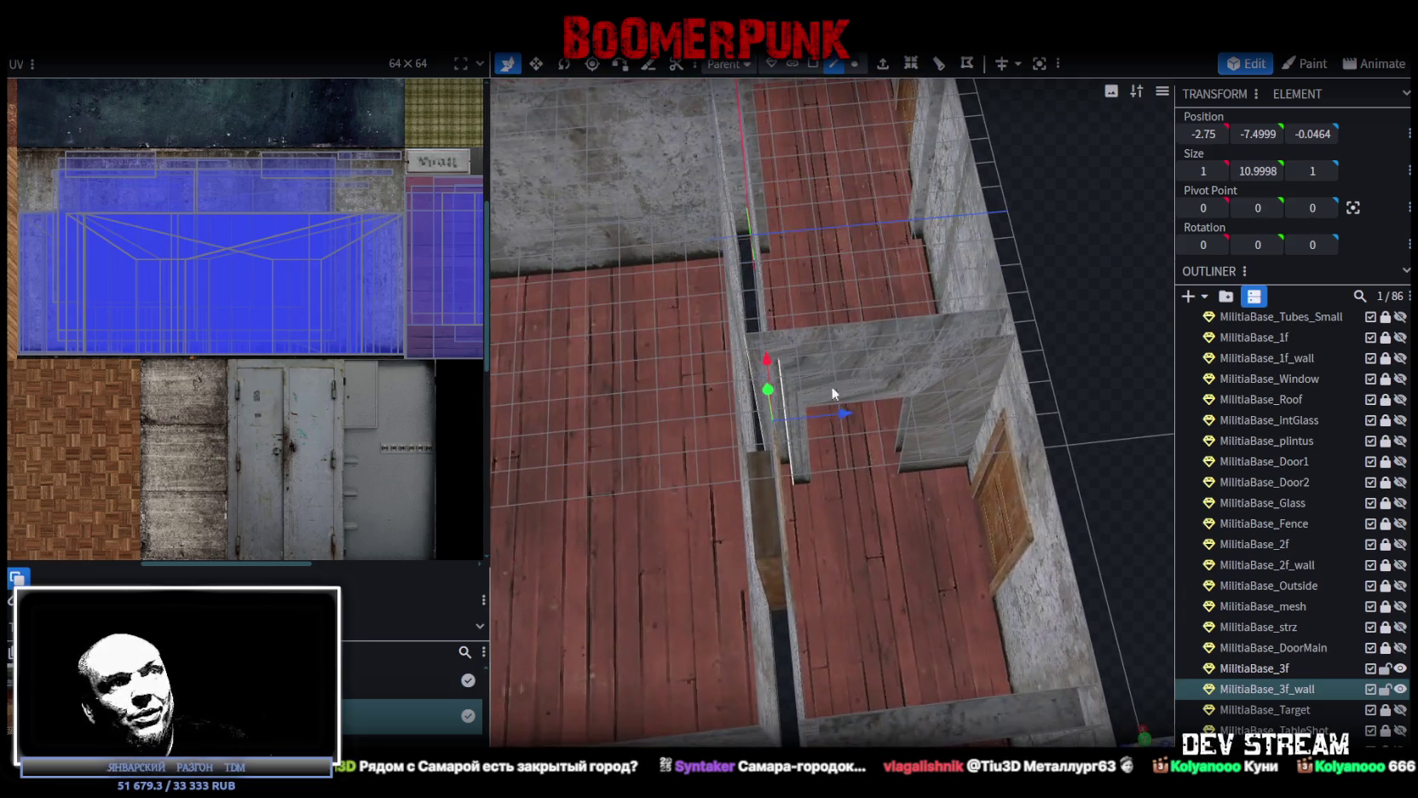
mouse_move(843, 412)
left_mouse_down()
mouse_move(815, 413)
mouse_move(839, 414)
left_mouse_up()
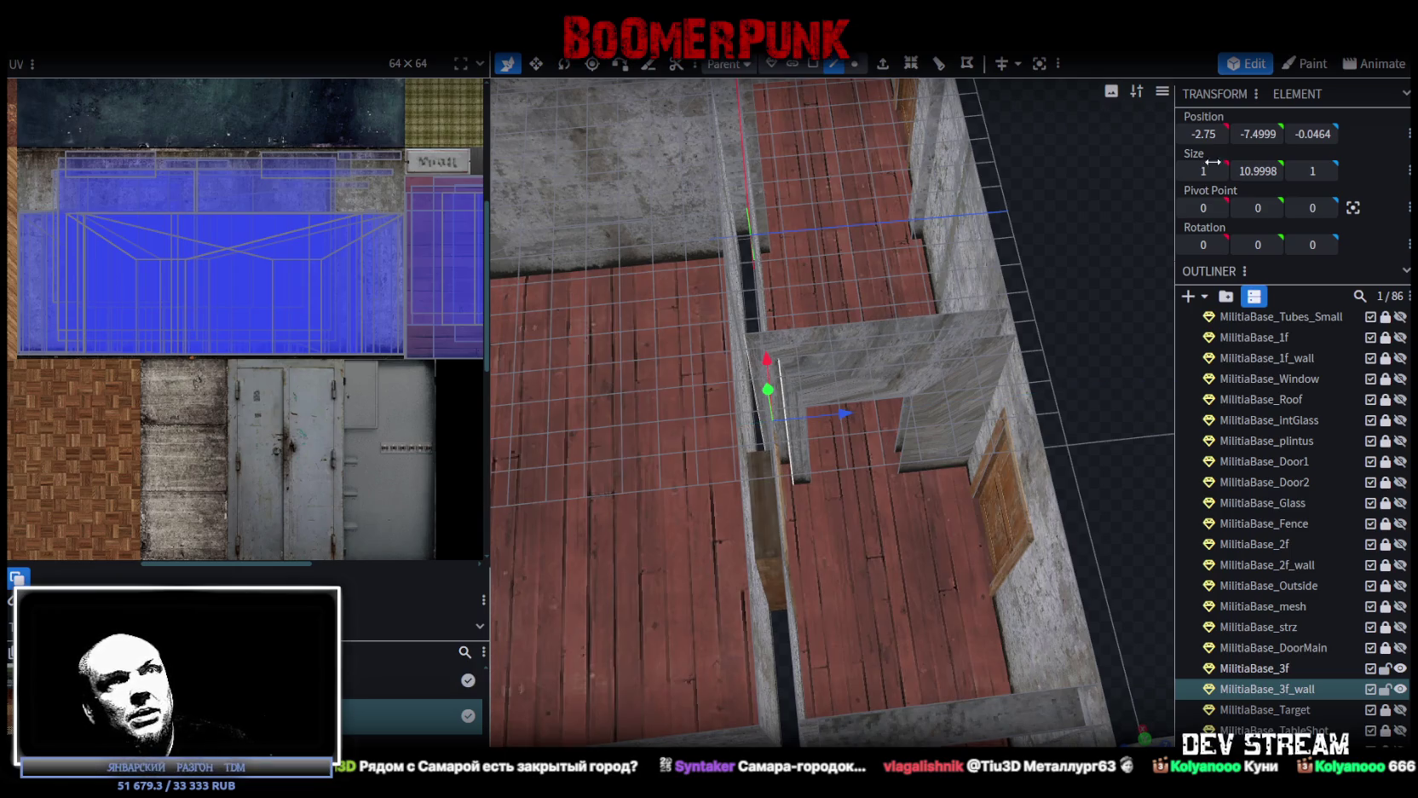
left_click(1310, 135)
type("0")
key("Return")
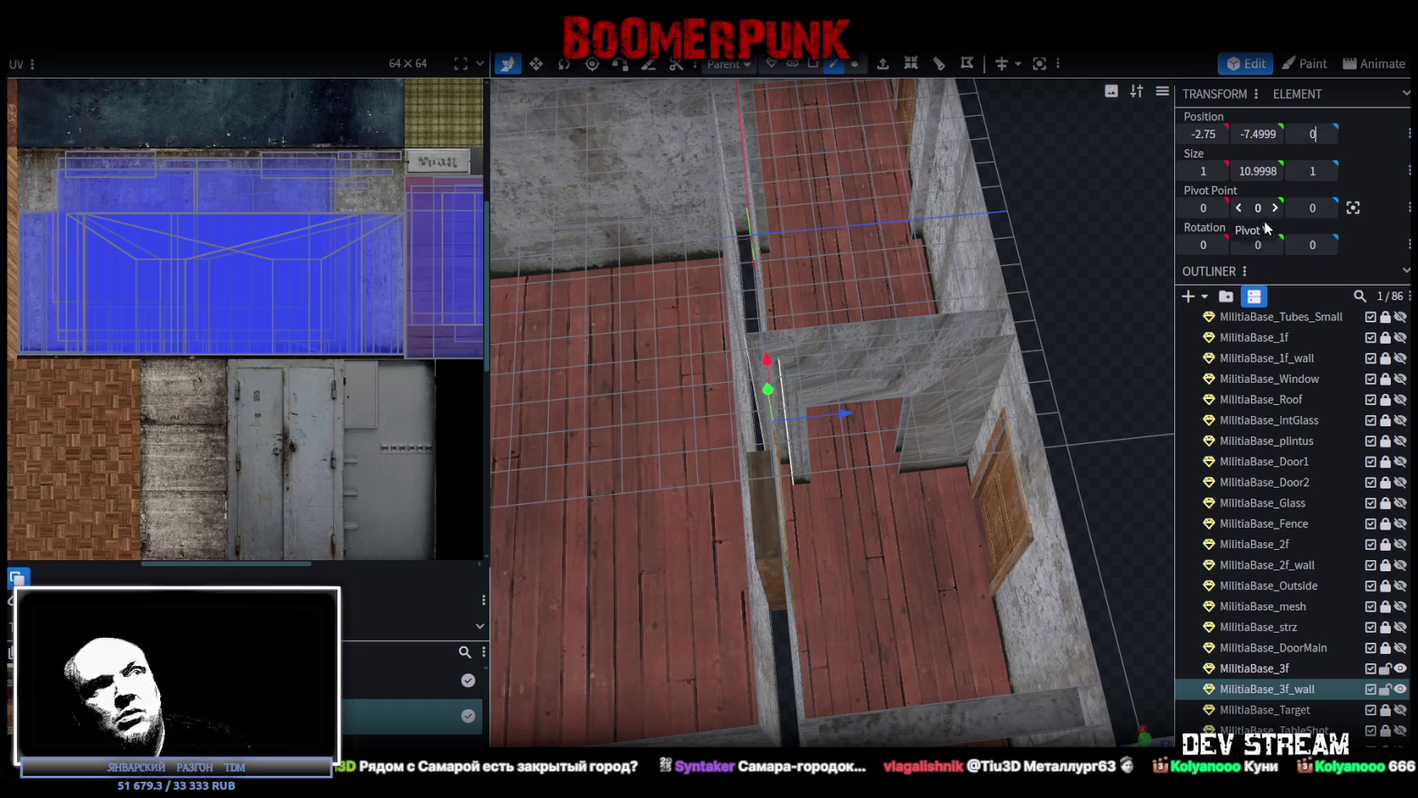
Check the long wall top, vertical corner and thin doorway wall pieces for alignment
left_click_drag(1078, 327, 1016, 318)
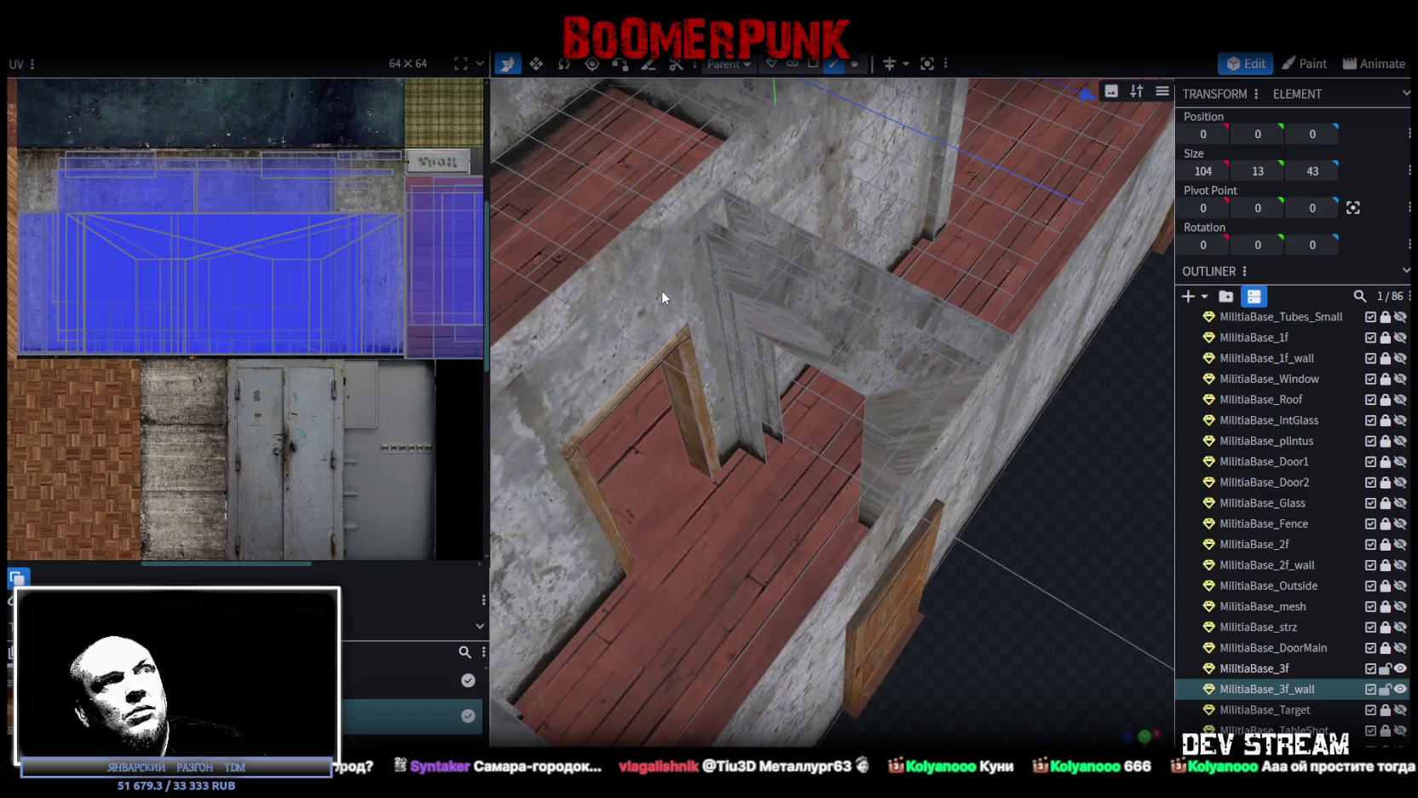
left_click(669, 248)
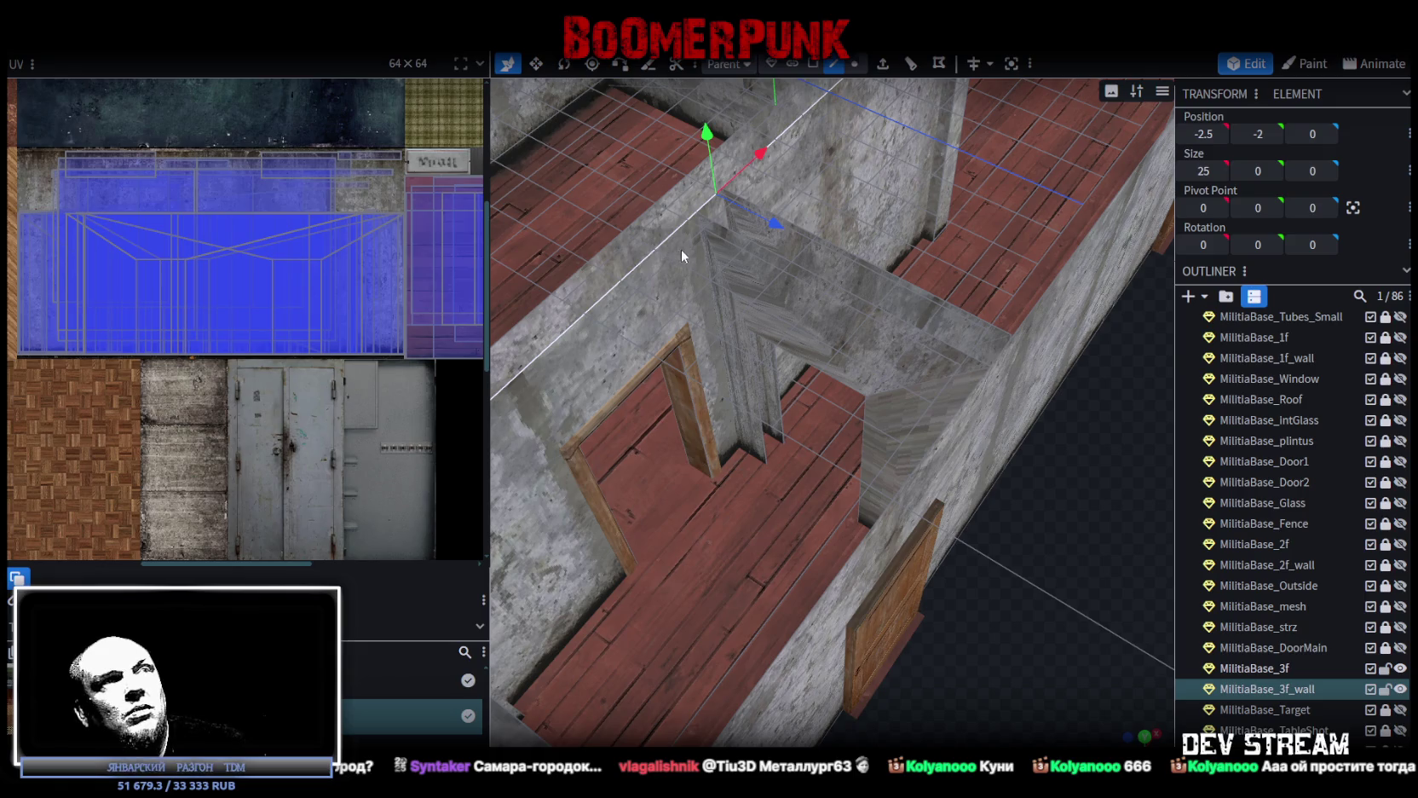
mouse_move(989, 505)
left_mouse_down()
mouse_move(1020, 579)
mouse_move(1108, 535)
left_mouse_up()
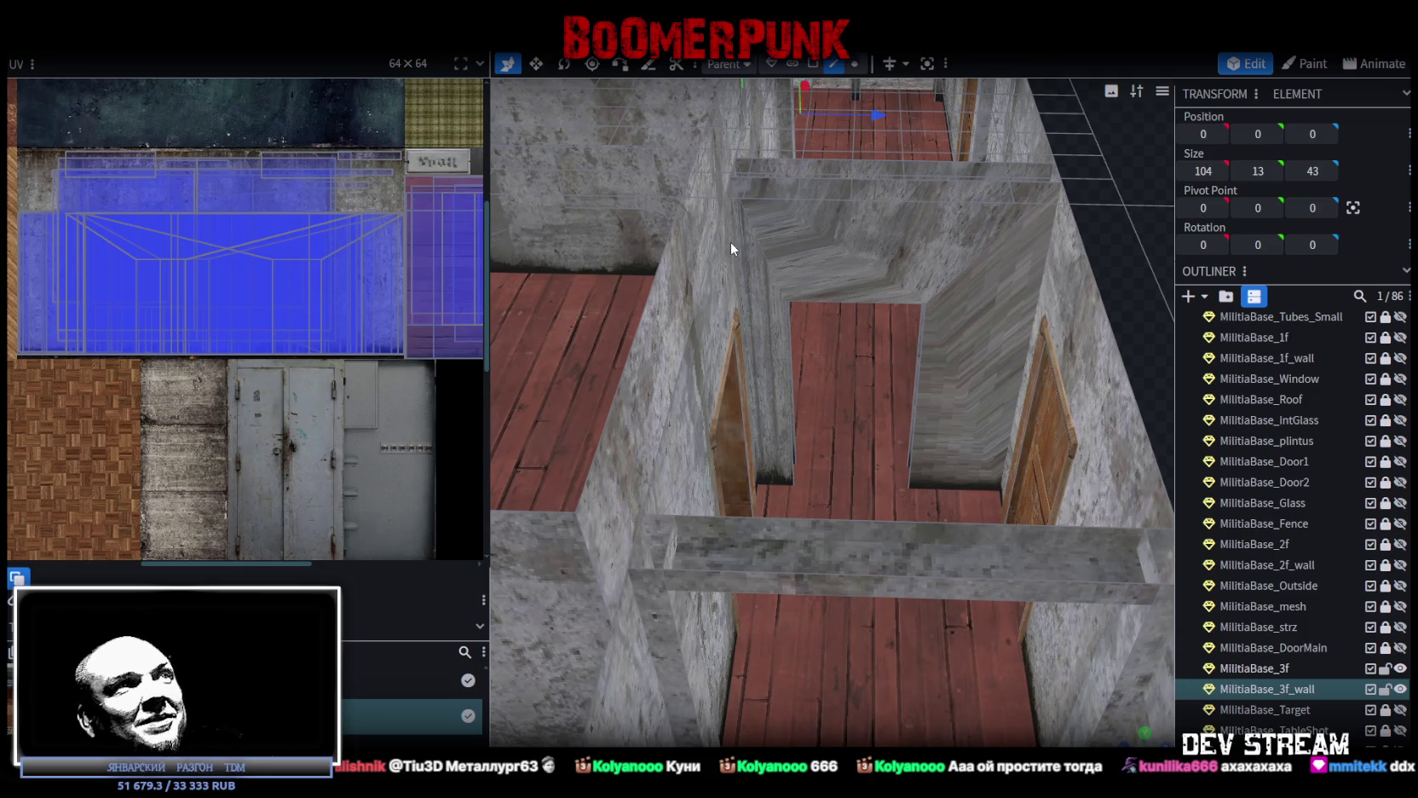
left_click(736, 239)
mouse_move(955, 440)
left_mouse_down()
mouse_move(823, 518)
mouse_move(911, 528)
mouse_move(1040, 588)
mouse_move(714, 418)
left_mouse_up()
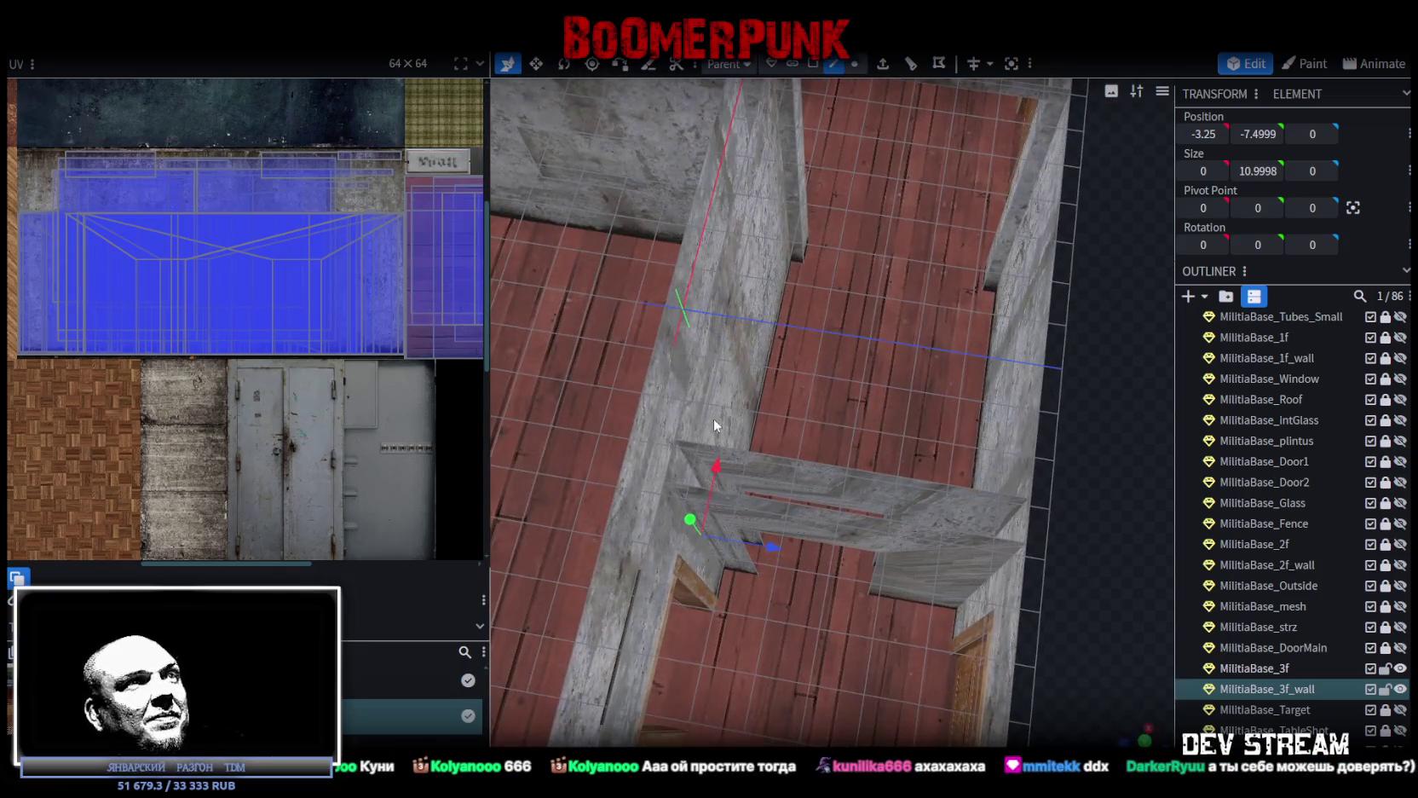
left_click(723, 533)
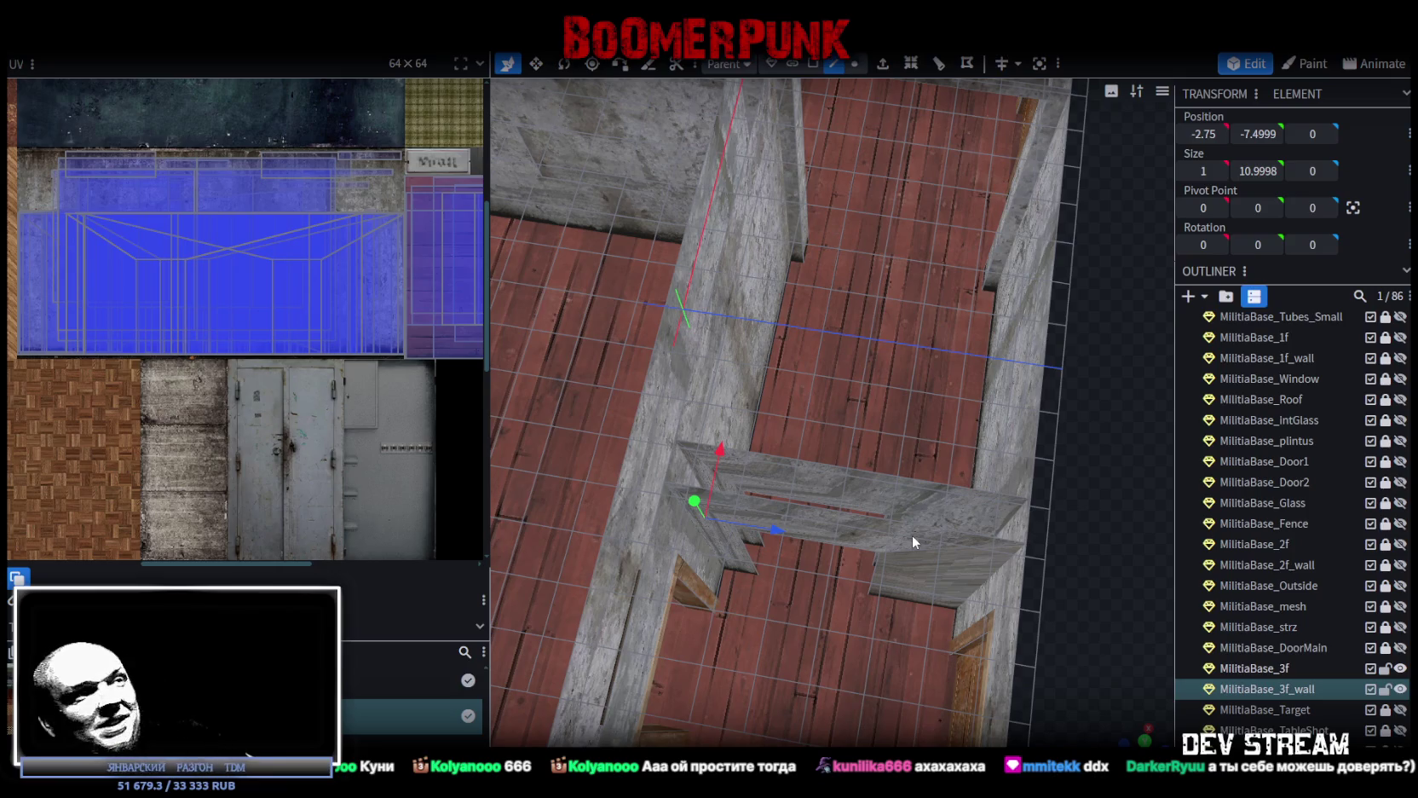
mouse_move(903, 568)
left_mouse_down()
mouse_move(996, 563)
mouse_move(1075, 474)
mouse_move(1071, 512)
left_mouse_up()
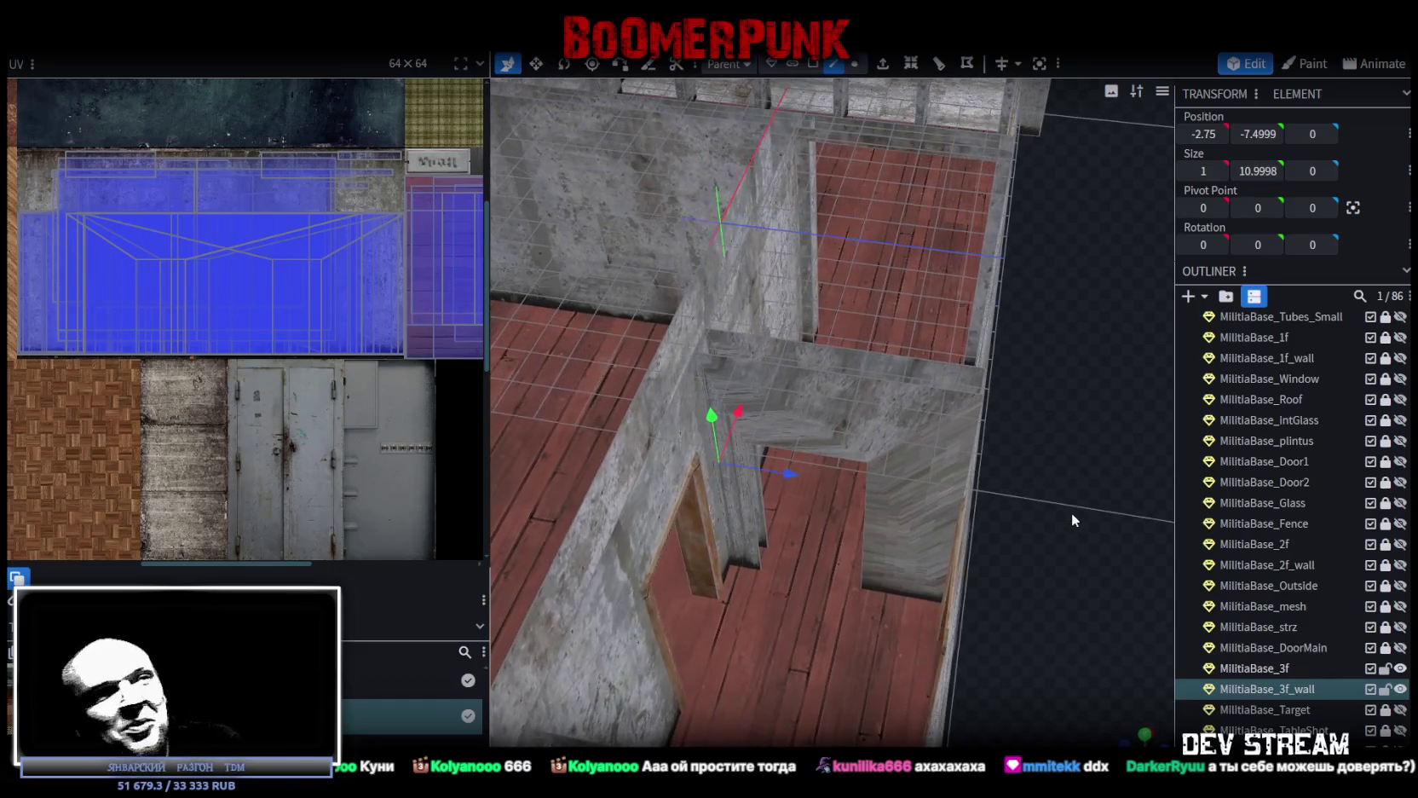
Move the wall piece framing the doorway into line, nudging it 0.3 units along Z
left_click(756, 507)
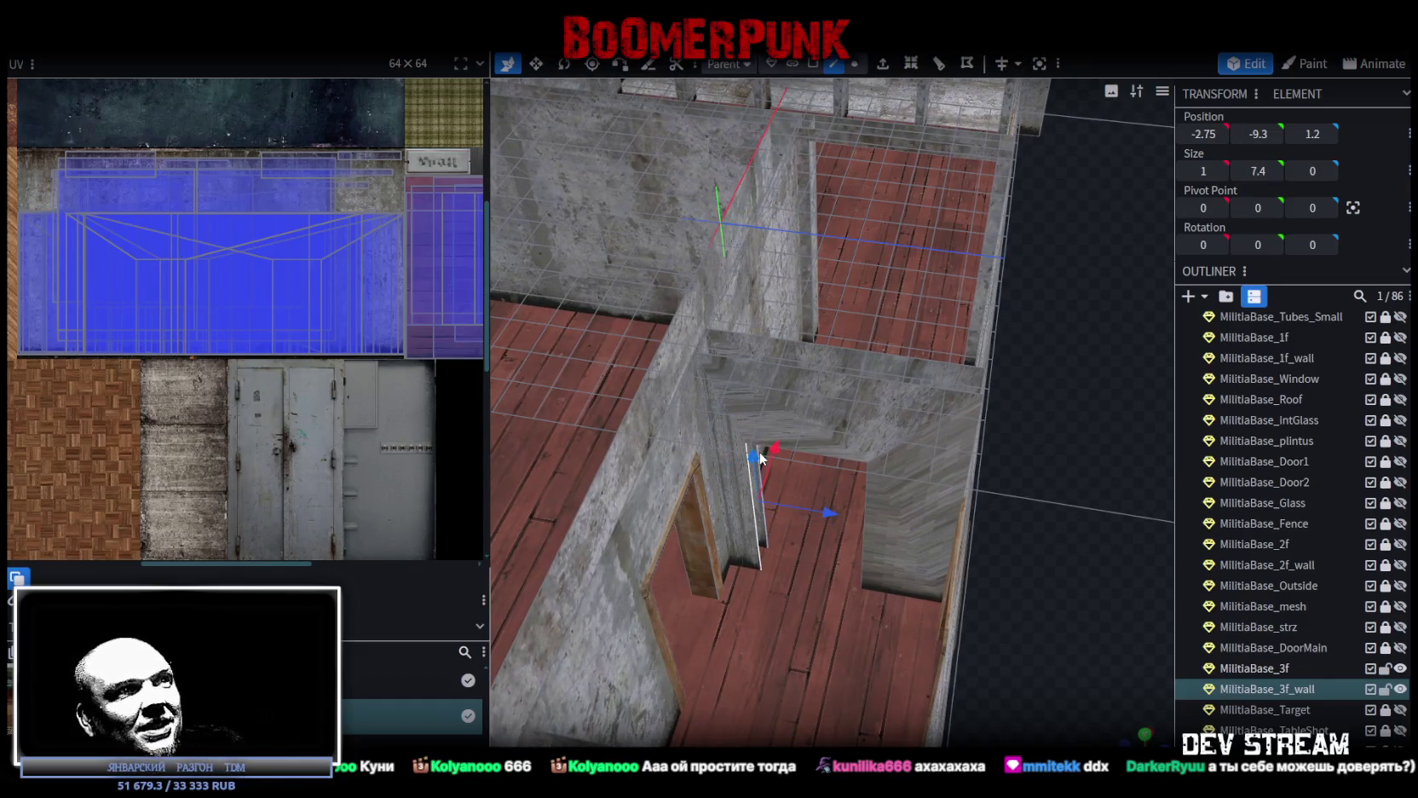
left_click(864, 499)
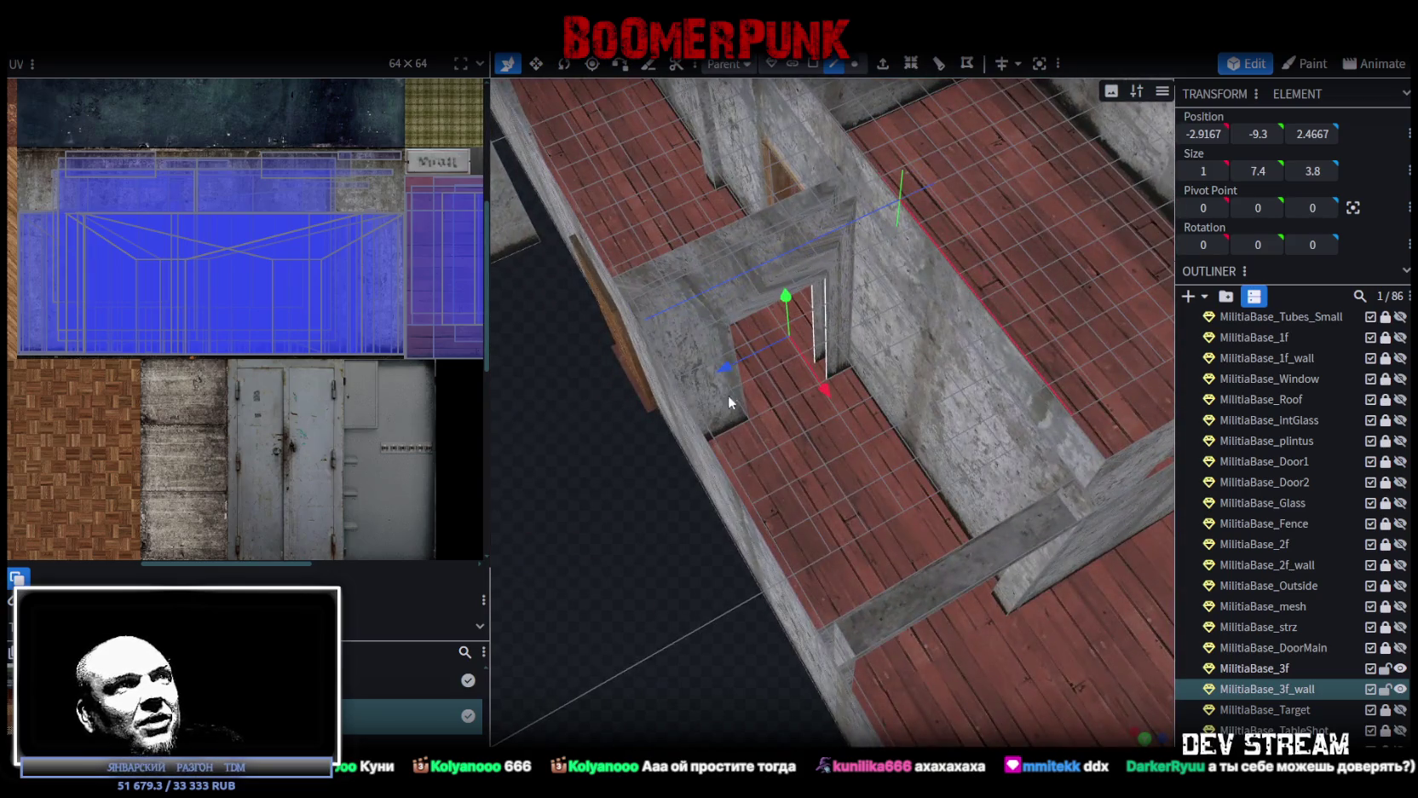
mouse_move(742, 384)
left_mouse_down()
mouse_move(640, 572)
mouse_move(1049, 509)
left_mouse_up()
left_click_drag(854, 532, 874, 526)
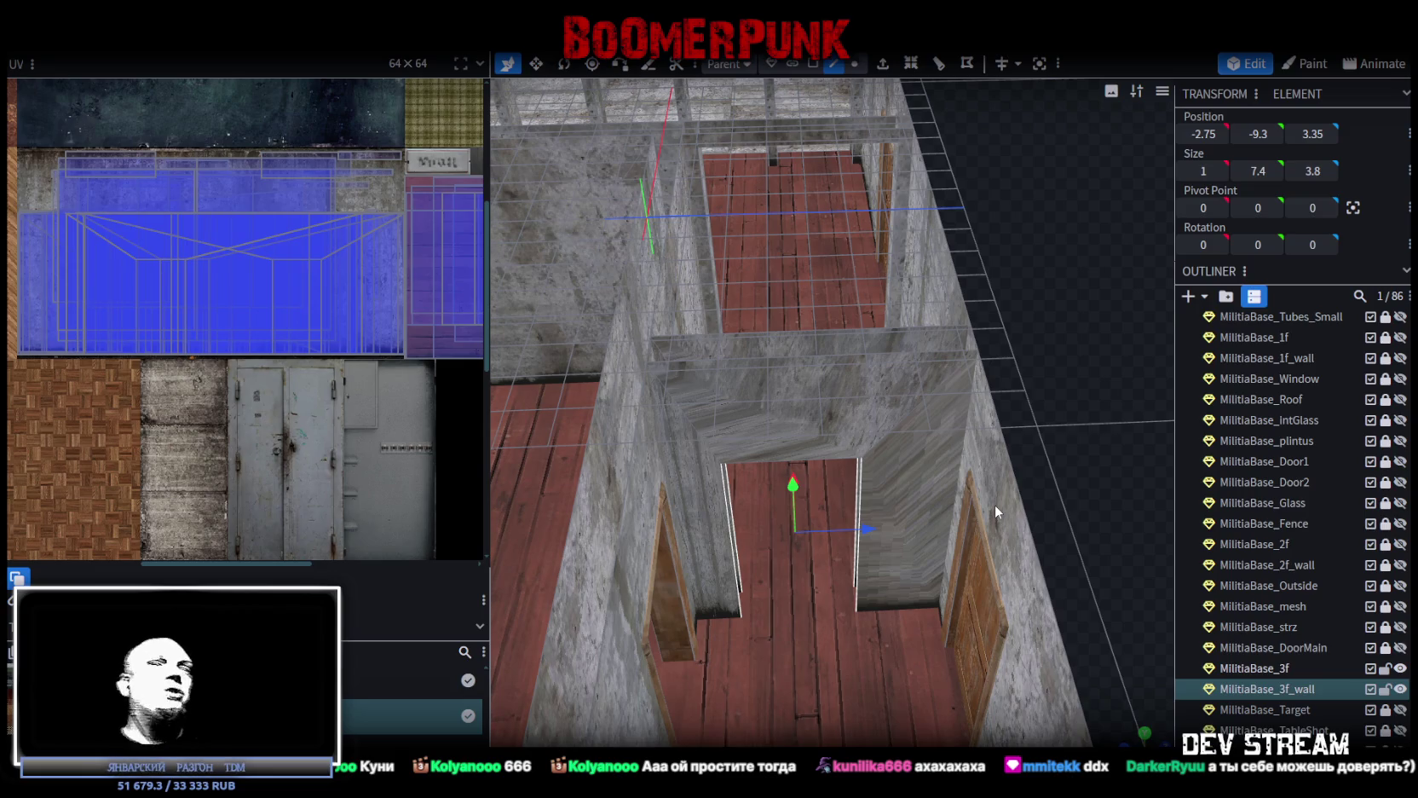
mouse_move(995, 504)
left_mouse_down()
mouse_move(914, 478)
mouse_move(856, 480)
mouse_move(1045, 498)
mouse_move(1022, 471)
left_mouse_up()
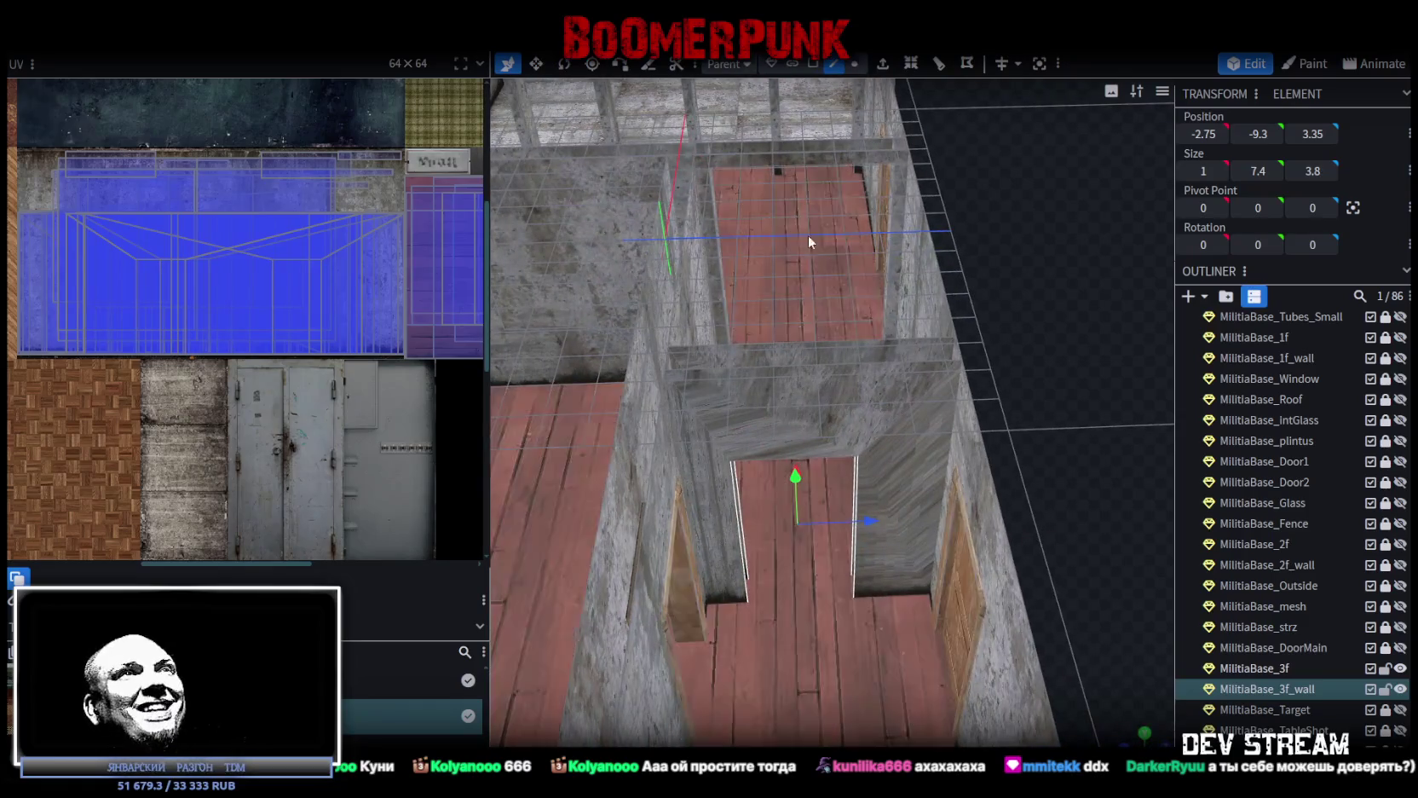
left_click(813, 64)
Select the four doorway faces and view the wall straight from the front
left_click(743, 438)
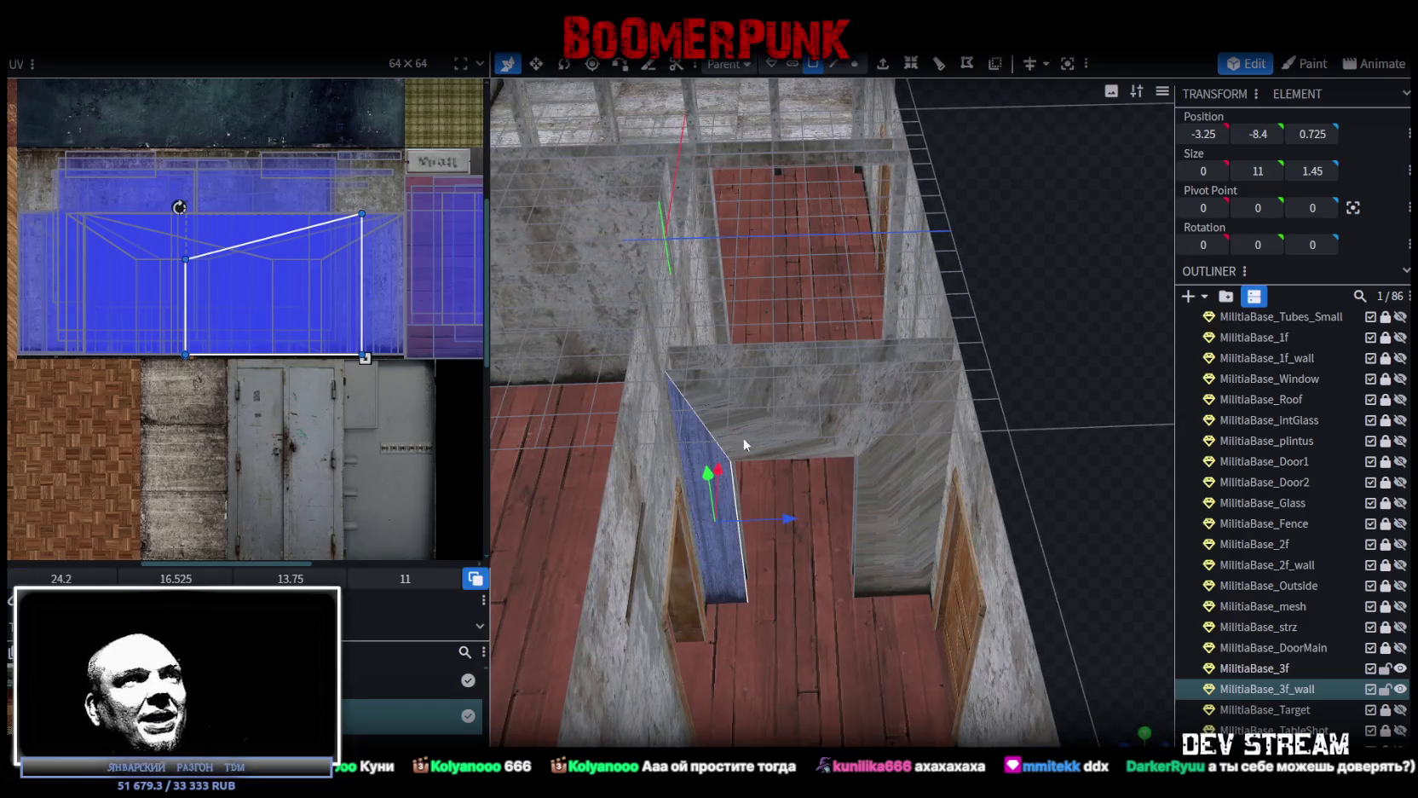
left_click(887, 461, "shift")
left_click(889, 350, "shift")
mouse_move(1116, 395)
left_mouse_down()
mouse_move(679, 440)
mouse_move(786, 296)
left_mouse_up()
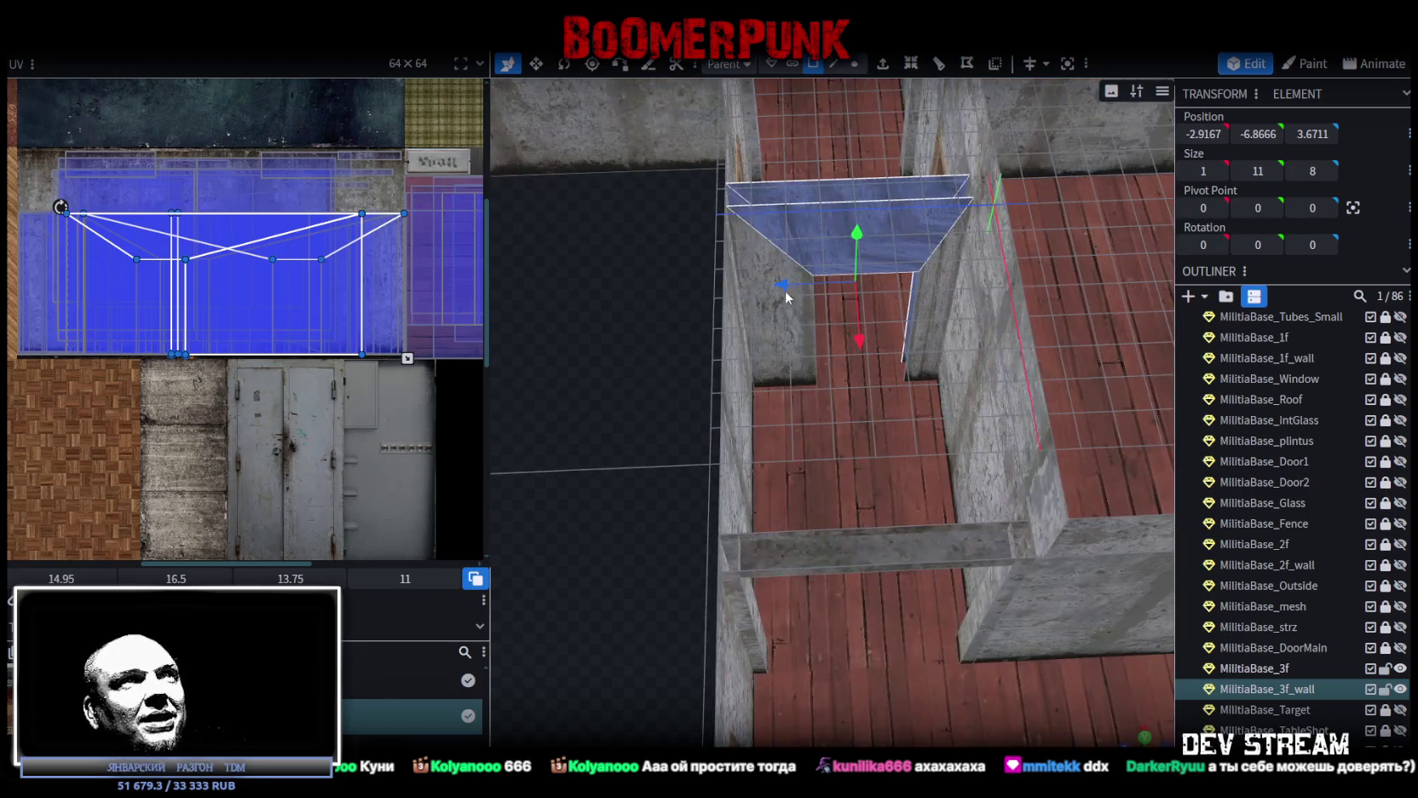
left_click(934, 286, "shift")
mouse_move(645, 520)
left_mouse_down()
mouse_move(1045, 452)
mouse_move(852, 597)
left_mouse_up()
key("KP_1")
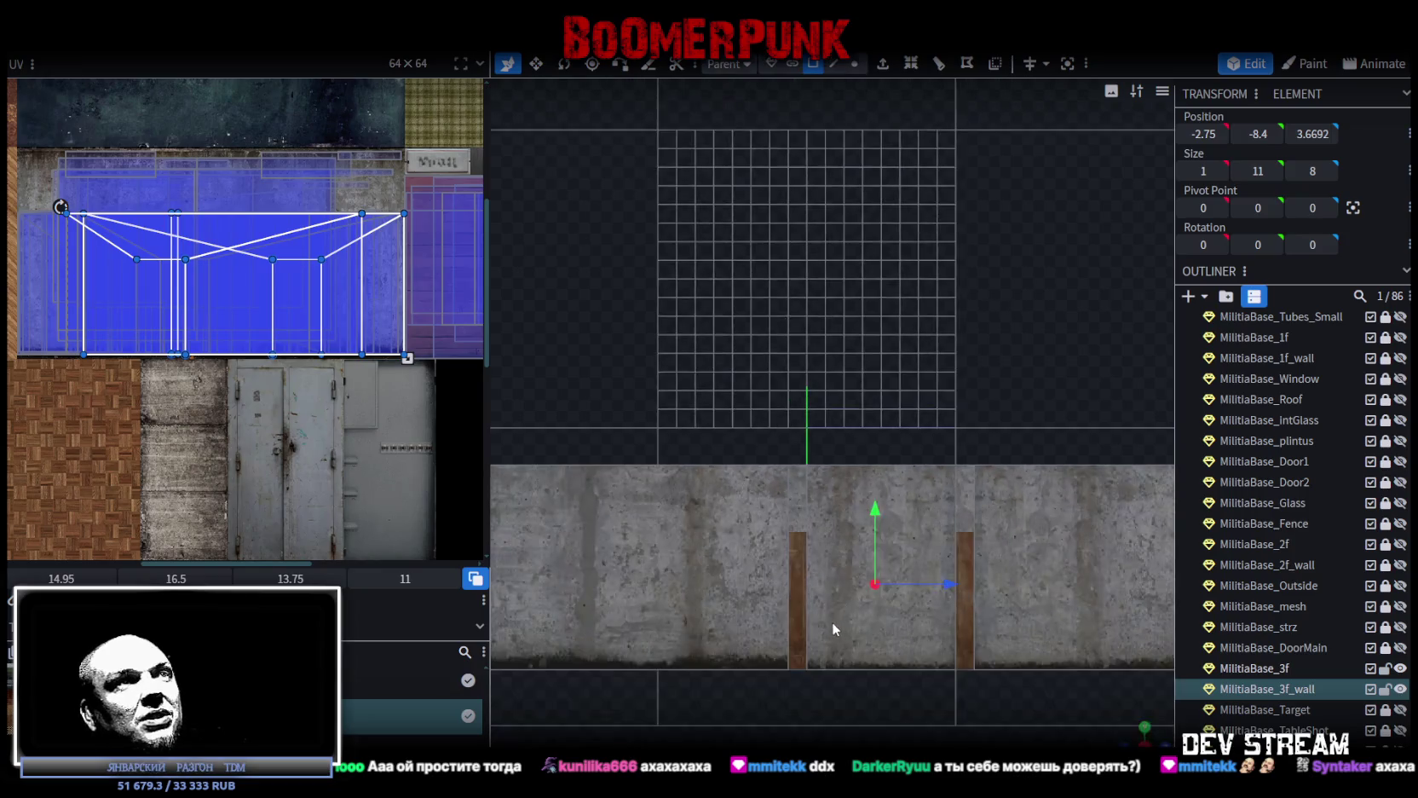
scroll(835, 629, "down", 1)
Shift one doorway face's UV up and left on the concrete texture
left_click(297, 232)
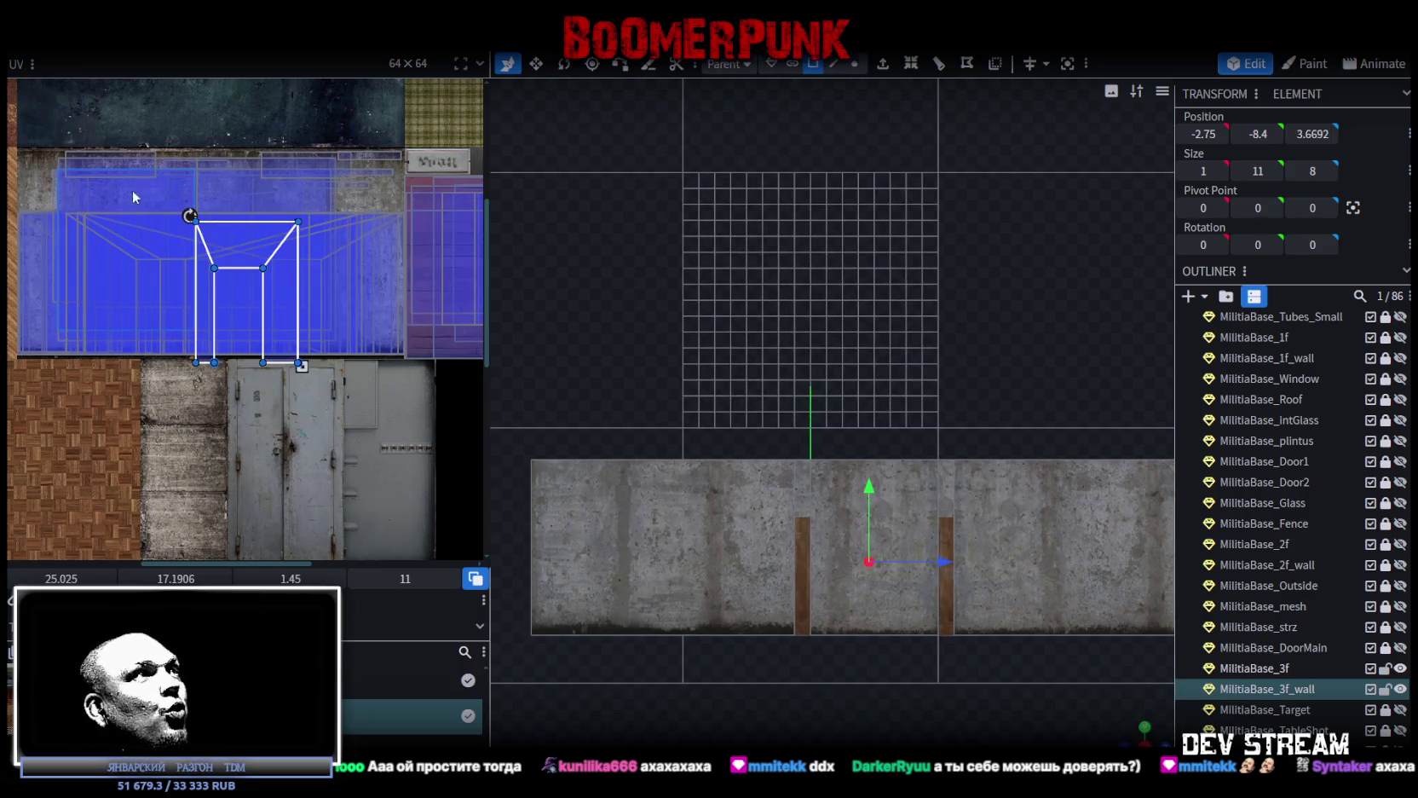
scroll(207, 213, "up", 2)
scroll(327, 346, "down", 2)
mouse_move(290, 298)
left_mouse_down()
mouse_move(350, 299)
mouse_move(339, 314)
left_mouse_up()
scroll(852, 554, "down", 2)
left_click_drag(938, 528, 1068, 582)
scroll(1020, 492, "up", 5)
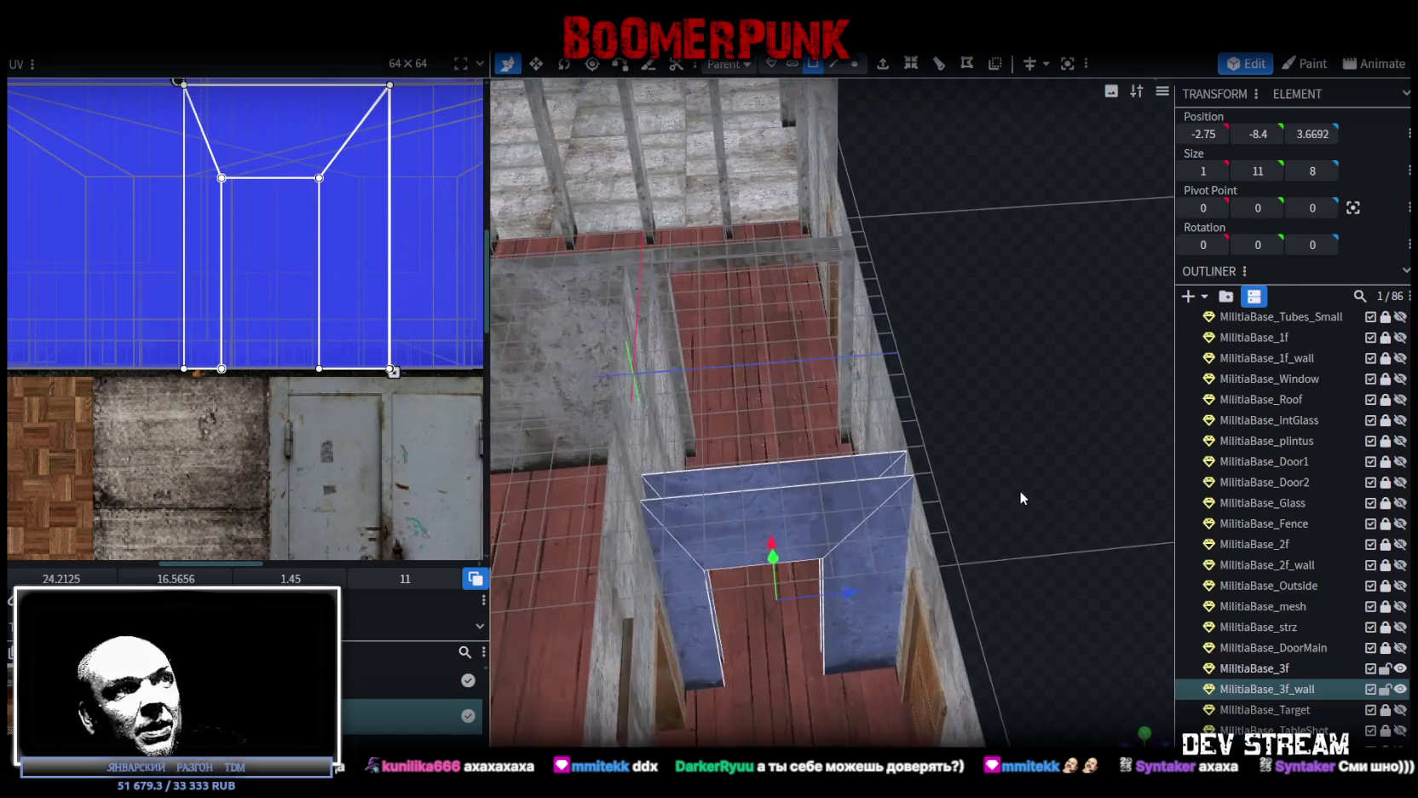
Slide the whole doorway wall face's UV right across the wall texture
left_click(685, 575)
left_click(844, 504)
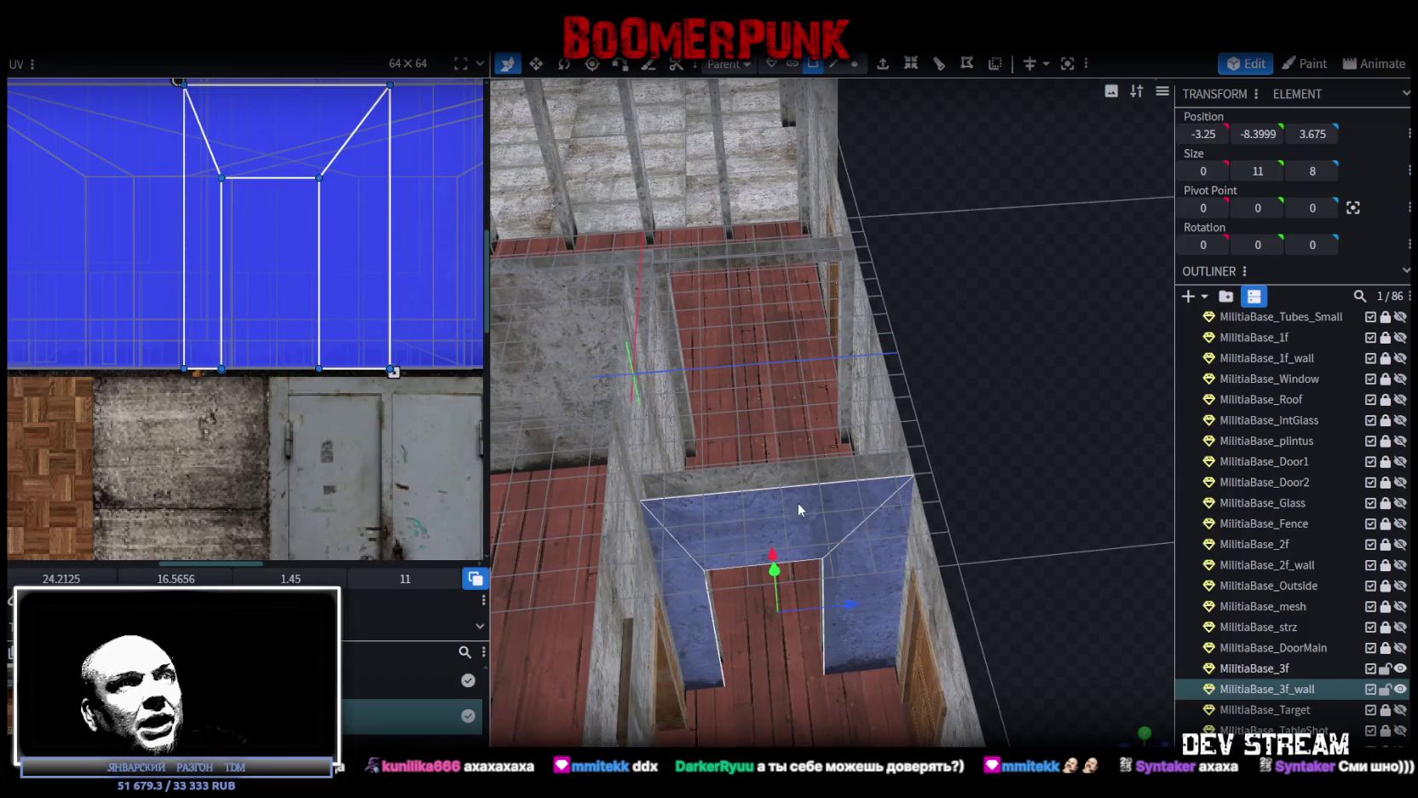
scroll(310, 275, "up", 2)
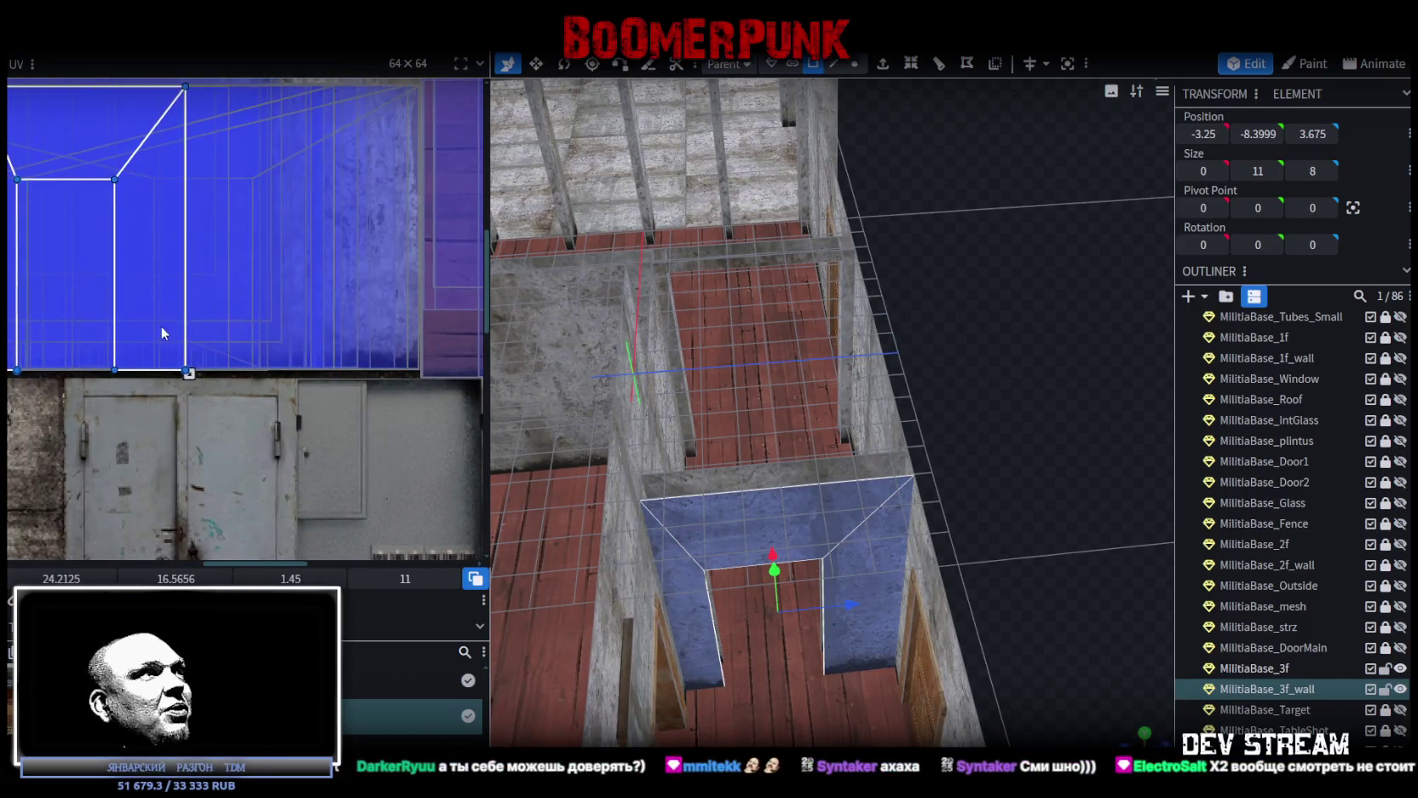
mouse_move(160, 326)
left_mouse_down()
mouse_move(387, 302)
mouse_move(390, 324)
left_mouse_up()
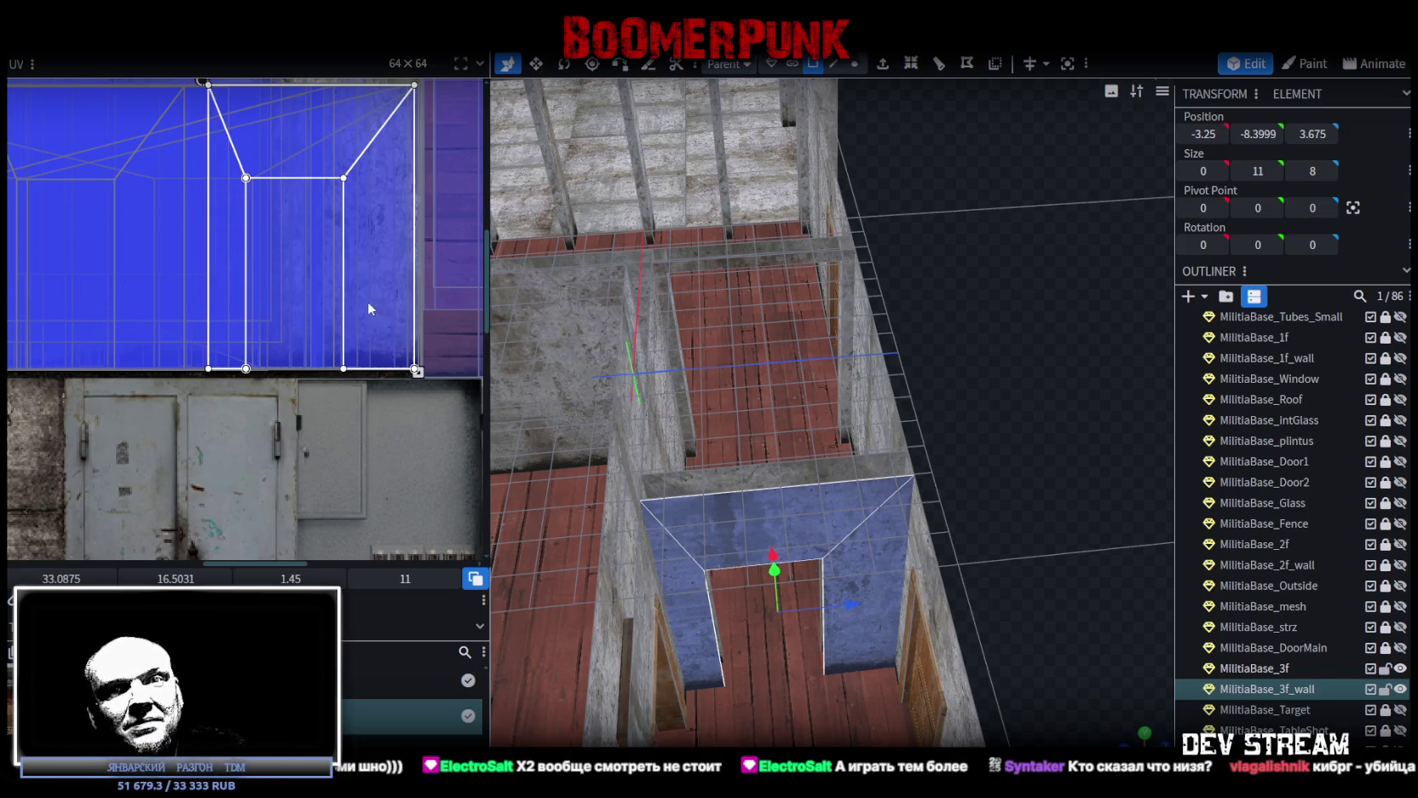
scroll(352, 323, "down", 3)
Shift another doorway wall face's UV to the left on the texture
mouse_move(512, 358)
left_mouse_down()
mouse_move(597, 418)
mouse_move(521, 449)
mouse_move(682, 478)
left_mouse_up()
left_click(818, 540)
mouse_move(1041, 552)
left_mouse_down()
mouse_move(600, 512)
mouse_move(1012, 520)
mouse_move(1072, 506)
mouse_move(1098, 479)
left_mouse_up()
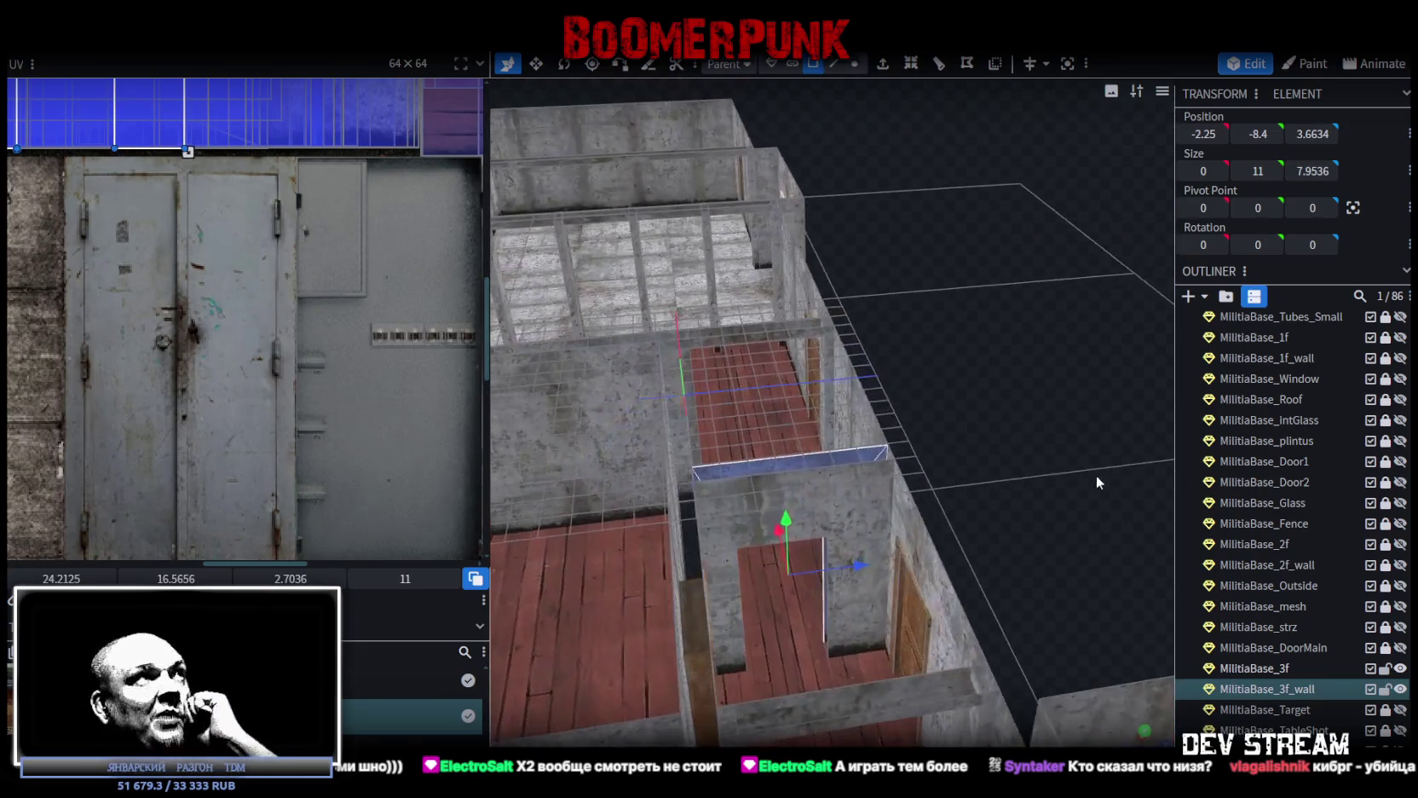
scroll(239, 256, "down", 3)
scroll(245, 332, "down", 1)
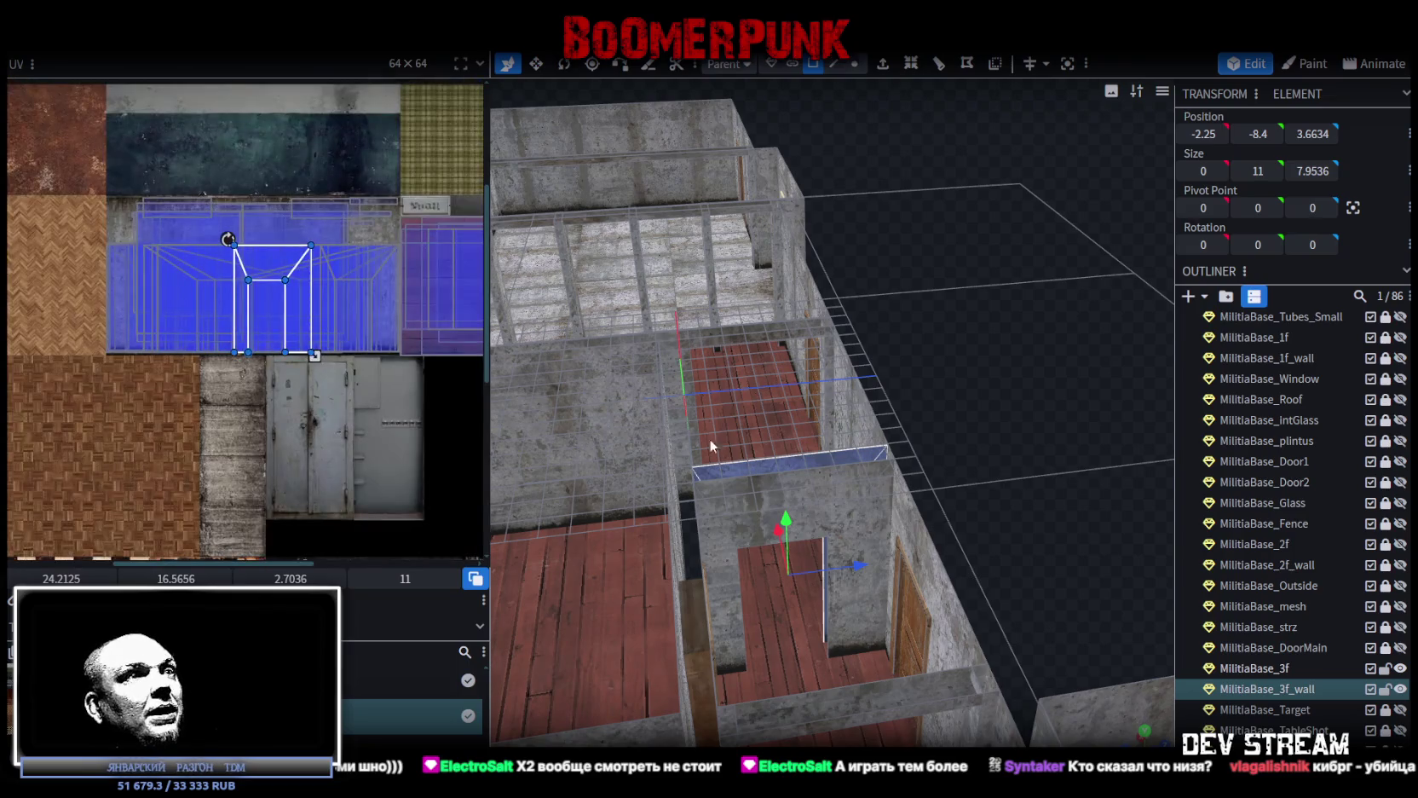
mouse_move(820, 474)
left_mouse_down()
mouse_move(1014, 406)
mouse_move(577, 471)
left_mouse_up()
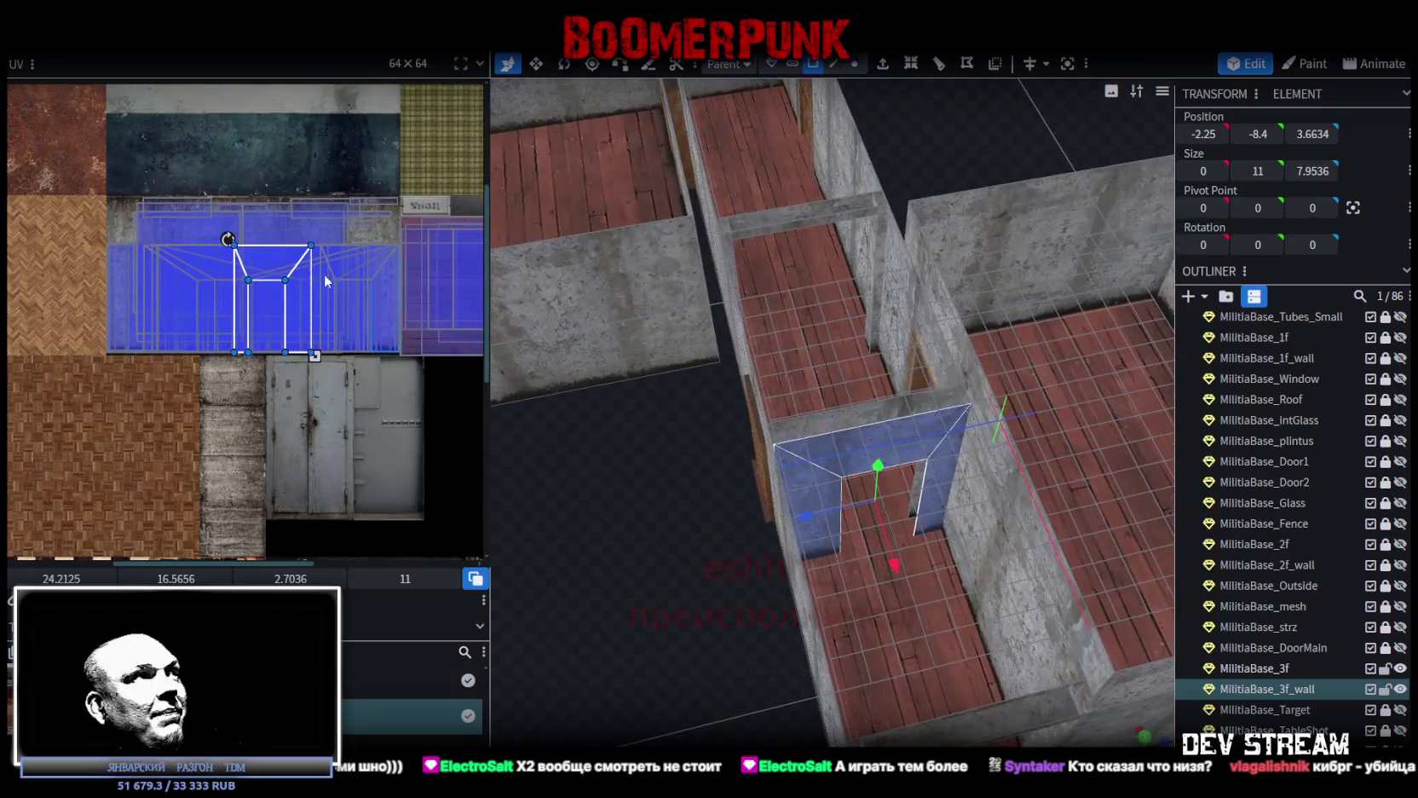
mouse_move(244, 317)
left_mouse_down()
mouse_move(141, 317)
mouse_move(165, 317)
mouse_move(168, 289)
left_mouse_up()
scroll(158, 288, "up", 5)
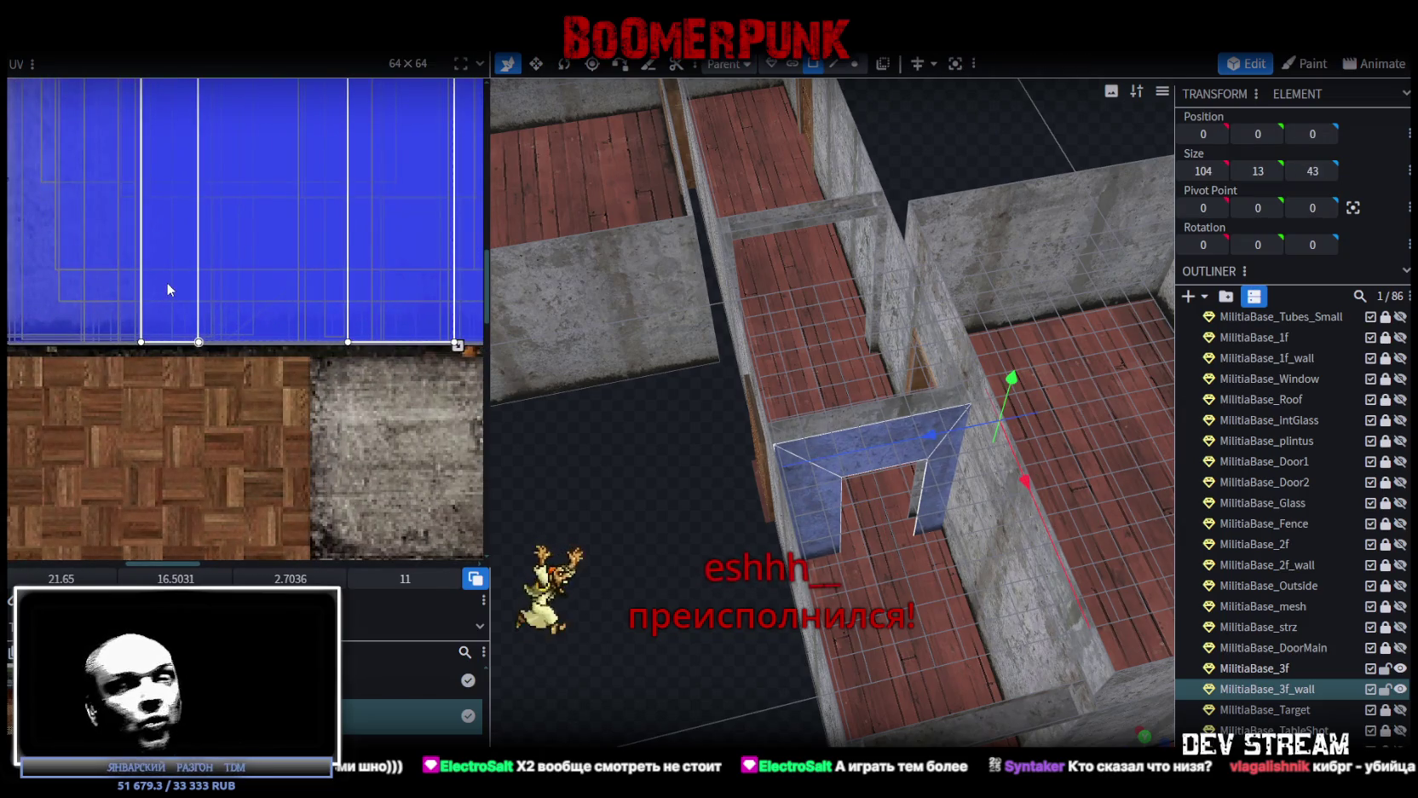
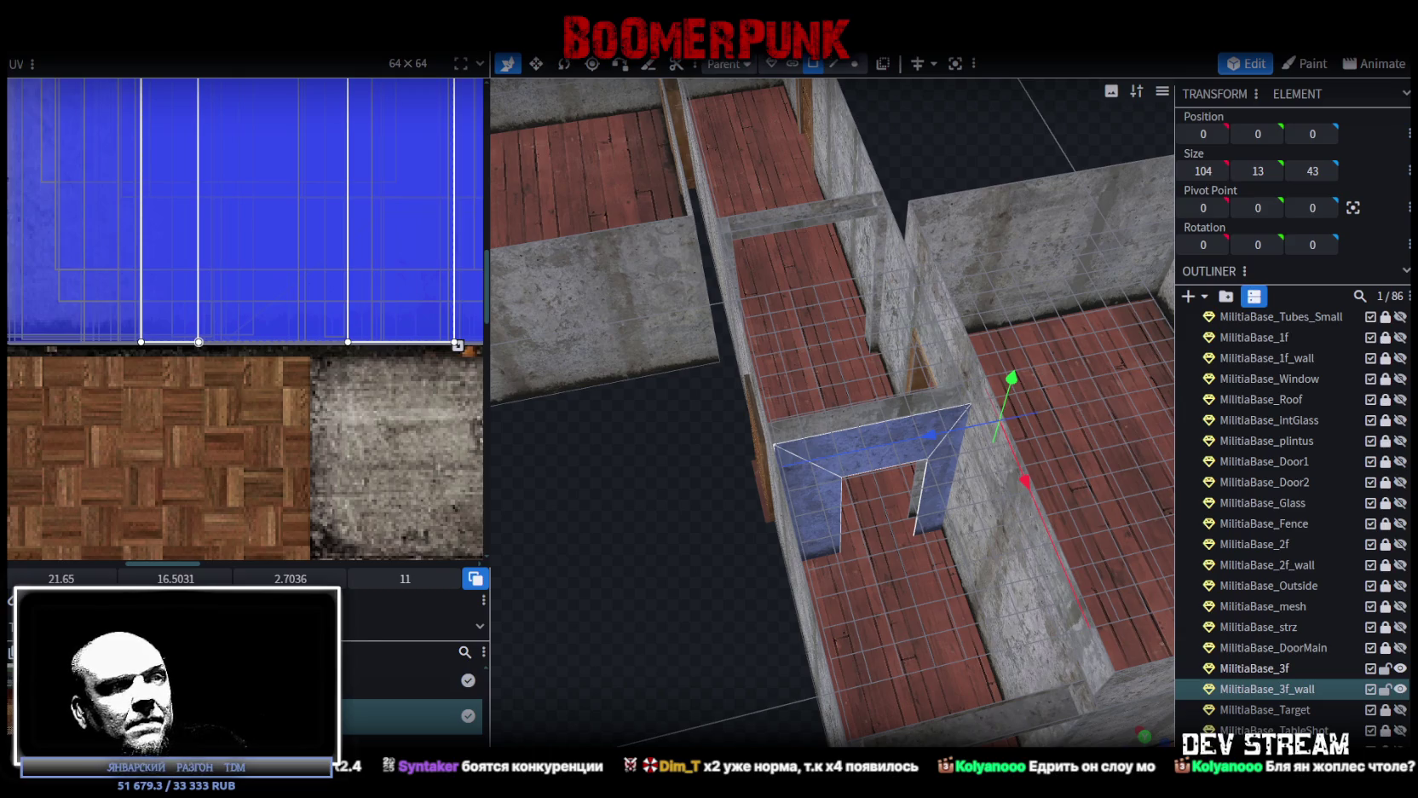
Bring the Chrome window playing the YouTube video to the front
key("alt+Tab")
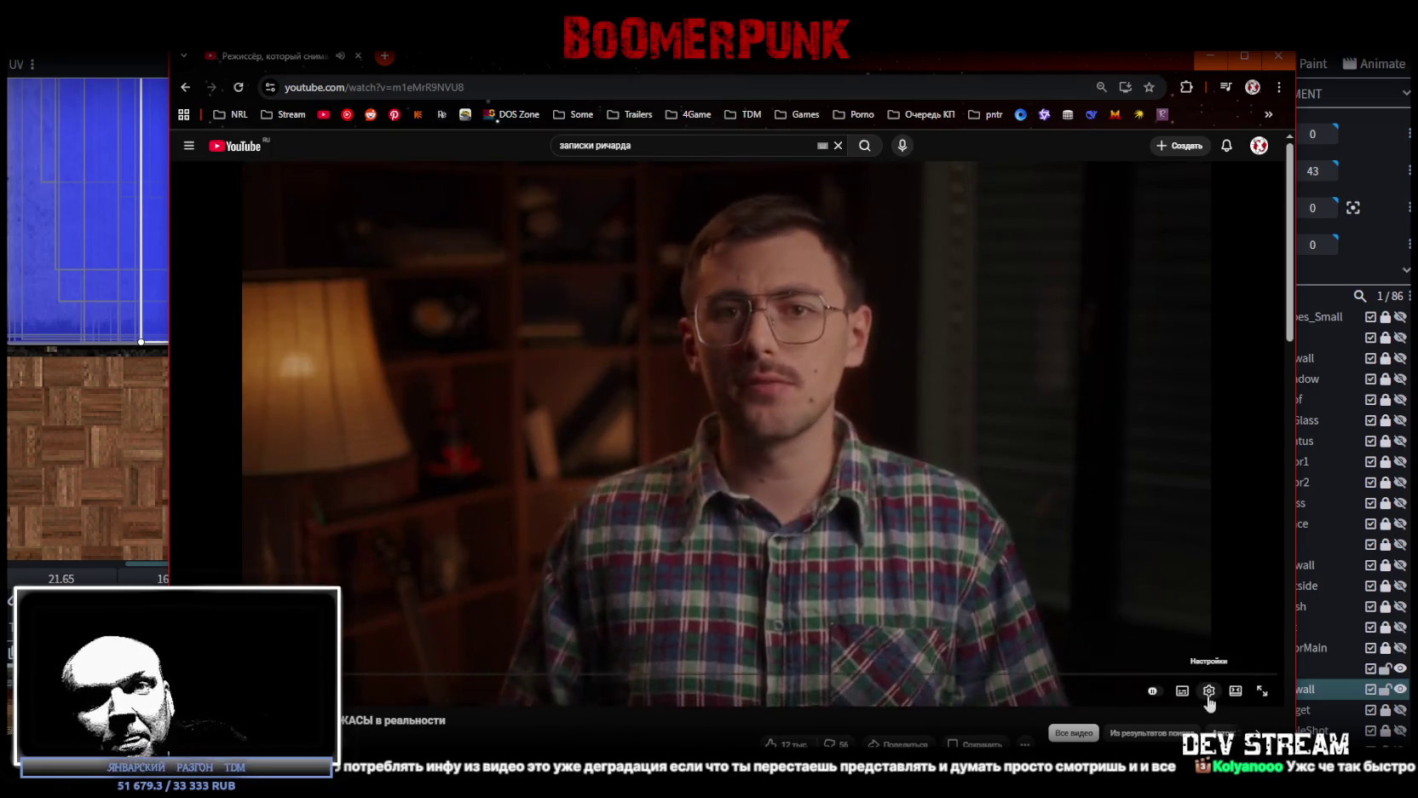
Set the YouTube video to Normal playback speed and switch back to the Blockbench model
left_click(1209, 692)
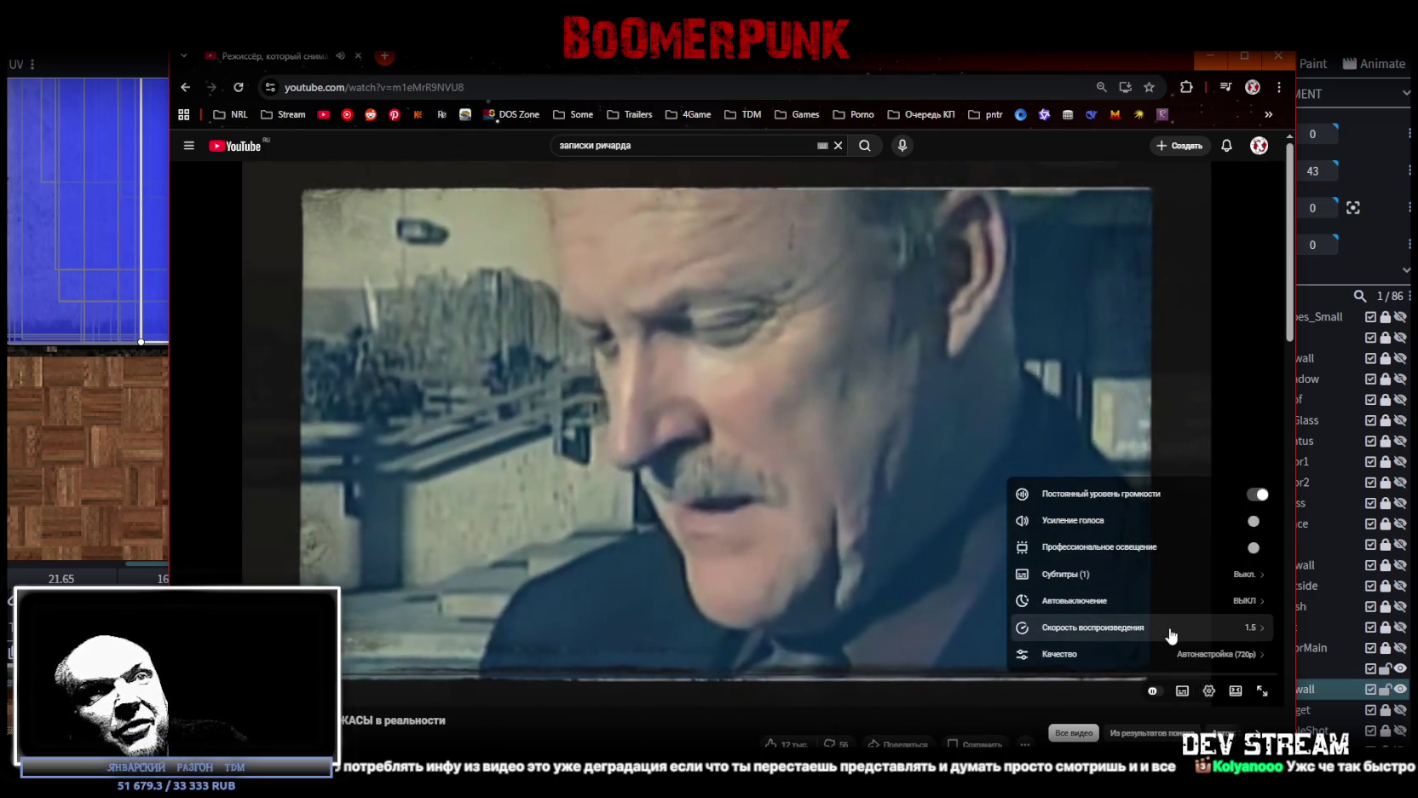
left_click(1171, 633)
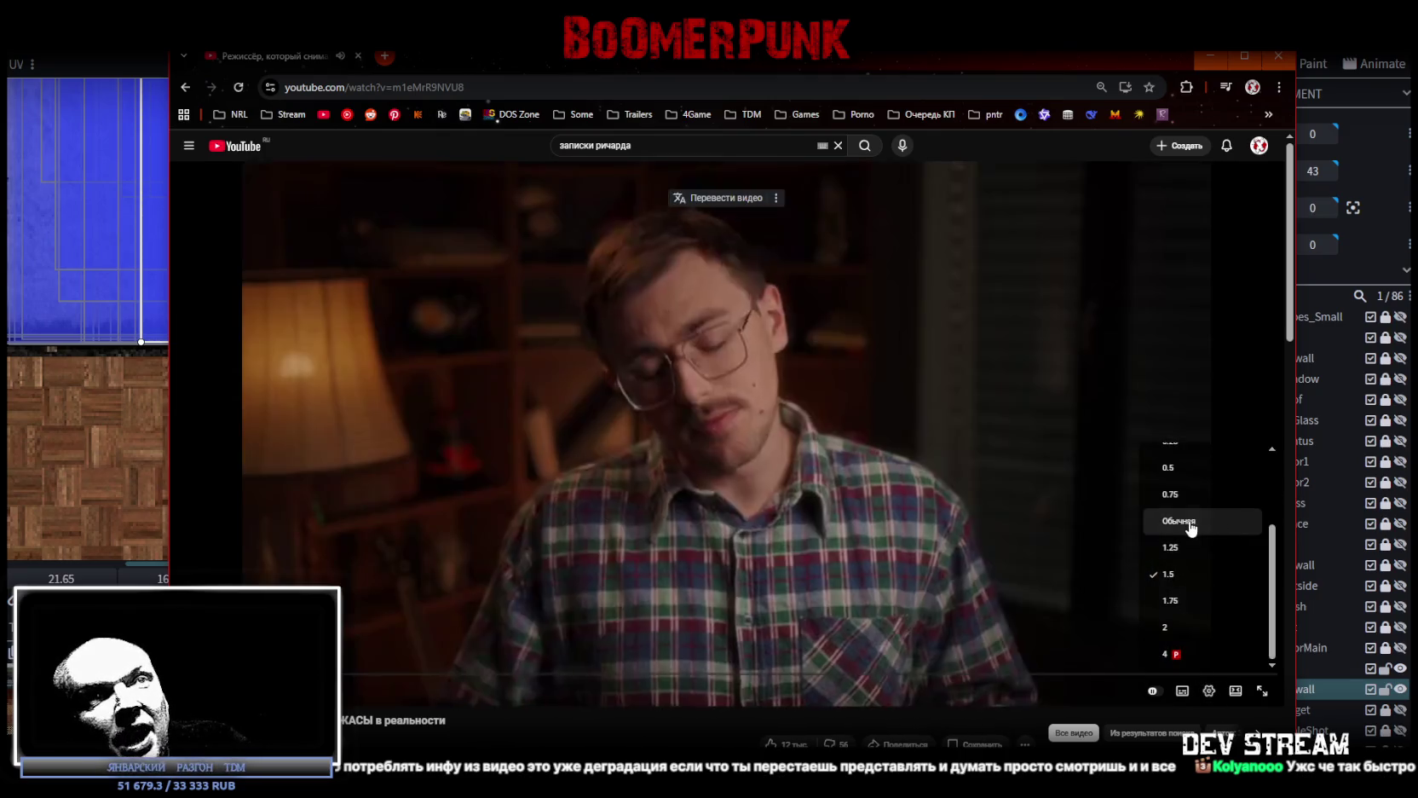
left_click(1178, 521)
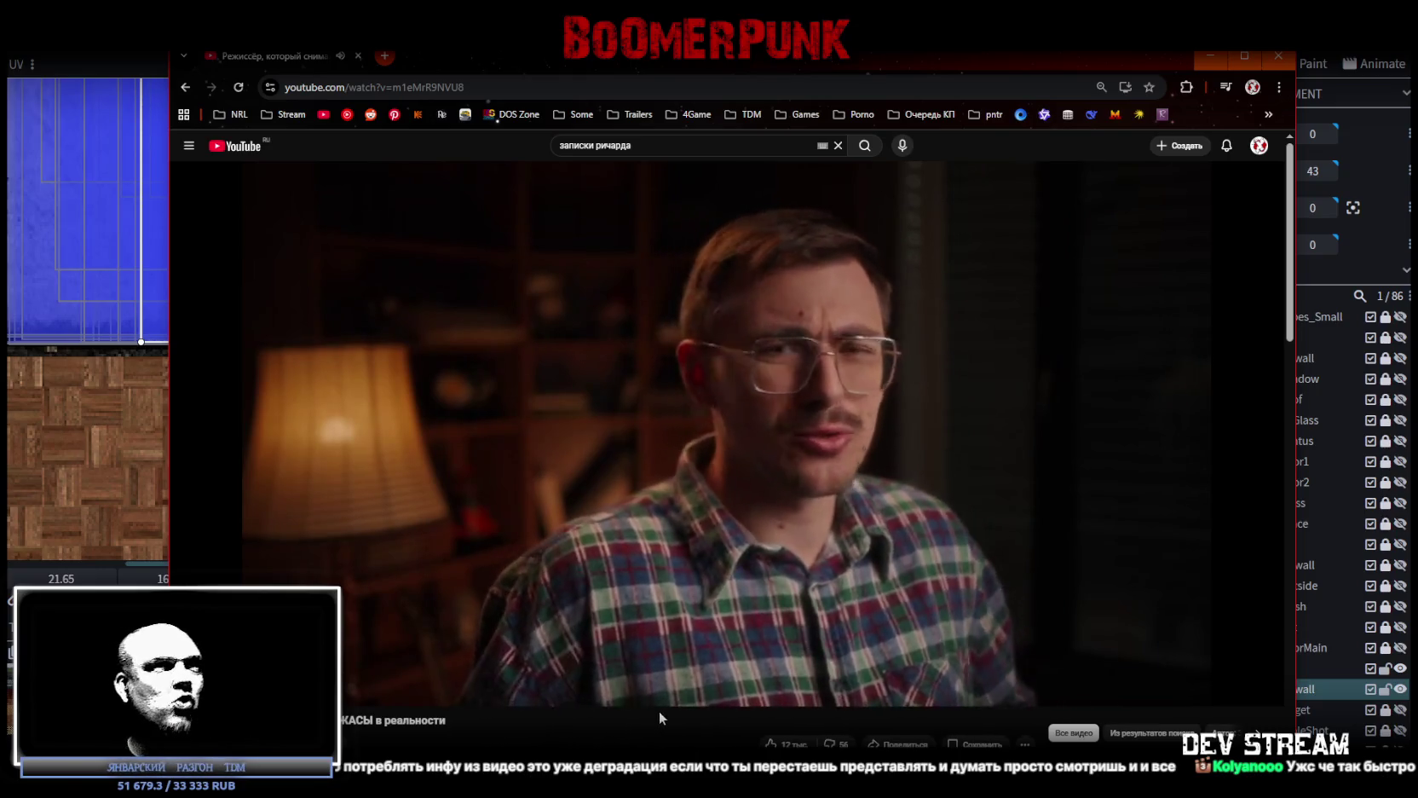
key("alt+Tab")
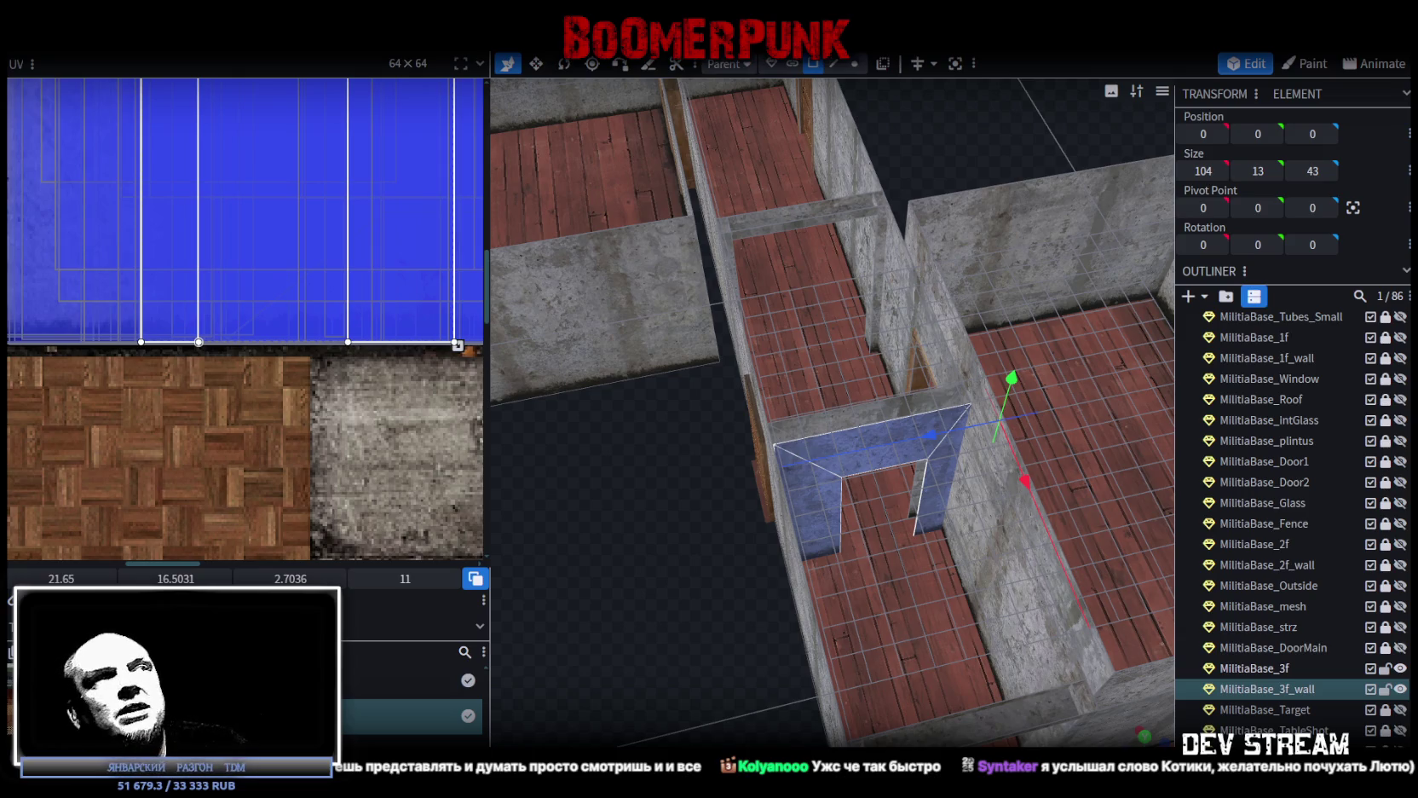
mouse_move(682, 601)
left_mouse_down()
mouse_move(649, 625)
mouse_move(767, 586)
mouse_move(1118, 608)
mouse_move(1046, 520)
mouse_move(802, 523)
mouse_move(934, 513)
mouse_move(1095, 529)
mouse_move(1040, 487)
left_mouse_up()
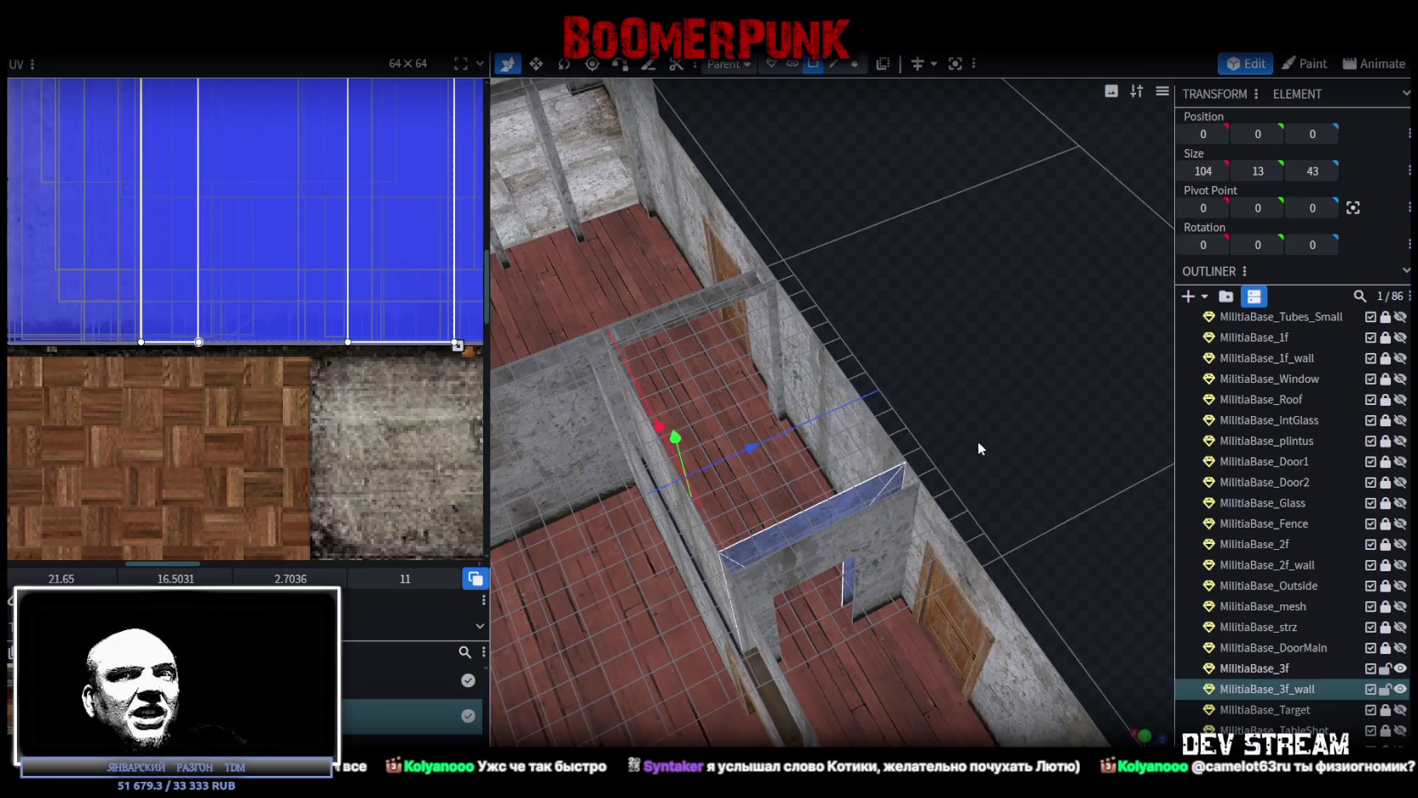
Orbit around the doorway wall and rooms to a top-down angle, then select the wall's side face
left_click_drag(968, 433, 1037, 423)
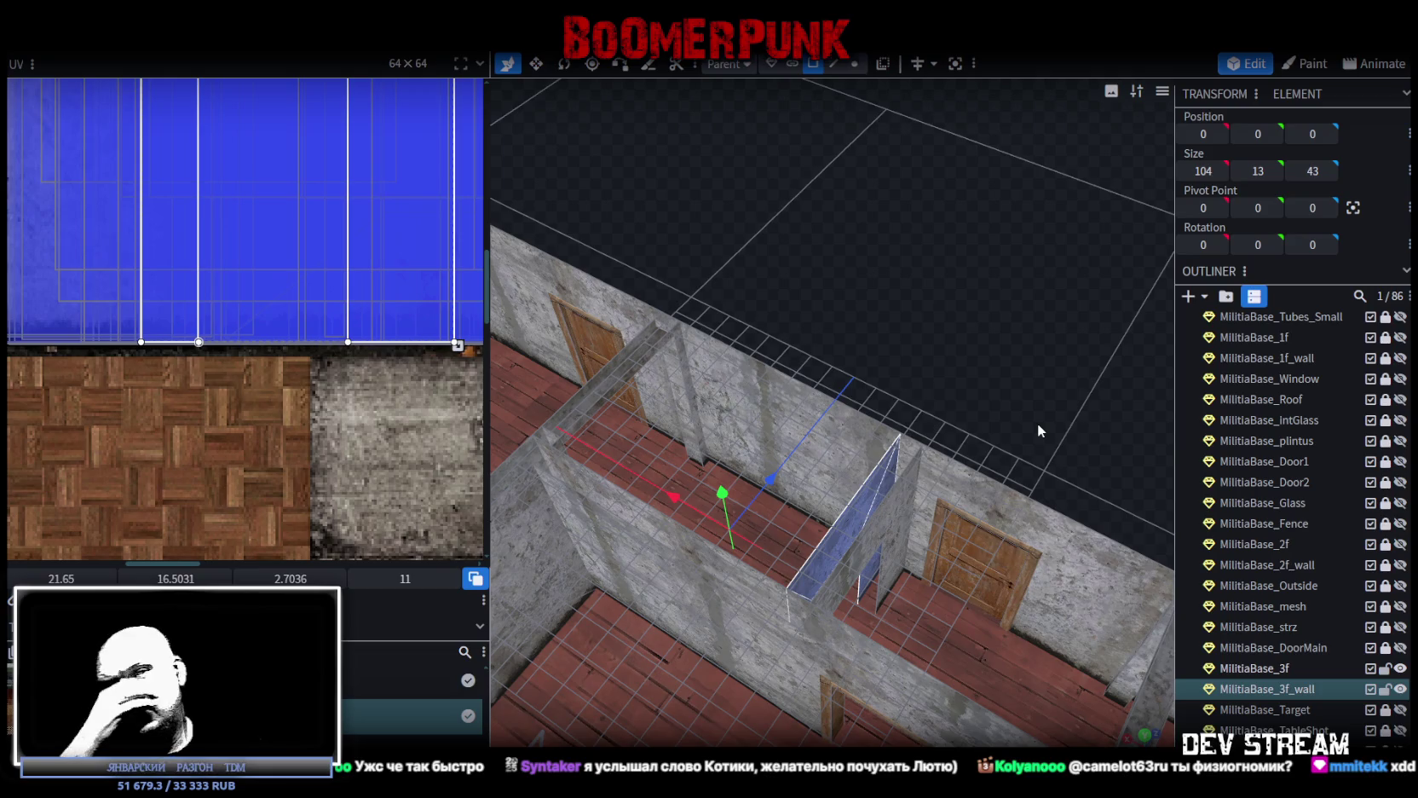
mouse_move(933, 502)
left_mouse_down()
mouse_move(998, 401)
mouse_move(949, 392)
left_mouse_up()
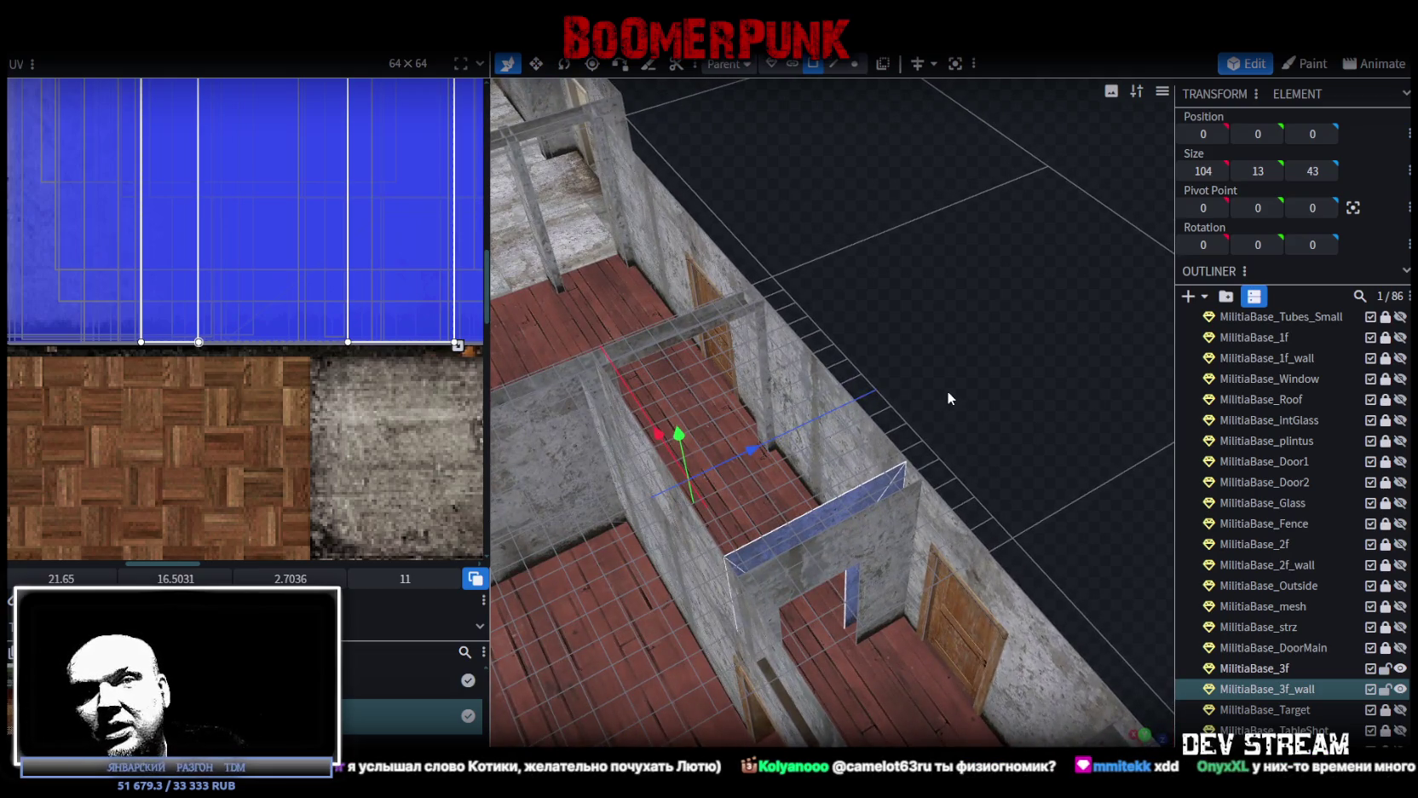
mouse_move(1015, 417)
left_mouse_down()
mouse_move(984, 411)
mouse_move(994, 416)
left_mouse_up()
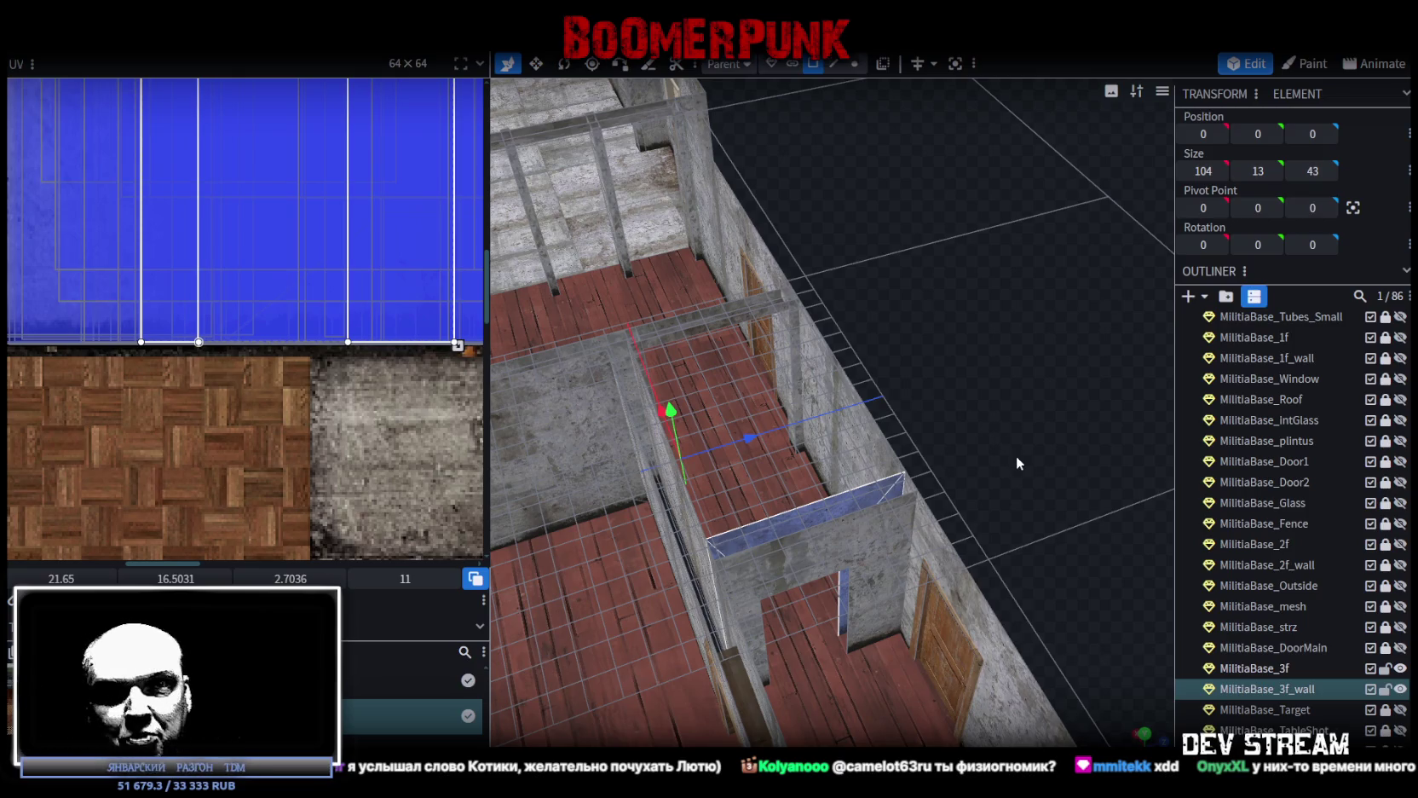
mouse_move(1016, 455)
left_mouse_down()
mouse_move(1046, 457)
mouse_move(1035, 492)
mouse_move(1014, 446)
mouse_move(761, 593)
left_mouse_up()
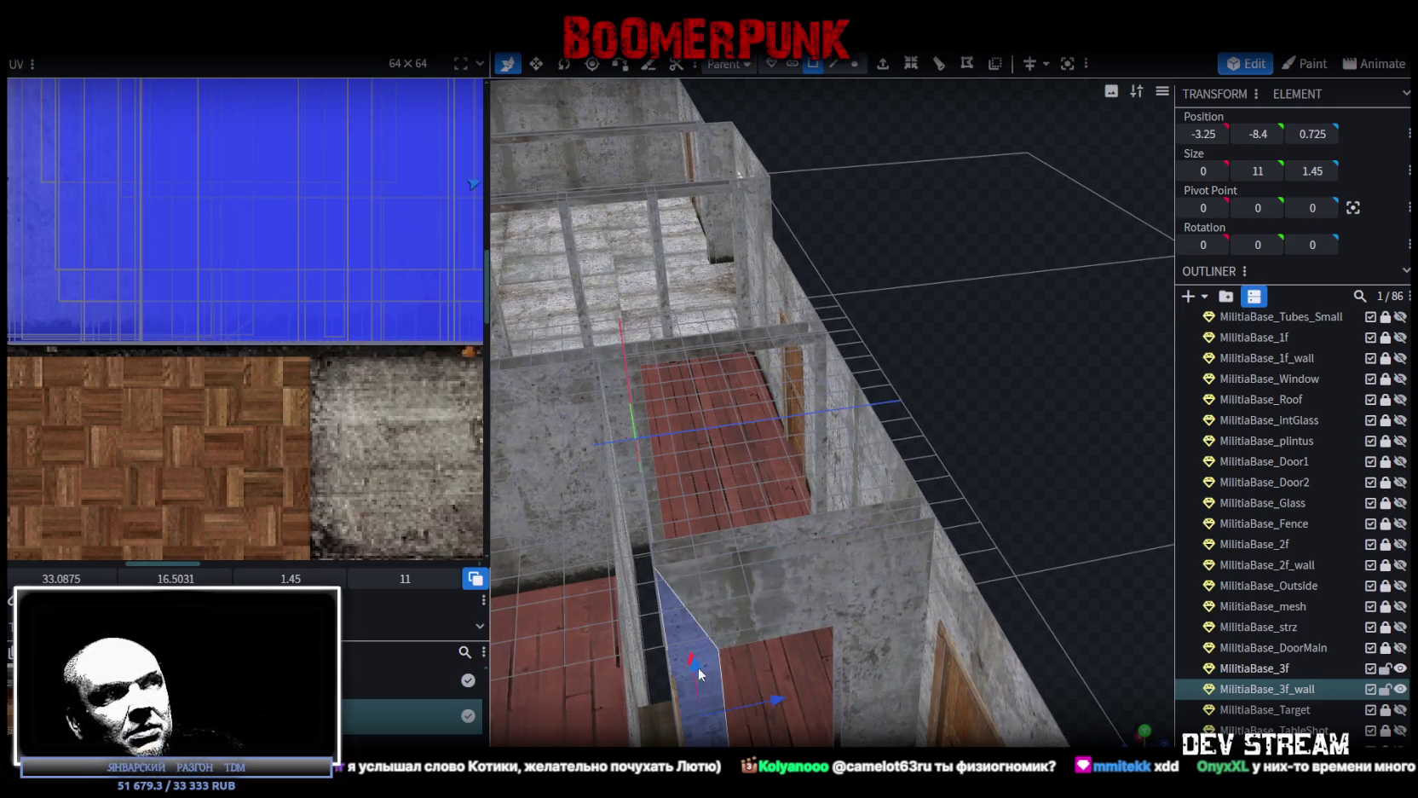
left_click(891, 605)
Click through the wall's faces, ending on the doorway's vertical side face, then switch to Unity
left_click(867, 509)
mouse_move(911, 512)
left_mouse_down()
mouse_move(1001, 475)
mouse_move(1002, 490)
left_mouse_up()
left_click(894, 526)
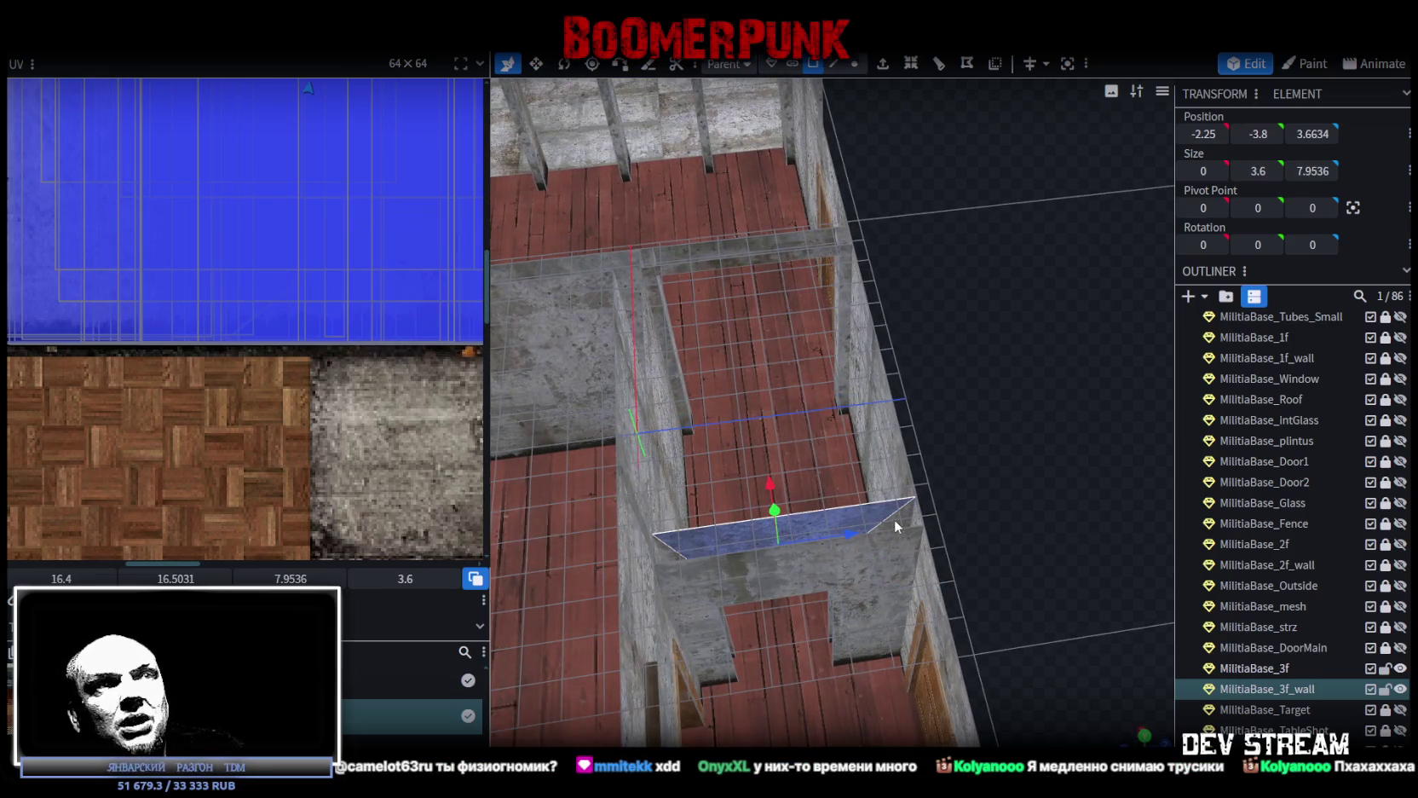
left_click(904, 526)
left_click(897, 555)
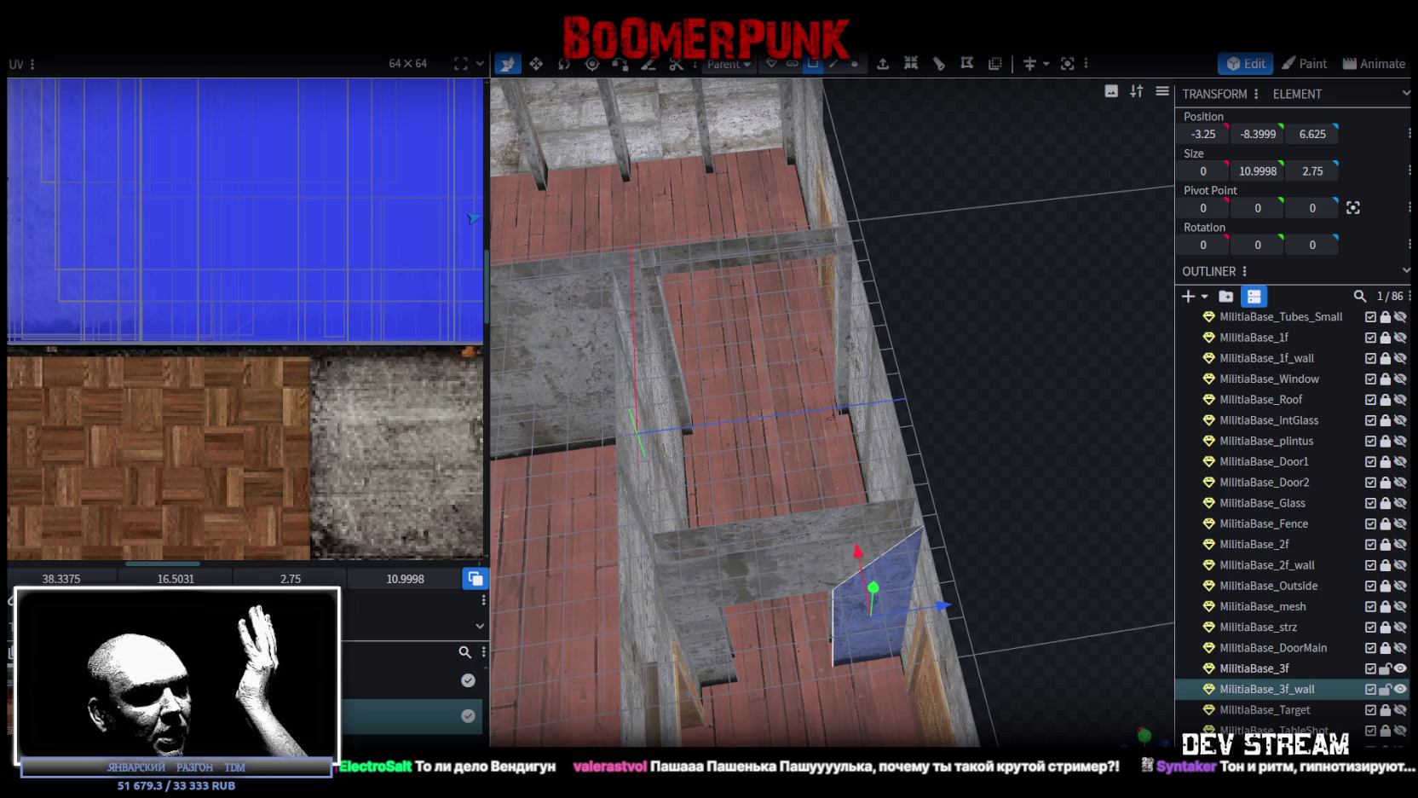
key("alt+Tab")
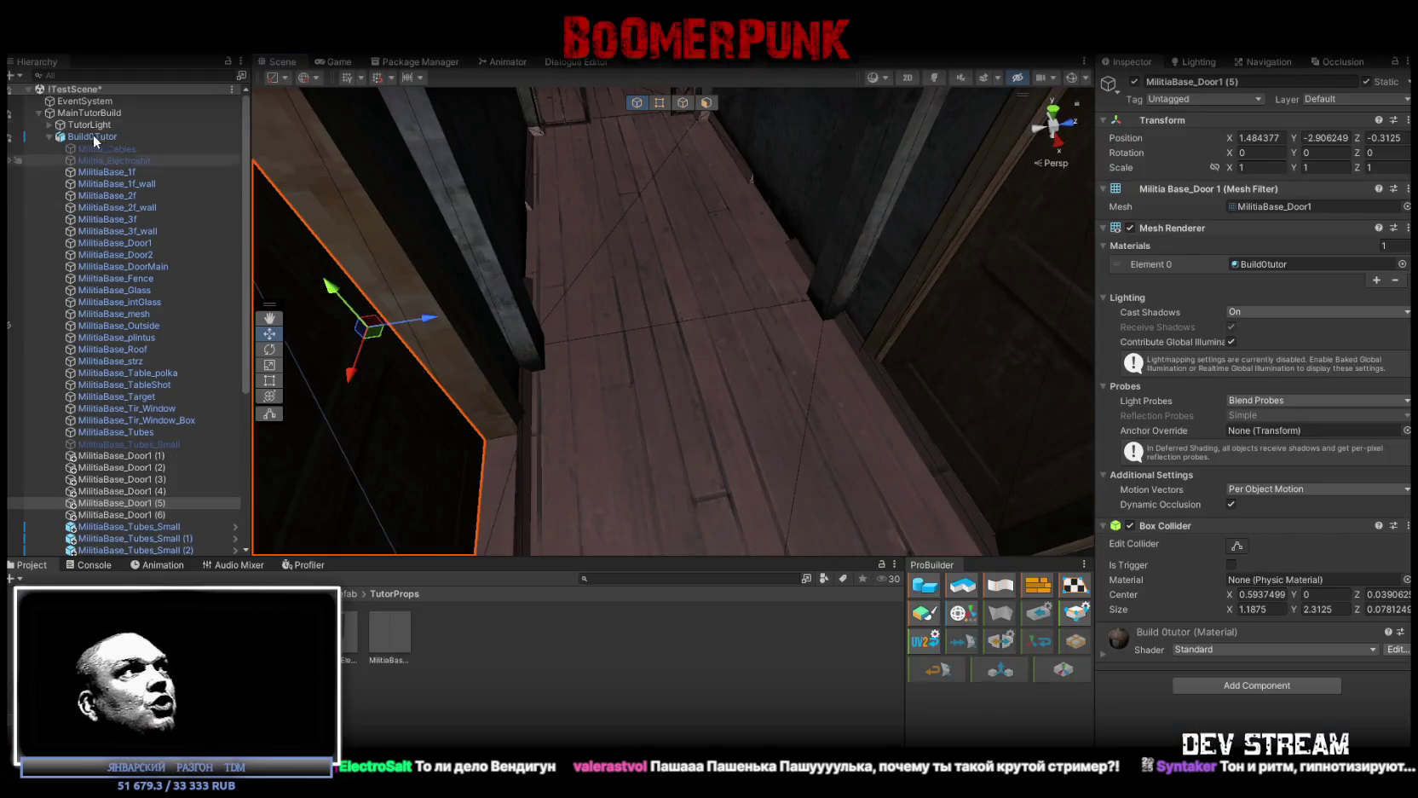
Collapse MainTutorBuild and move the Scene view from the base's door to the tractor, framing it
left_click(38, 112)
key("f")
left_click_drag(664, 255, 492, 156)
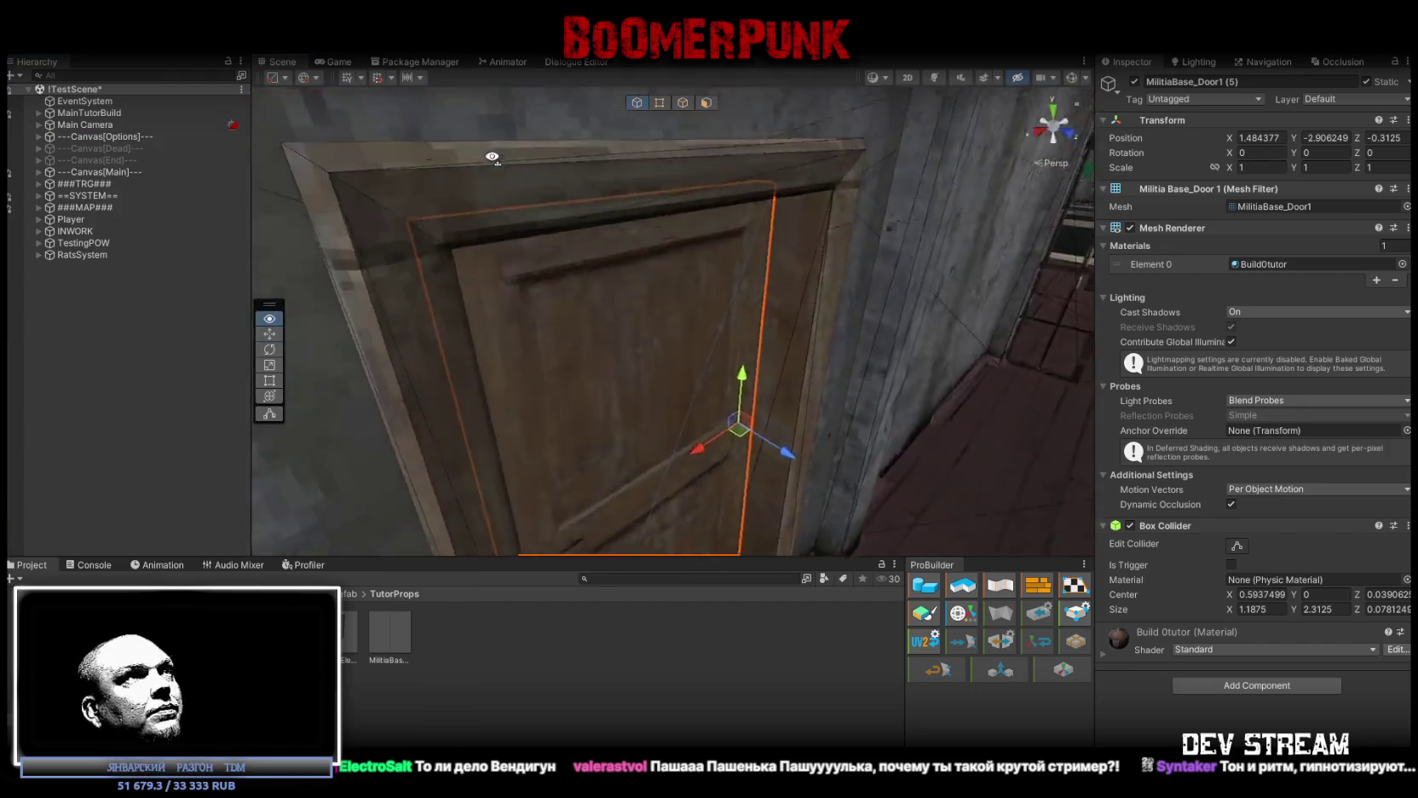
scroll(492, 157, "down", 10)
mouse_move(398, 128)
left_mouse_down()
mouse_move(264, 126)
mouse_move(729, 275)
left_mouse_up()
scroll(729, 275, "up", 5)
scroll(733, 281, "up", 10)
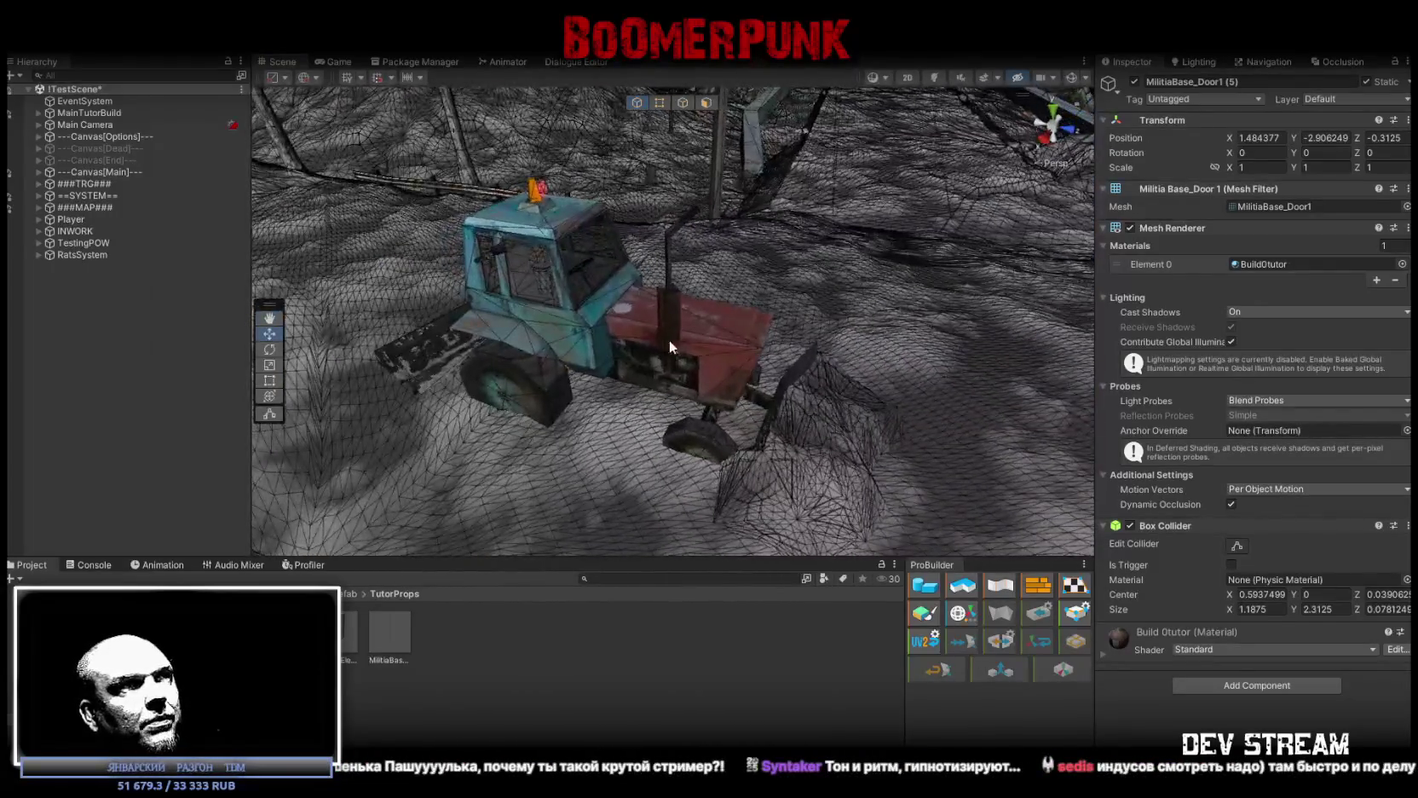
left_click(670, 340)
key("f")
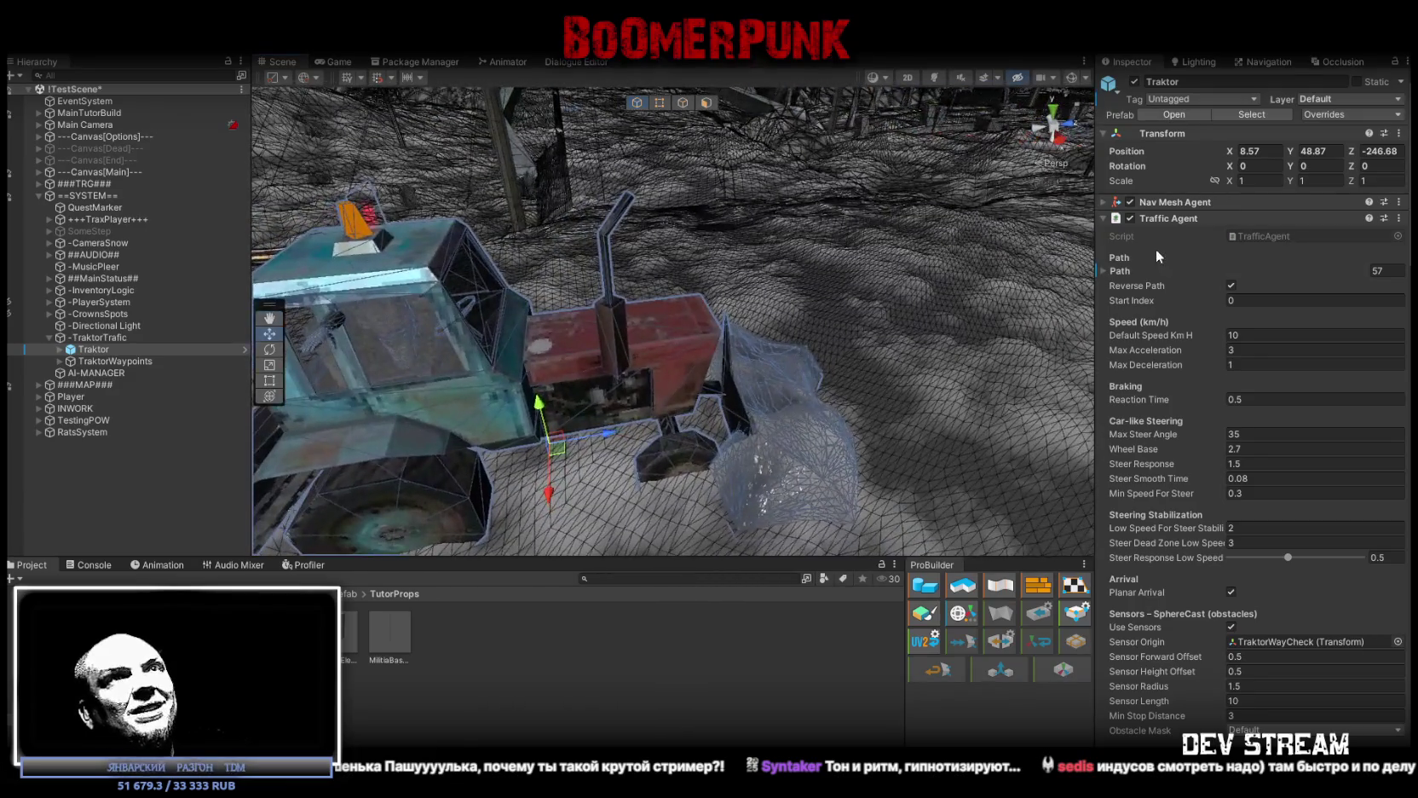
Scroll through the Traktor's Traffic Agent sensor, behaviour, LOD and event settings, then enable Gizmos
scroll(1278, 460, "down", 3)
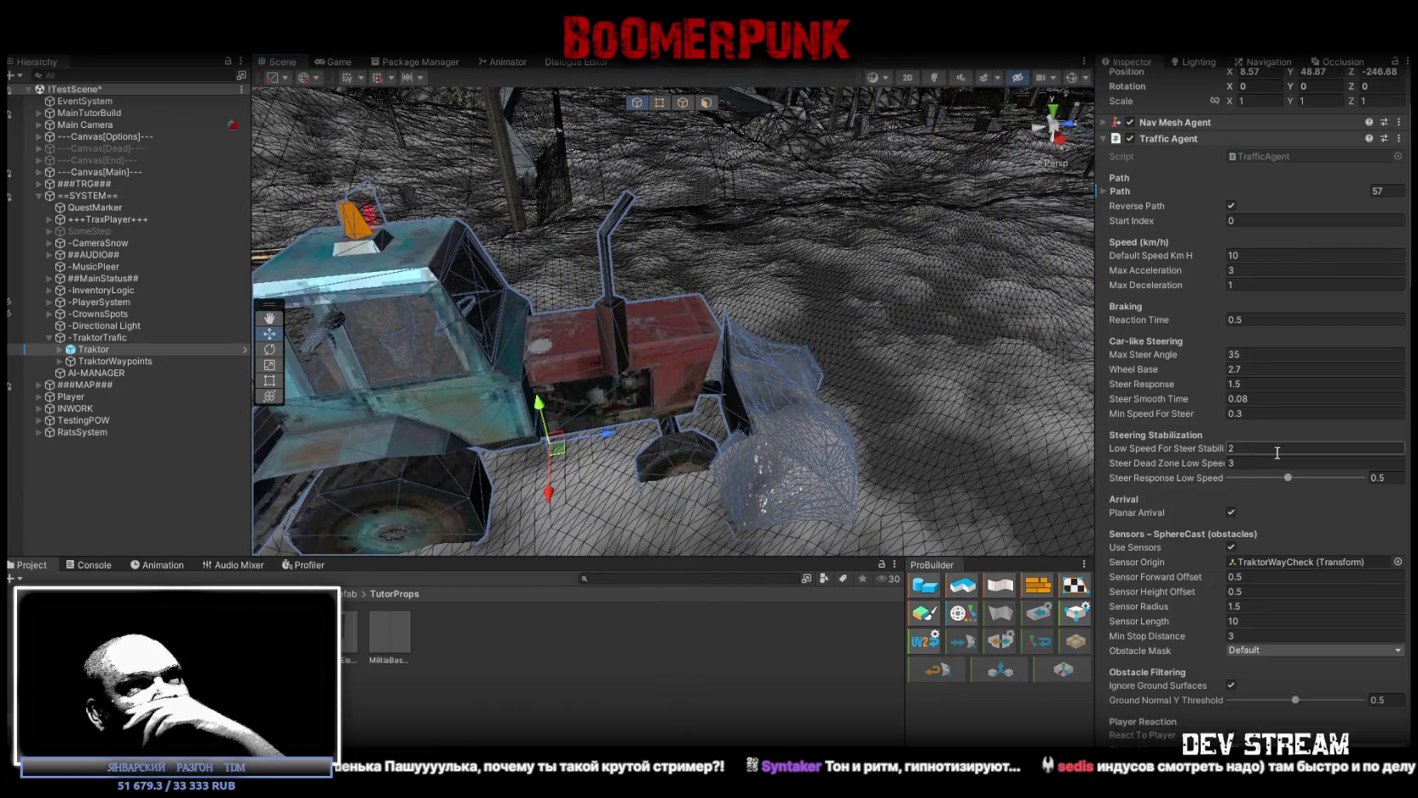
scroll(1270, 450, "down", 9)
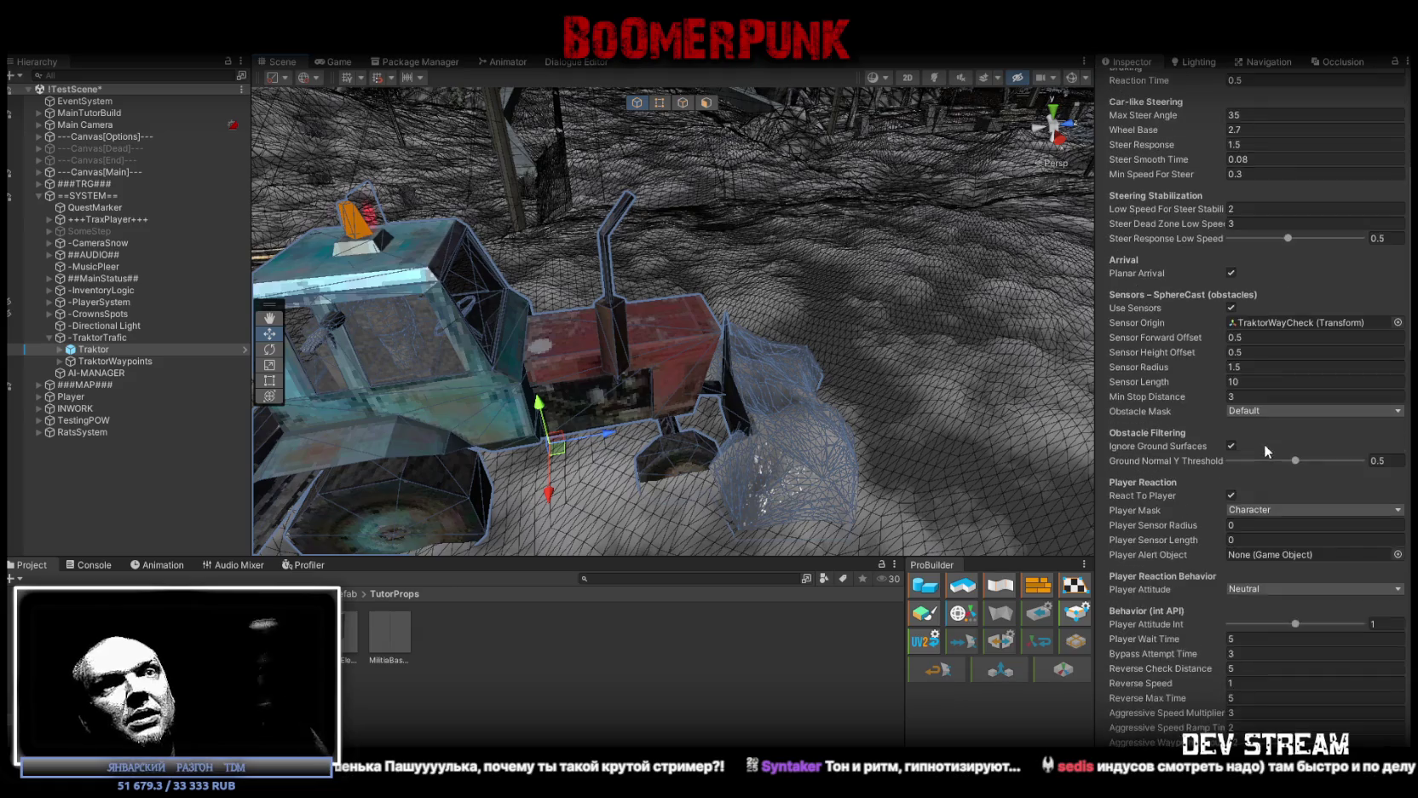
scroll(1264, 441, "down", 3)
scroll(1263, 447, "down", 4)
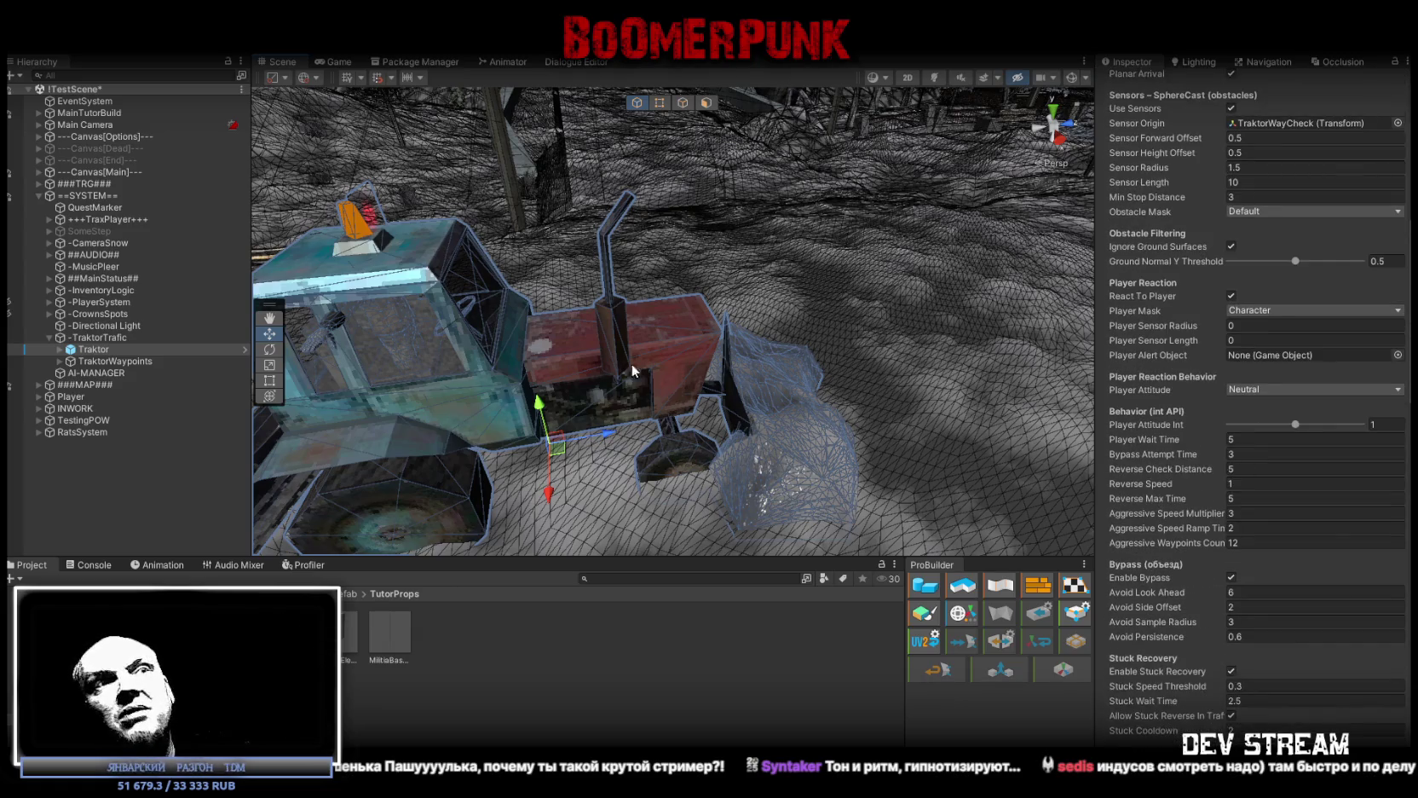
scroll(1219, 541, "down", 5)
scroll(1241, 540, "down", 8)
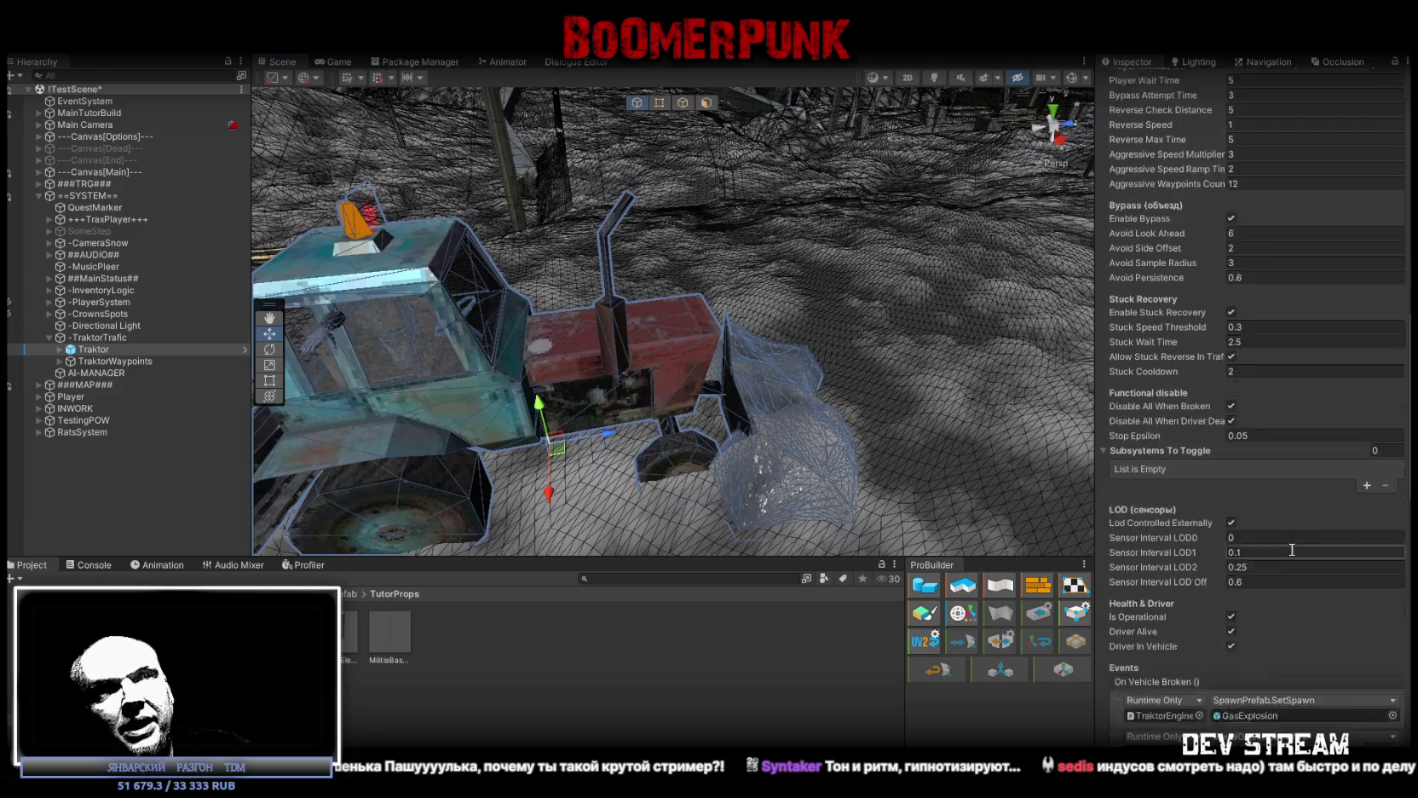
scroll(1280, 549, "up", 20)
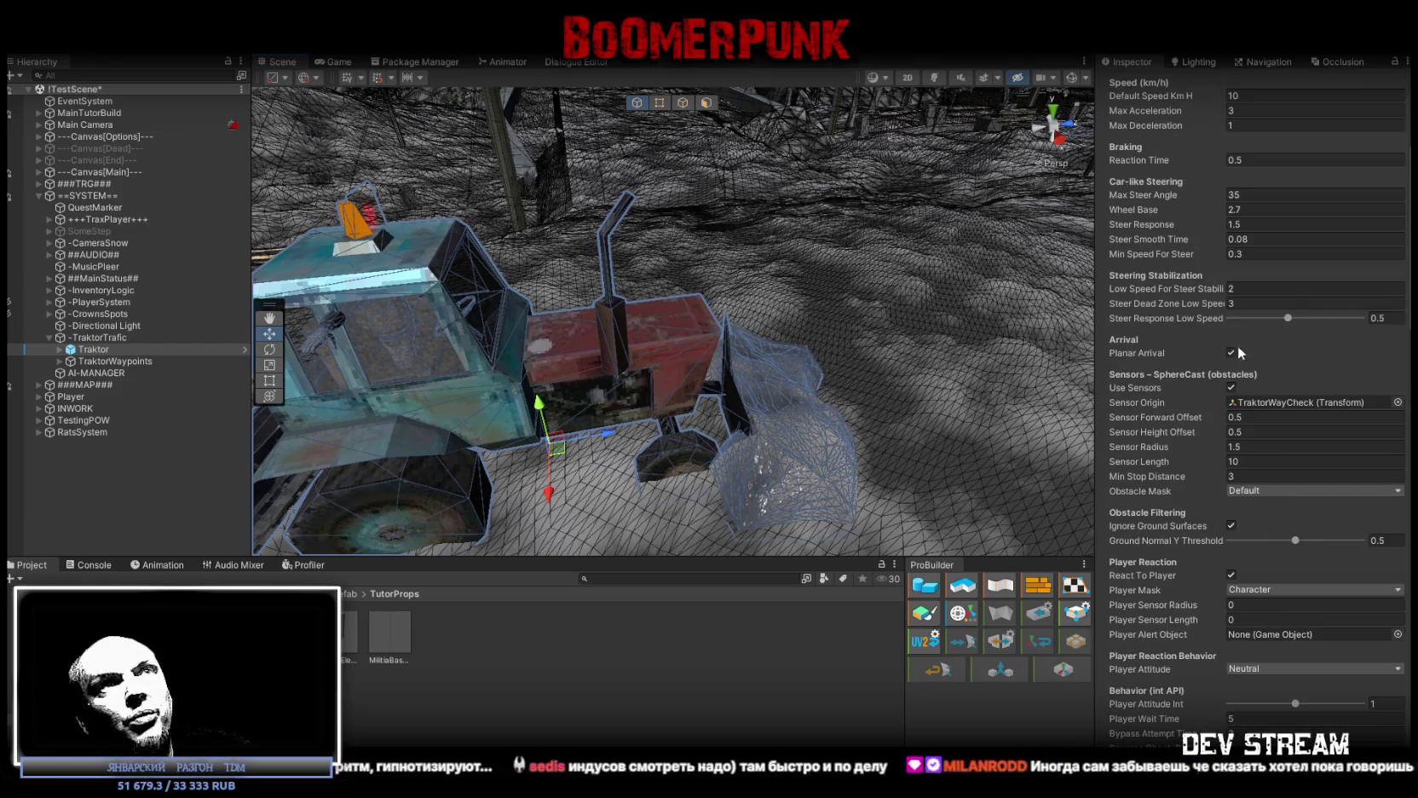
scroll(1243, 371, "down", 8)
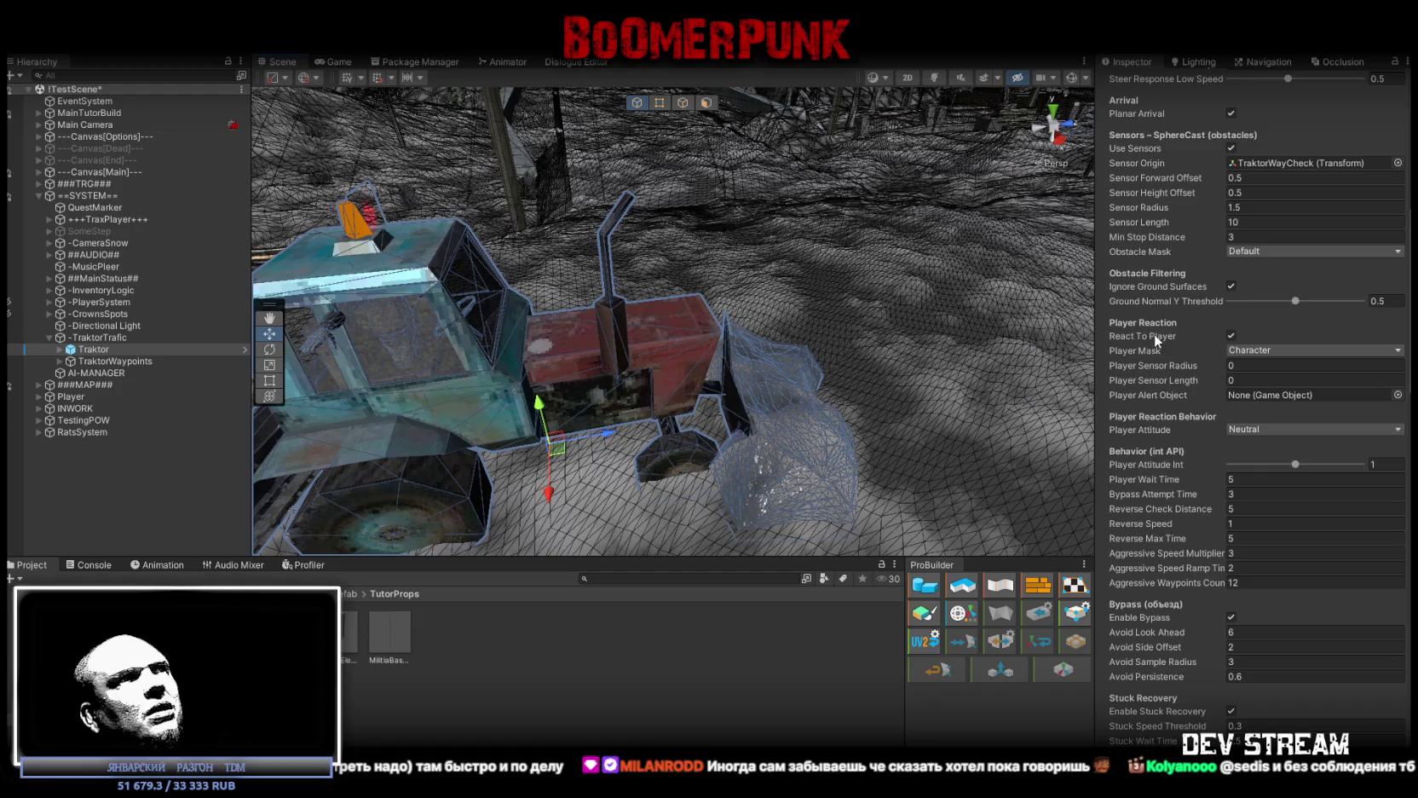
scroll(1290, 391, "down", 20)
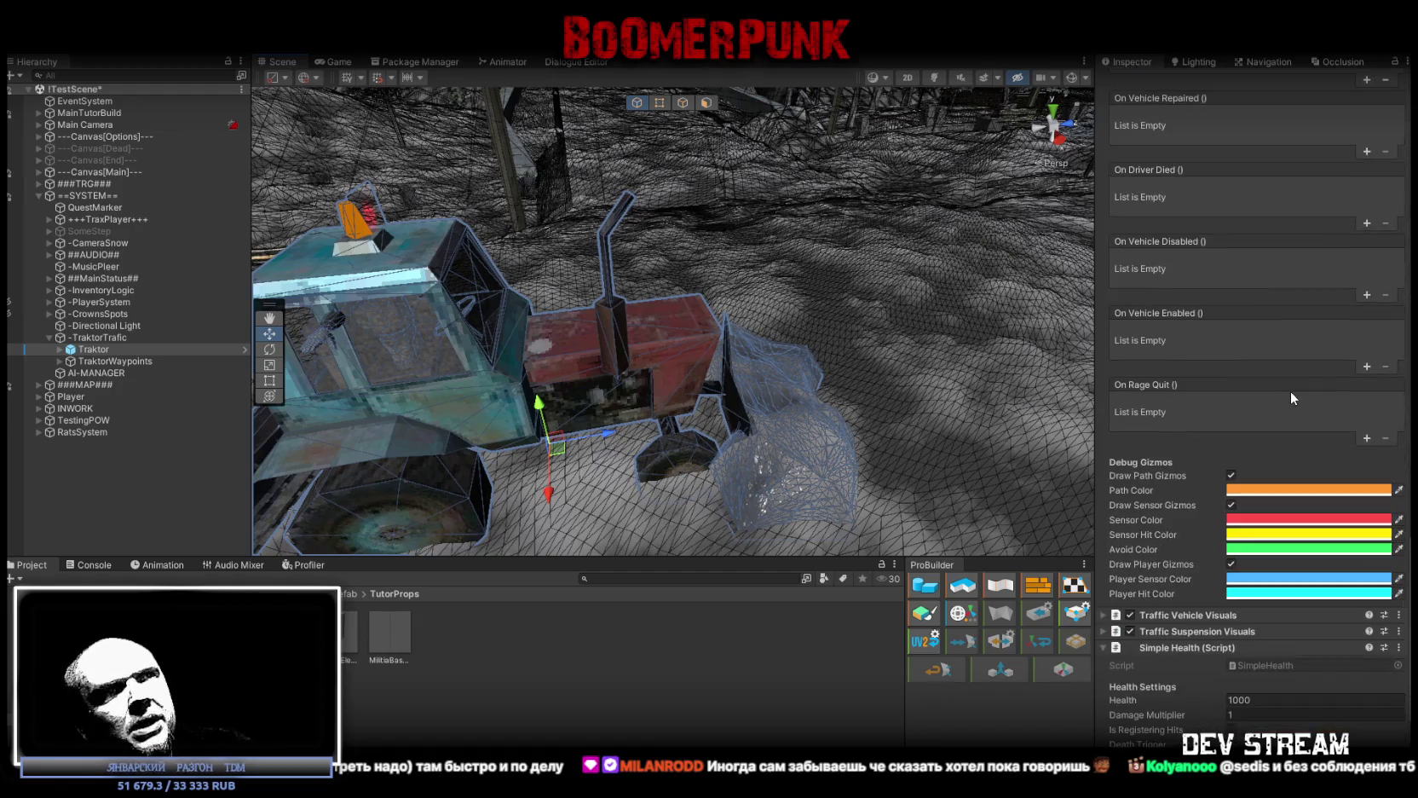
scroll(1164, 490, "down", 1)
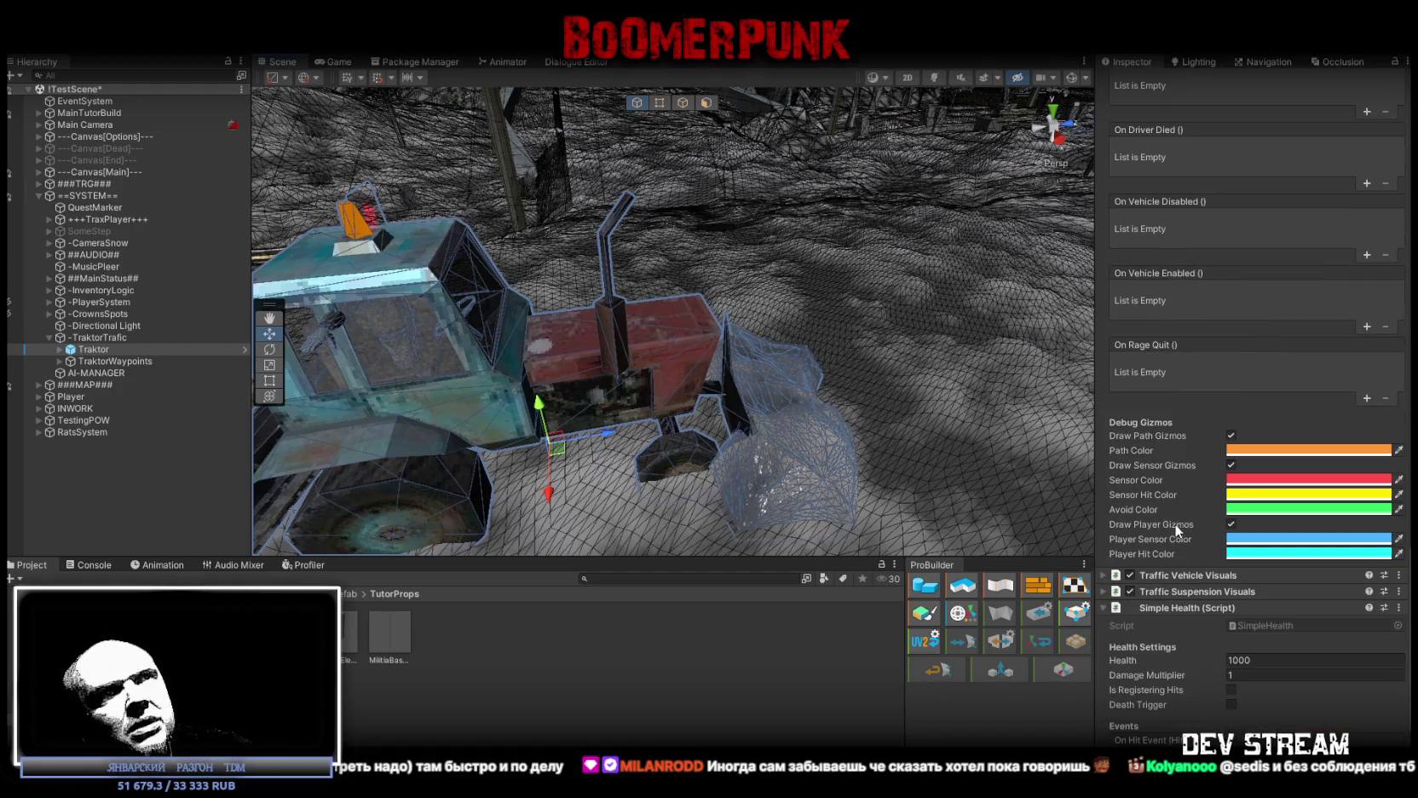
scroll(1173, 528, "up", 15)
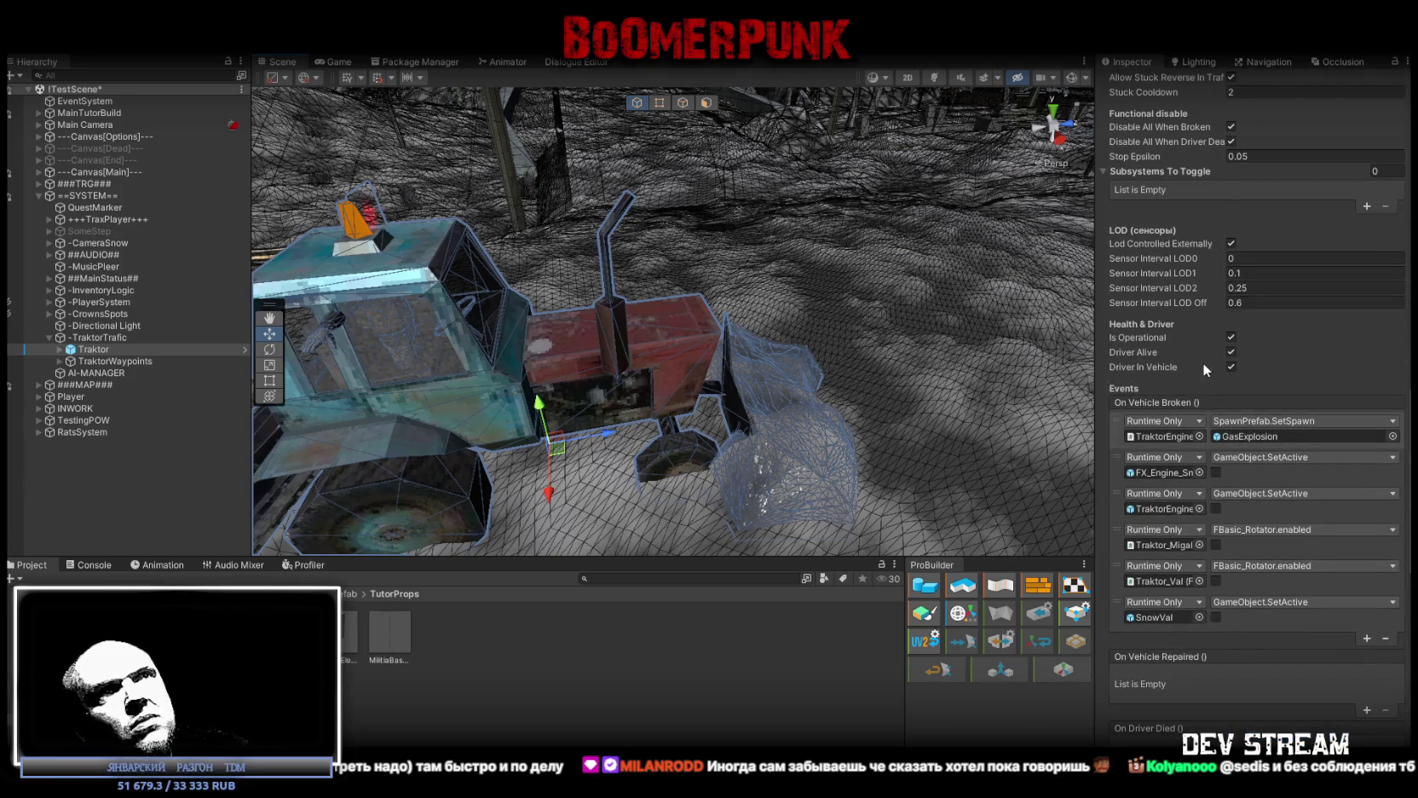
scroll(1209, 384, "up", 8)
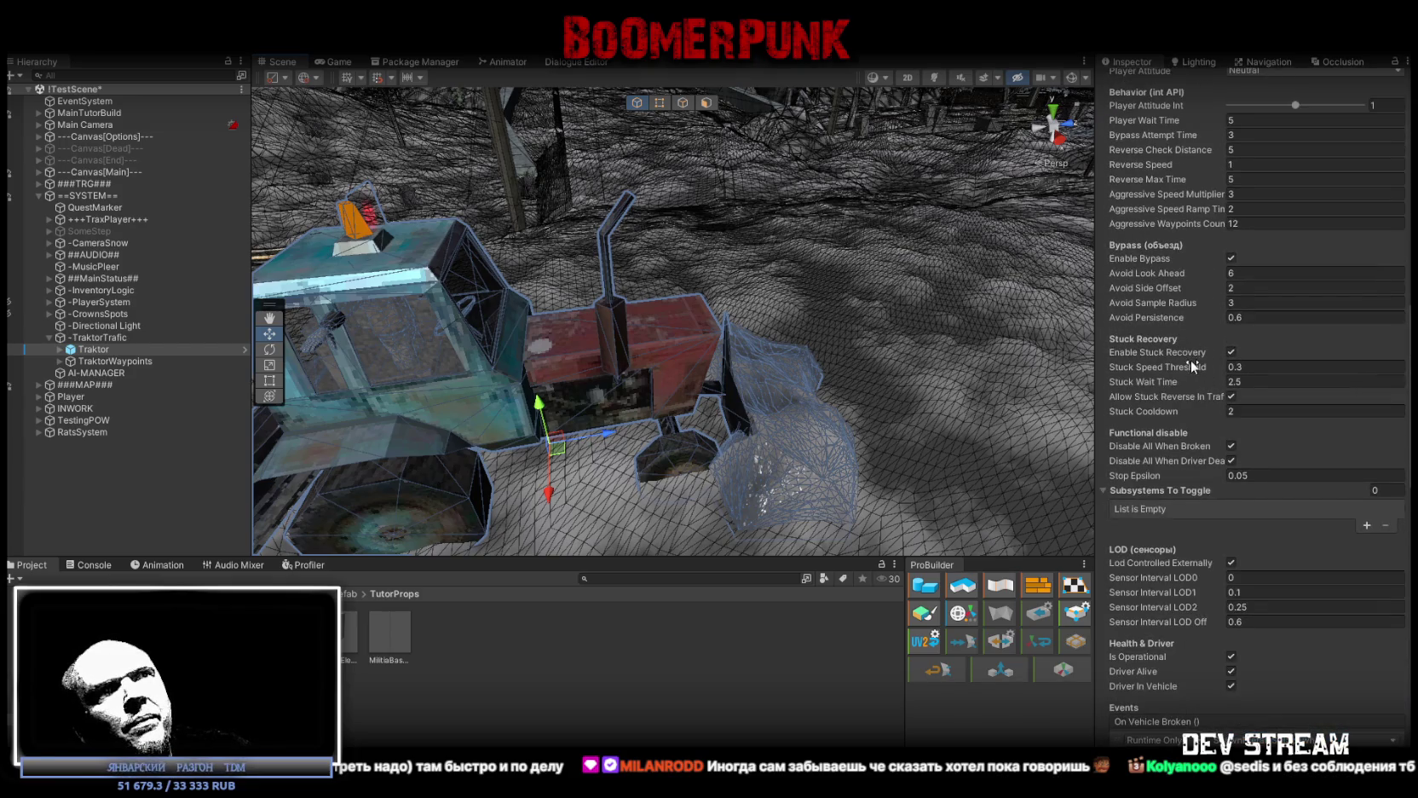
scroll(1194, 349, "up", 2)
scroll(1197, 340, "up", 5)
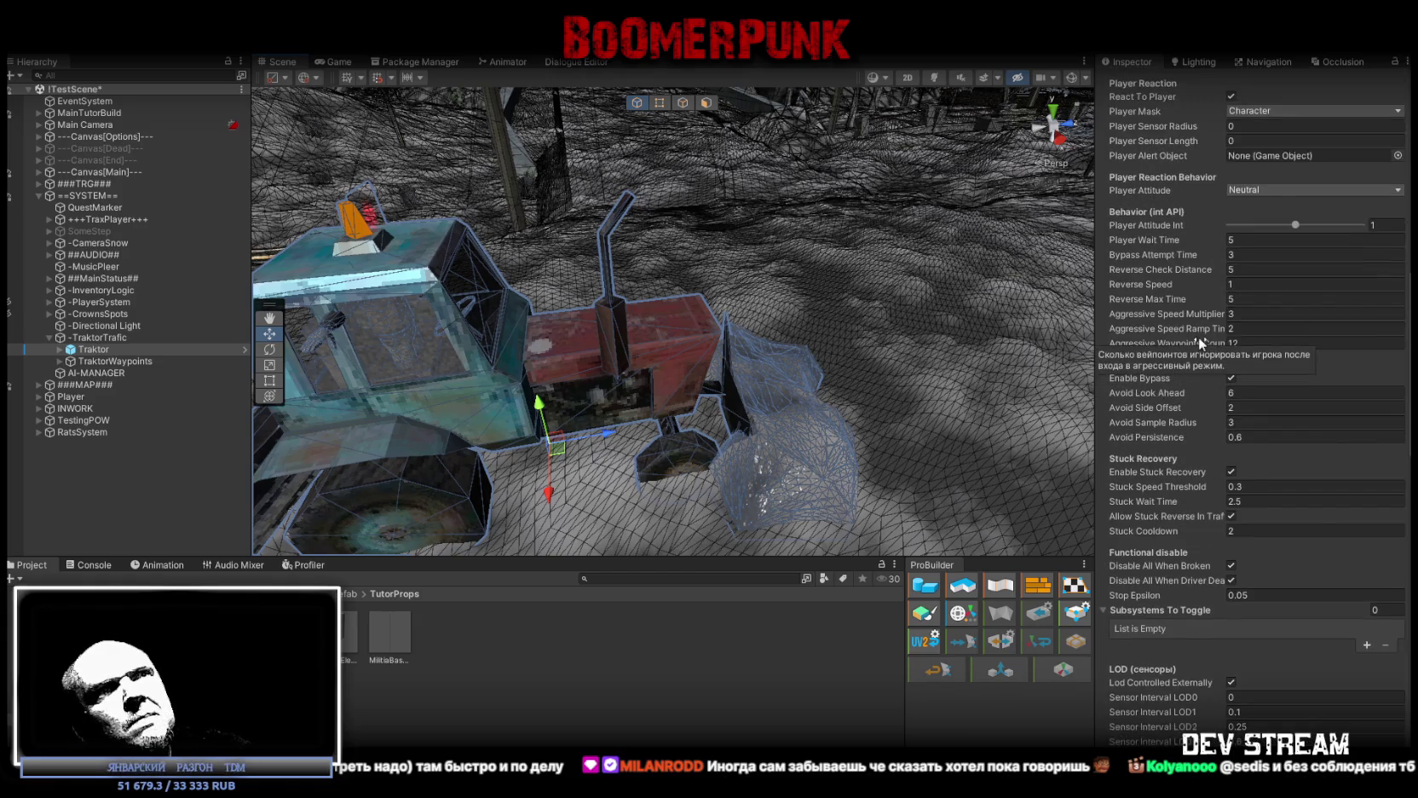
scroll(1200, 340, "up", 1)
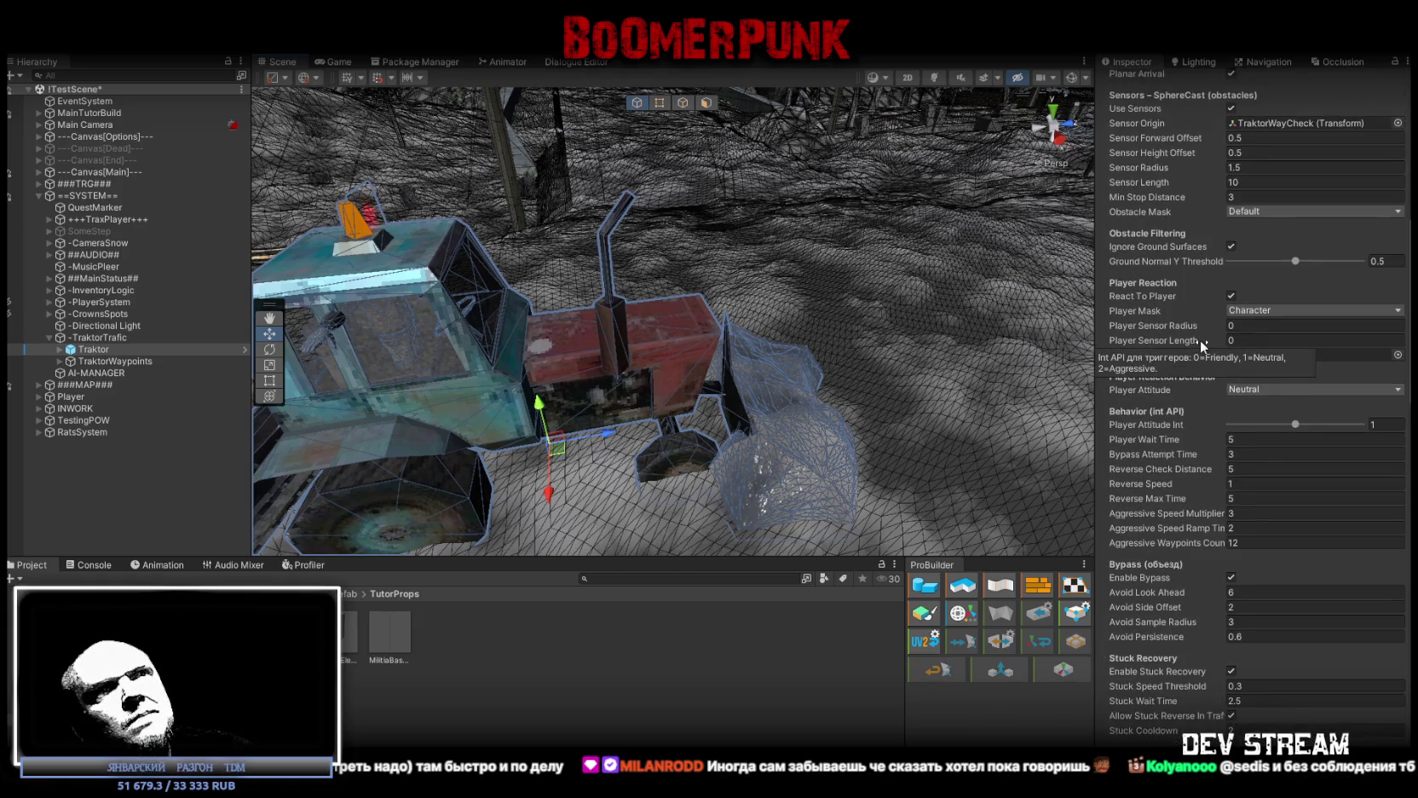
scroll(1200, 339, "up", 2)
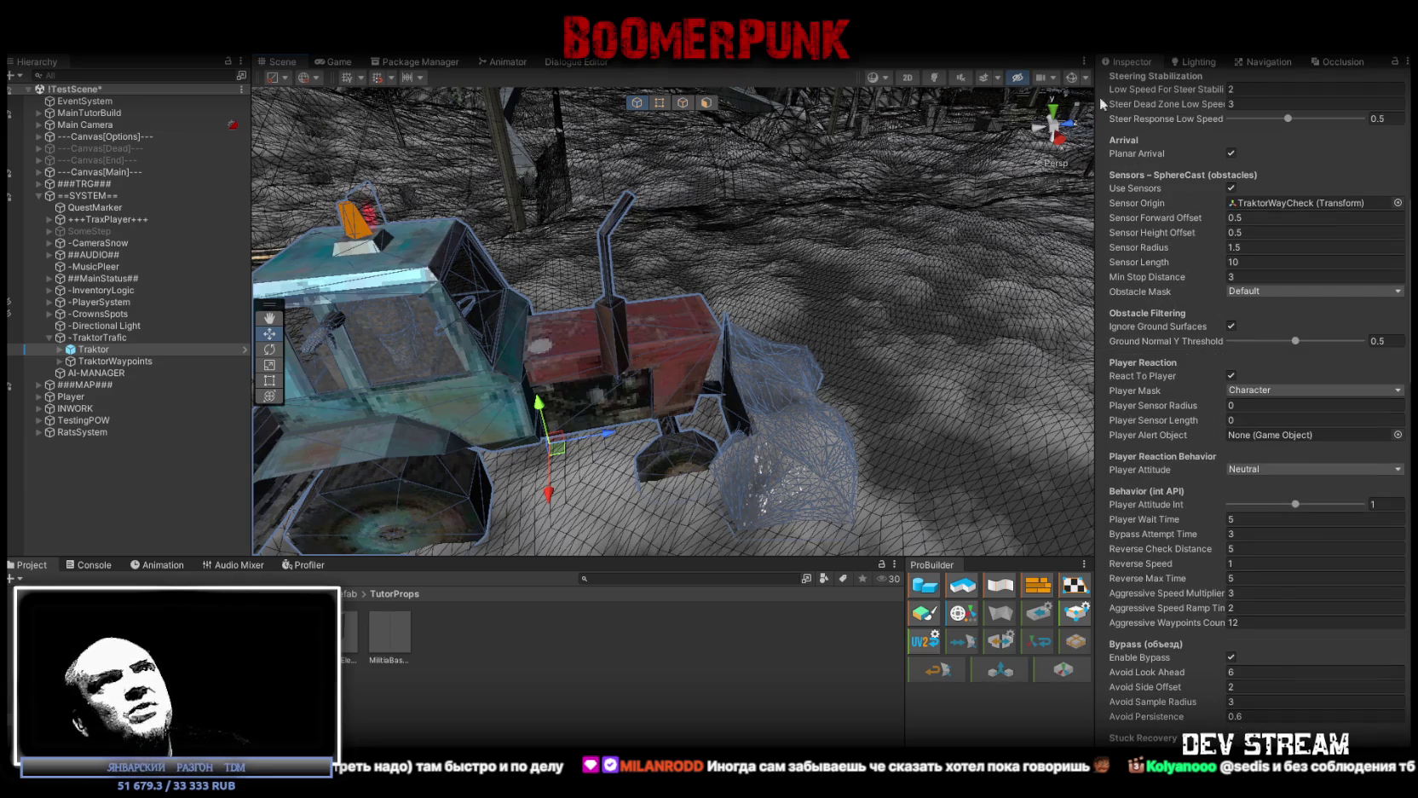
left_click(1073, 78)
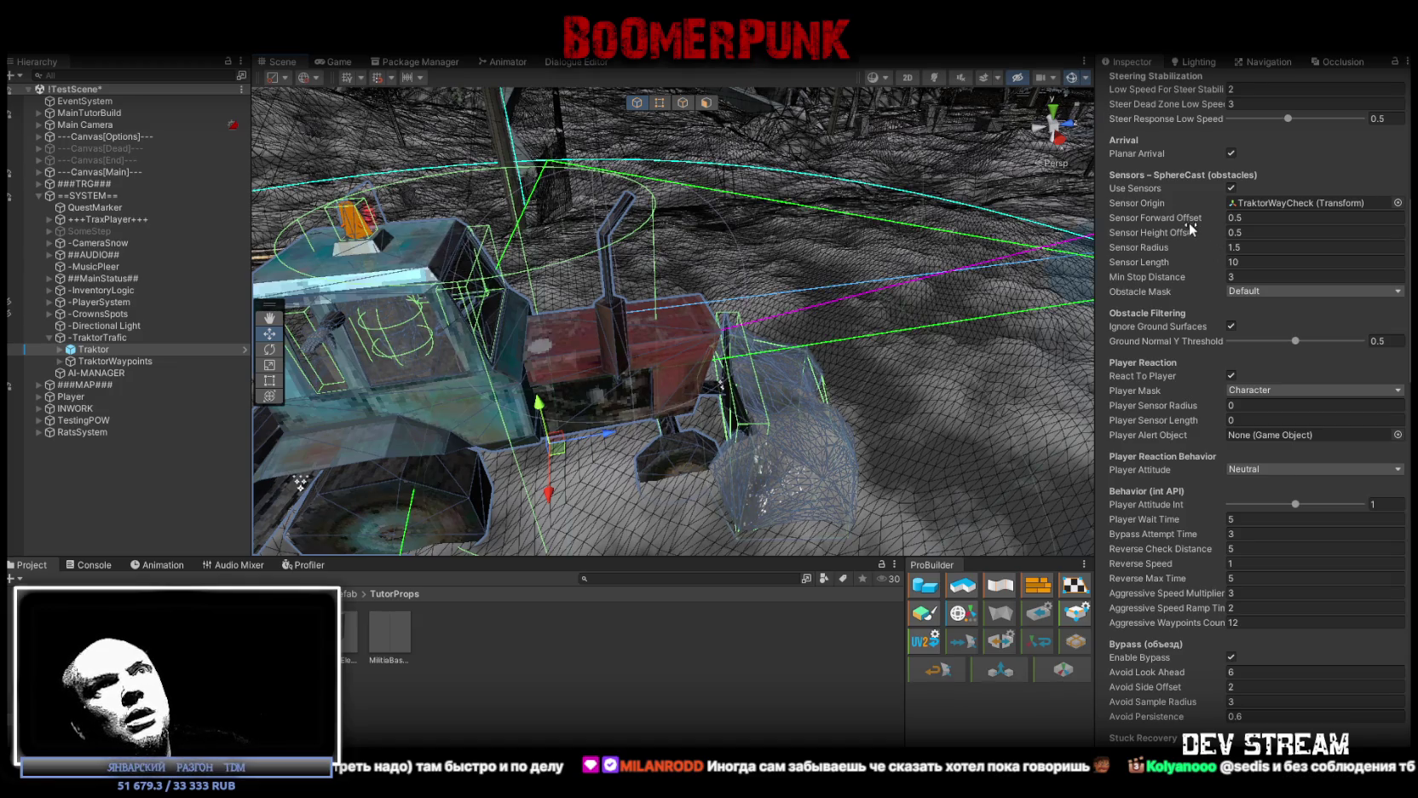
Scrub the tractor's Sensor Forward Offset, trying 0.92, and settle it at 0.5
left_click_drag(887, 253, 848, 271)
mouse_move(1186, 224)
left_mouse_down()
mouse_move(1268, 220)
mouse_move(1179, 235)
left_mouse_up()
mouse_move(888, 230)
left_mouse_down()
mouse_move(966, 210)
mouse_move(920, 256)
mouse_move(1174, 229)
left_mouse_up()
left_click(1264, 220)
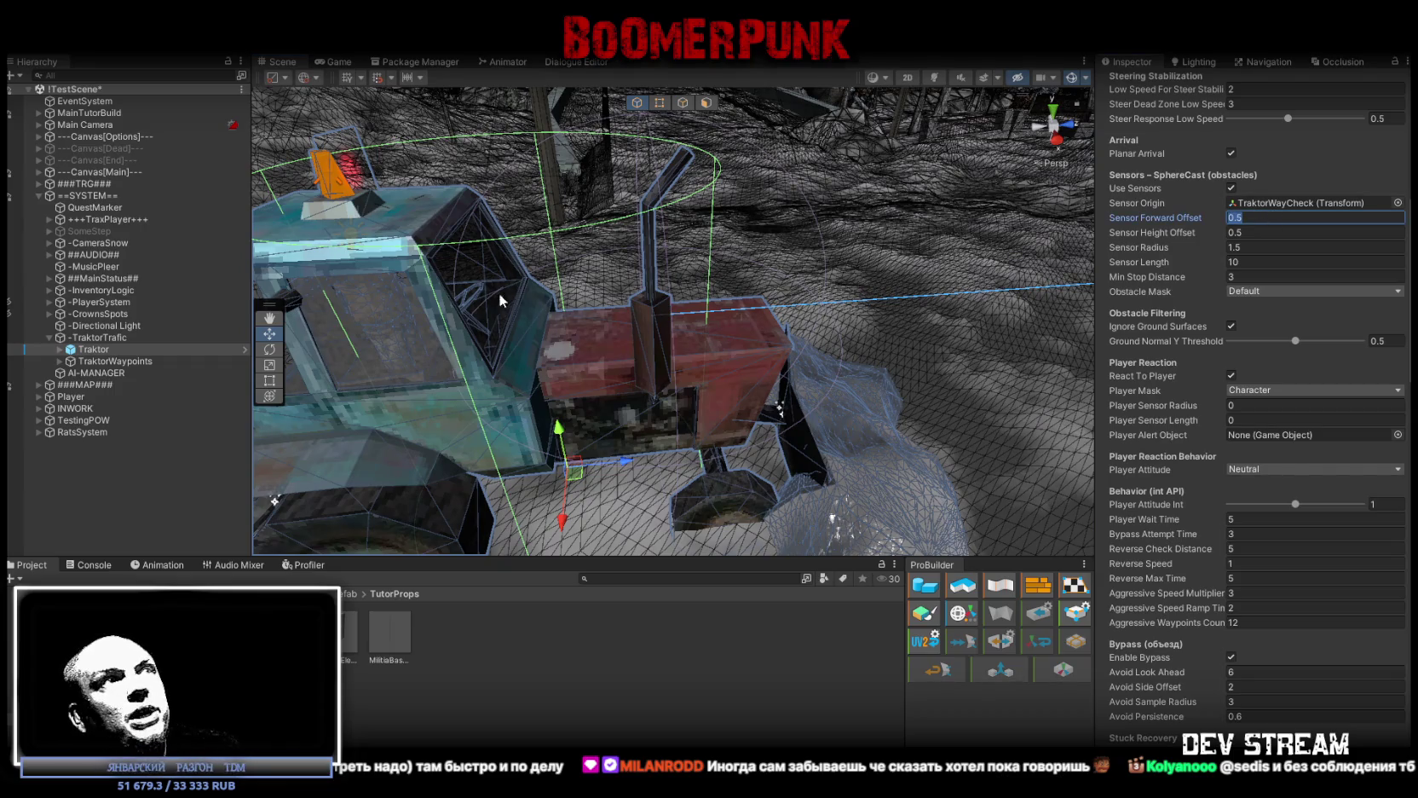
type("0.5")
mouse_move(1189, 223)
left_mouse_down()
mouse_move(1173, 224)
mouse_move(1204, 216)
left_mouse_up()
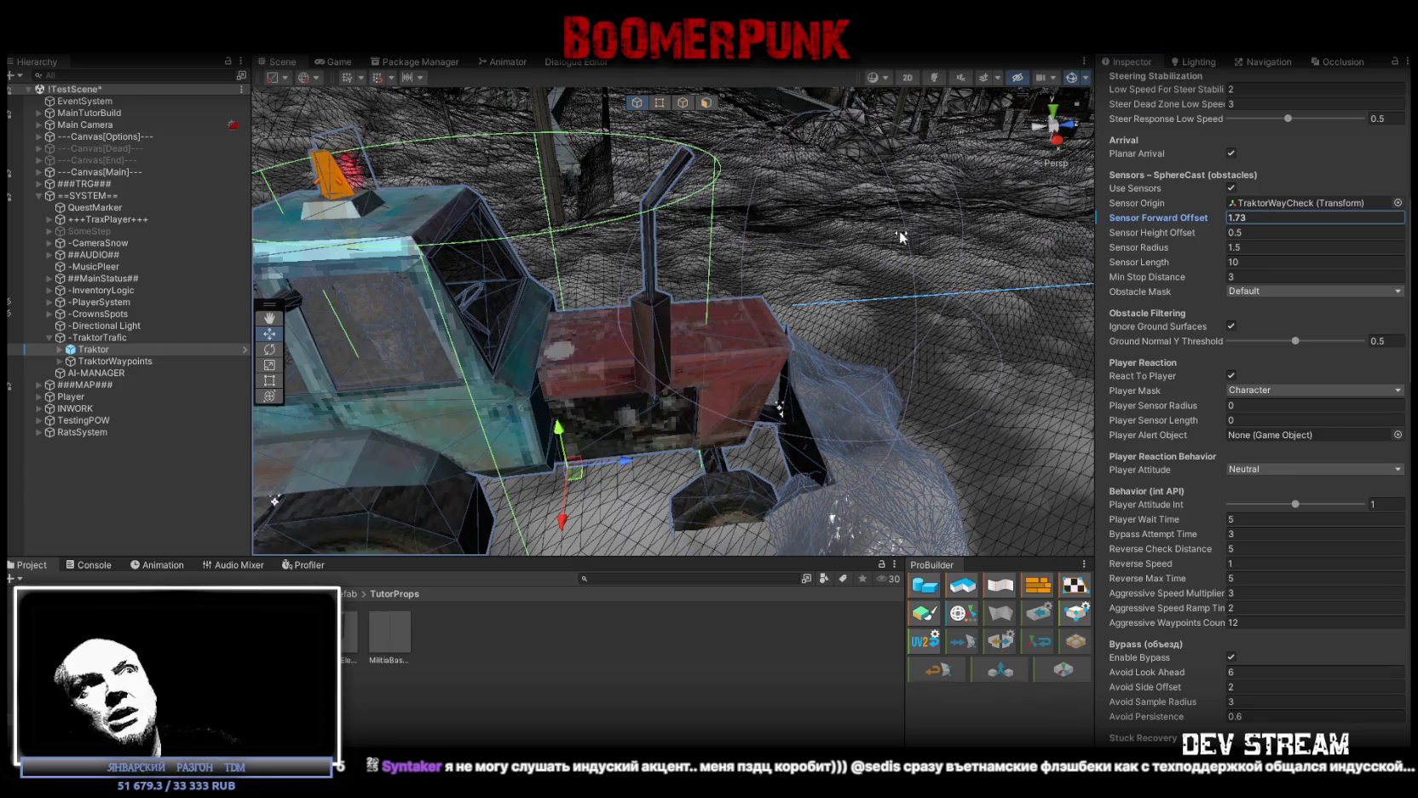
scroll(901, 237, "down", 5)
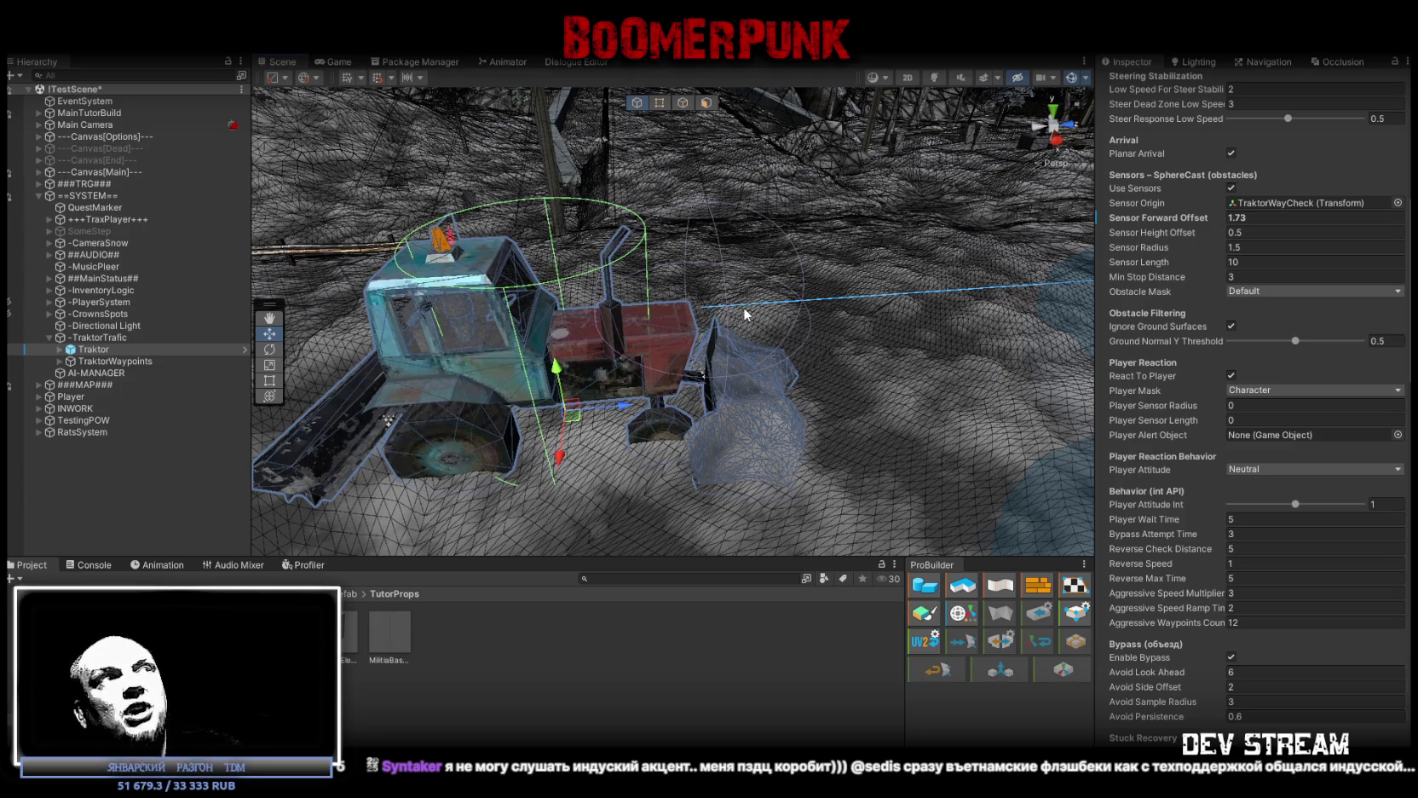
left_click(1253, 218)
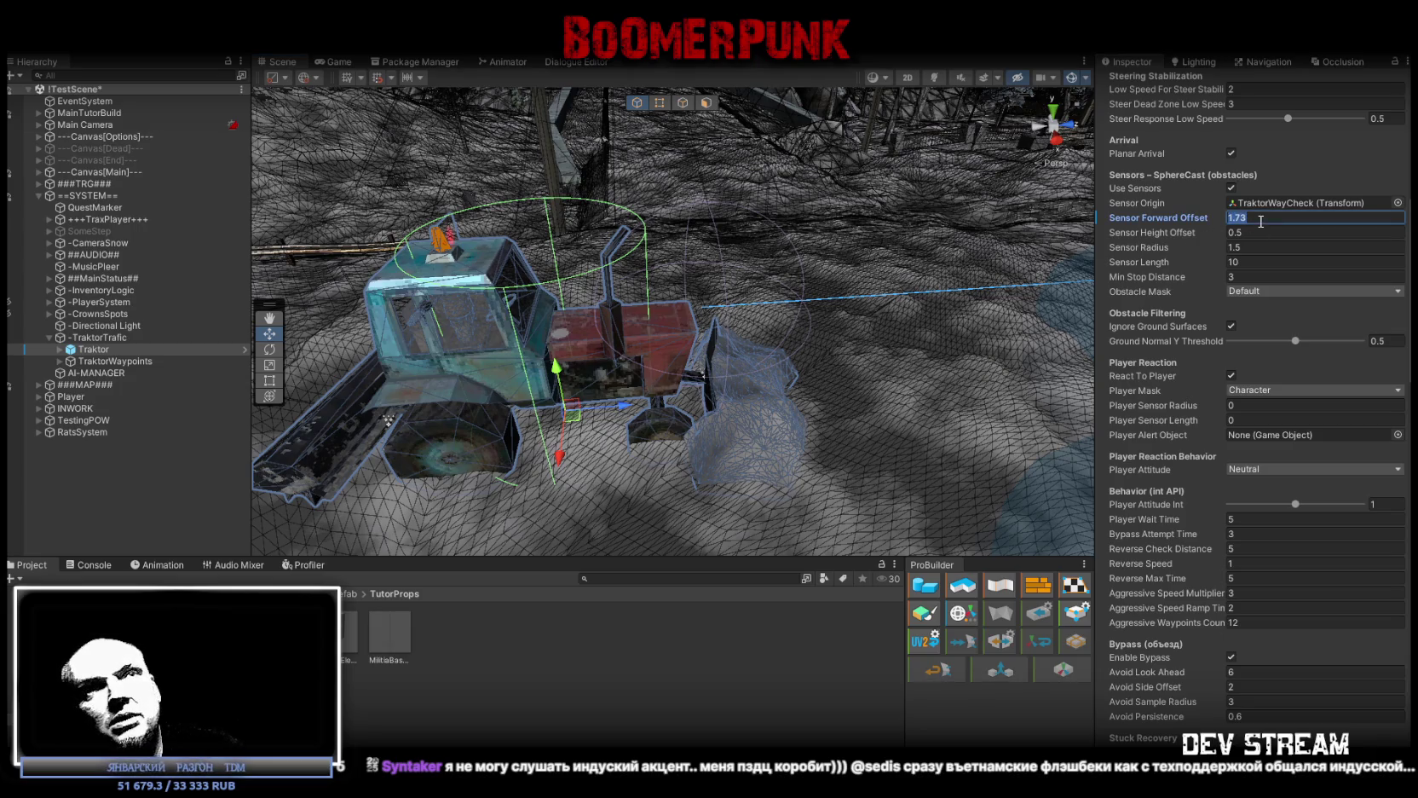
type("0.5")
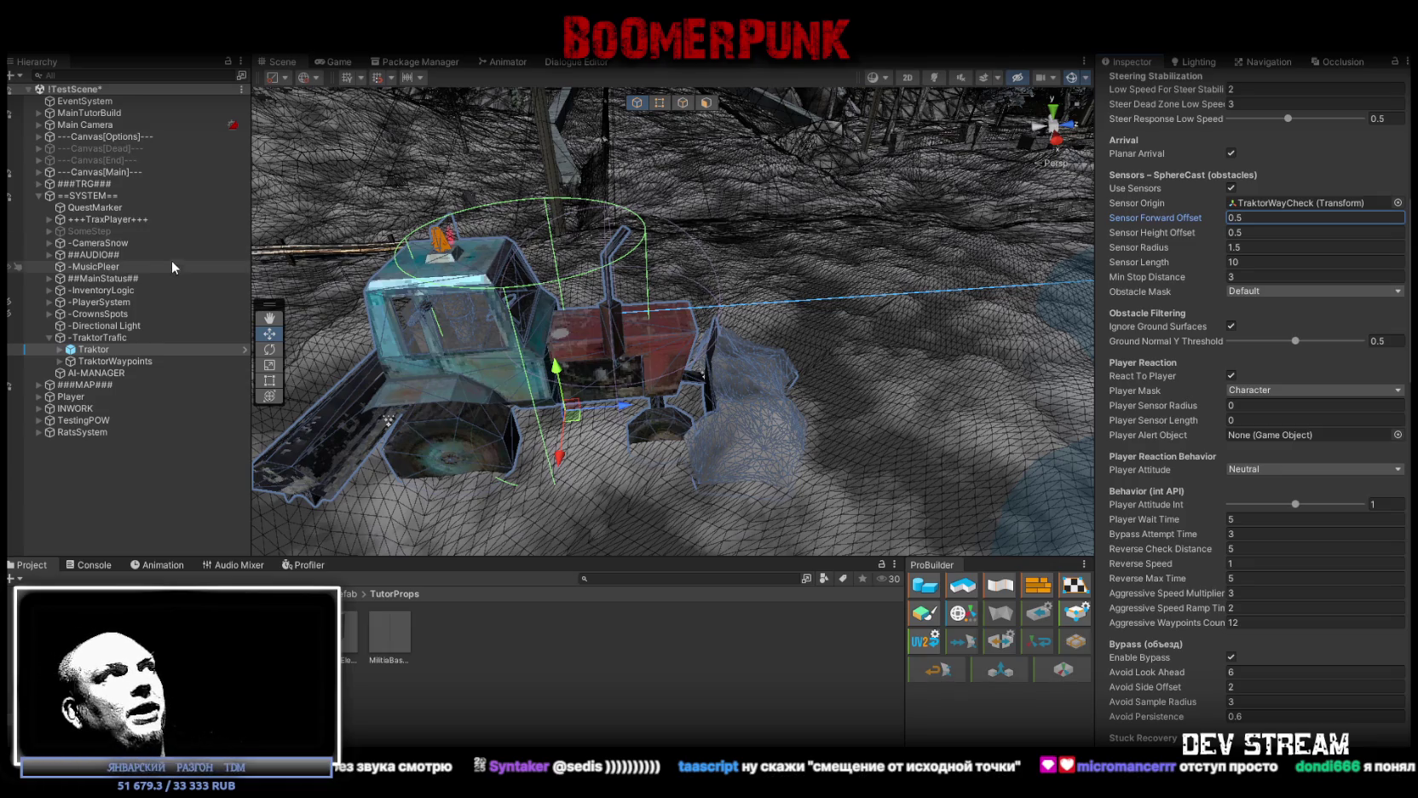
left_click(96, 124)
Select TVcam1 under Main Camera, expand its Noise settings, and enter Play mode in the Game view
left_click(97, 136)
left_click(41, 126)
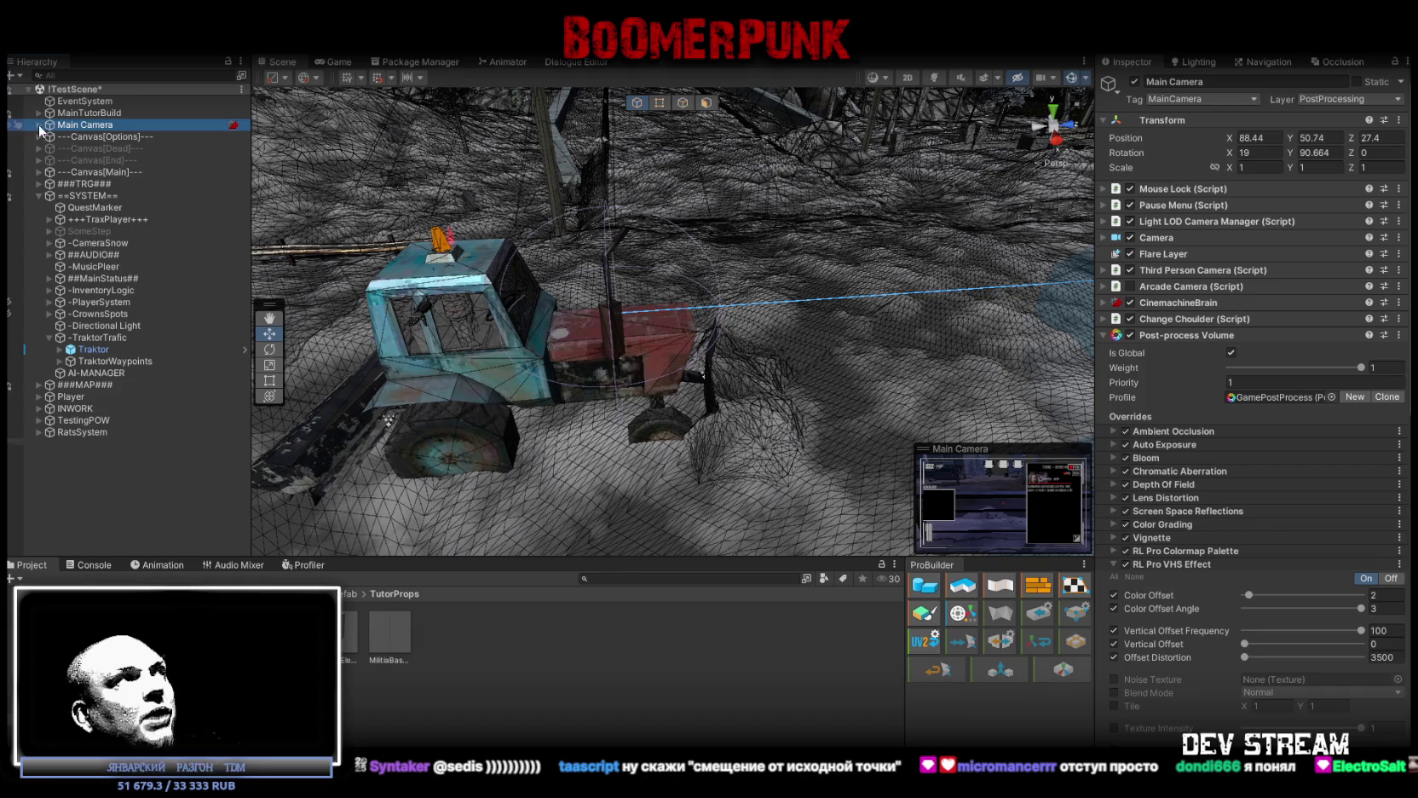
left_click(38, 126)
left_click(51, 136)
left_click(49, 136)
left_click(98, 147)
left_click(93, 159)
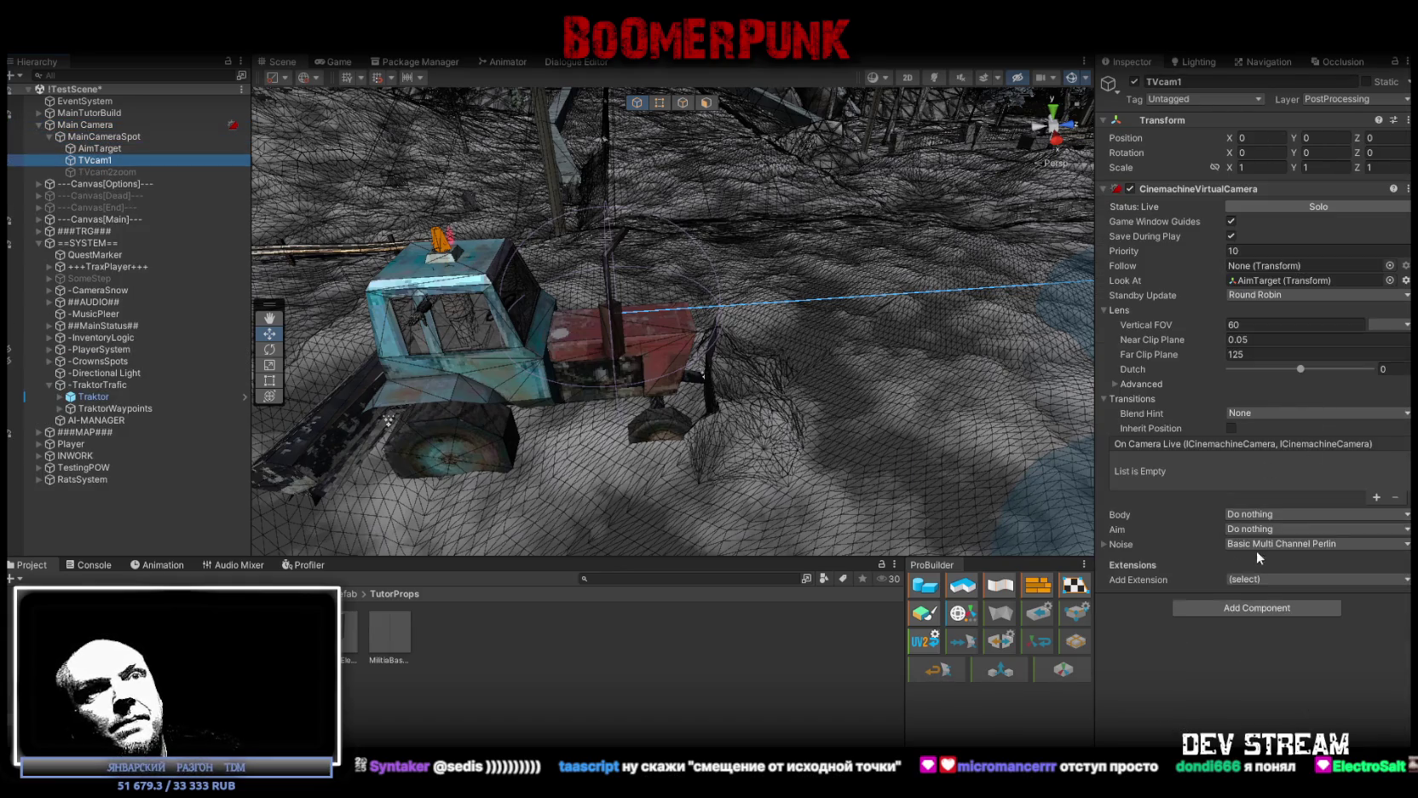
left_click(1103, 543)
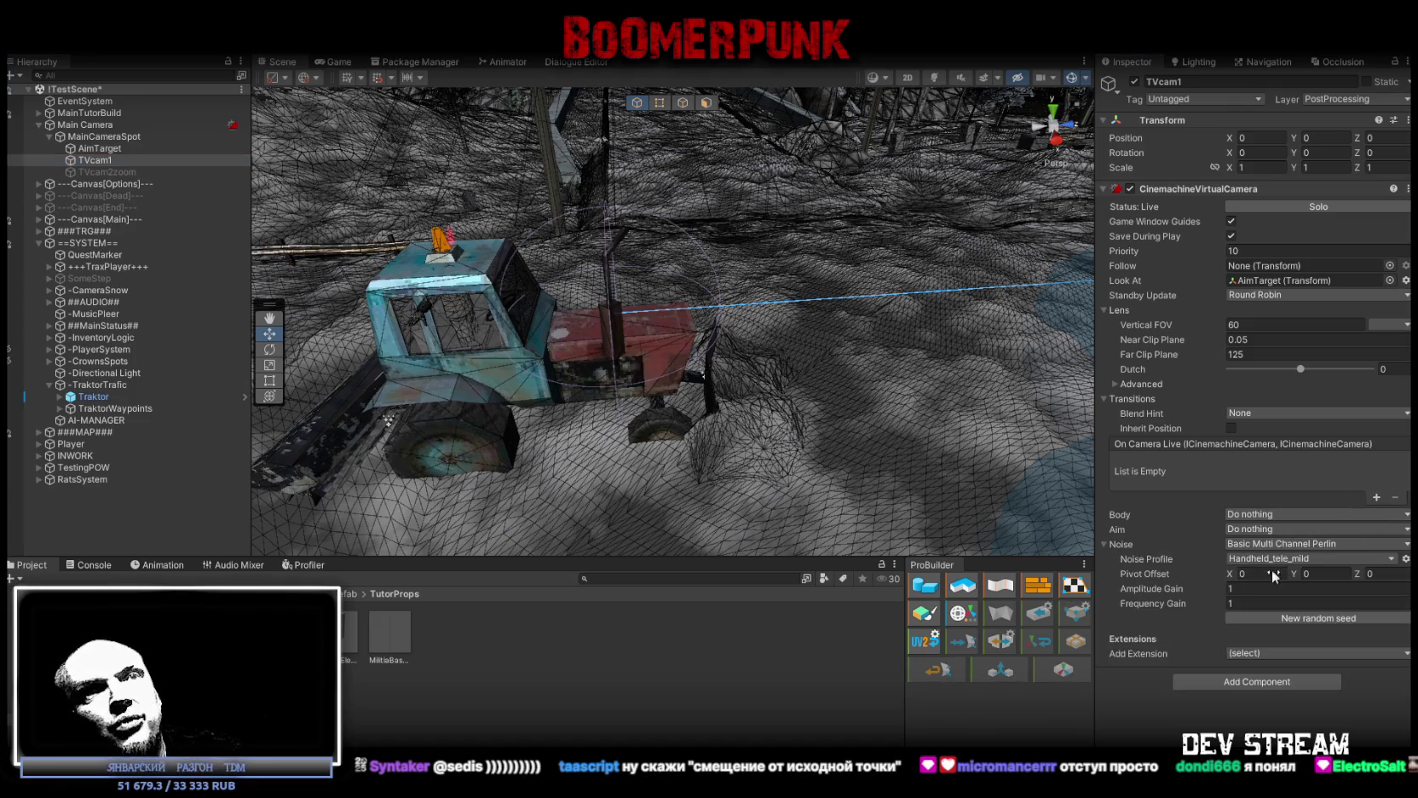
left_click(335, 65)
key("ctrl+p")
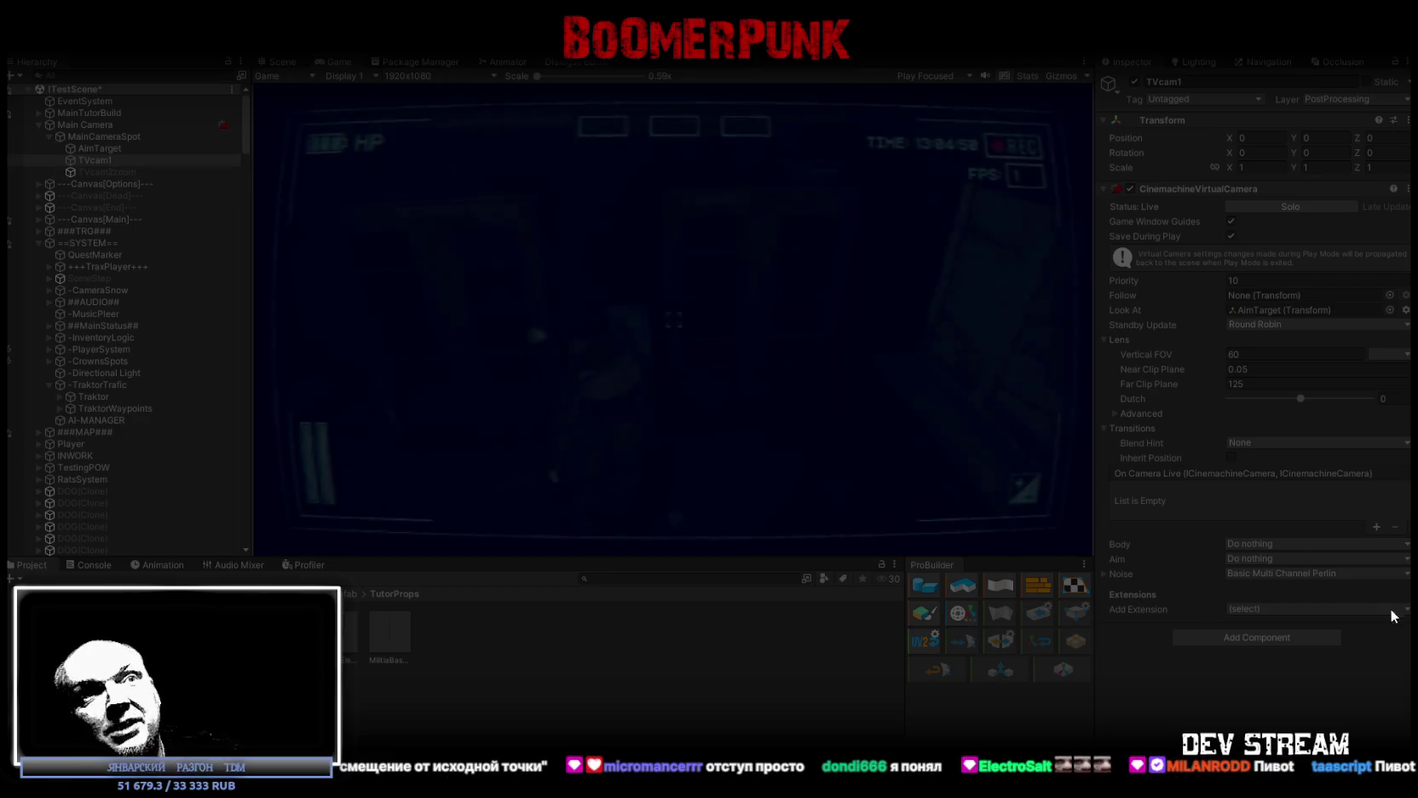
Set TVcam1's noise Pivot Offset Y to 1 during play, then back to 0
left_click(1104, 572)
left_click(1321, 603)
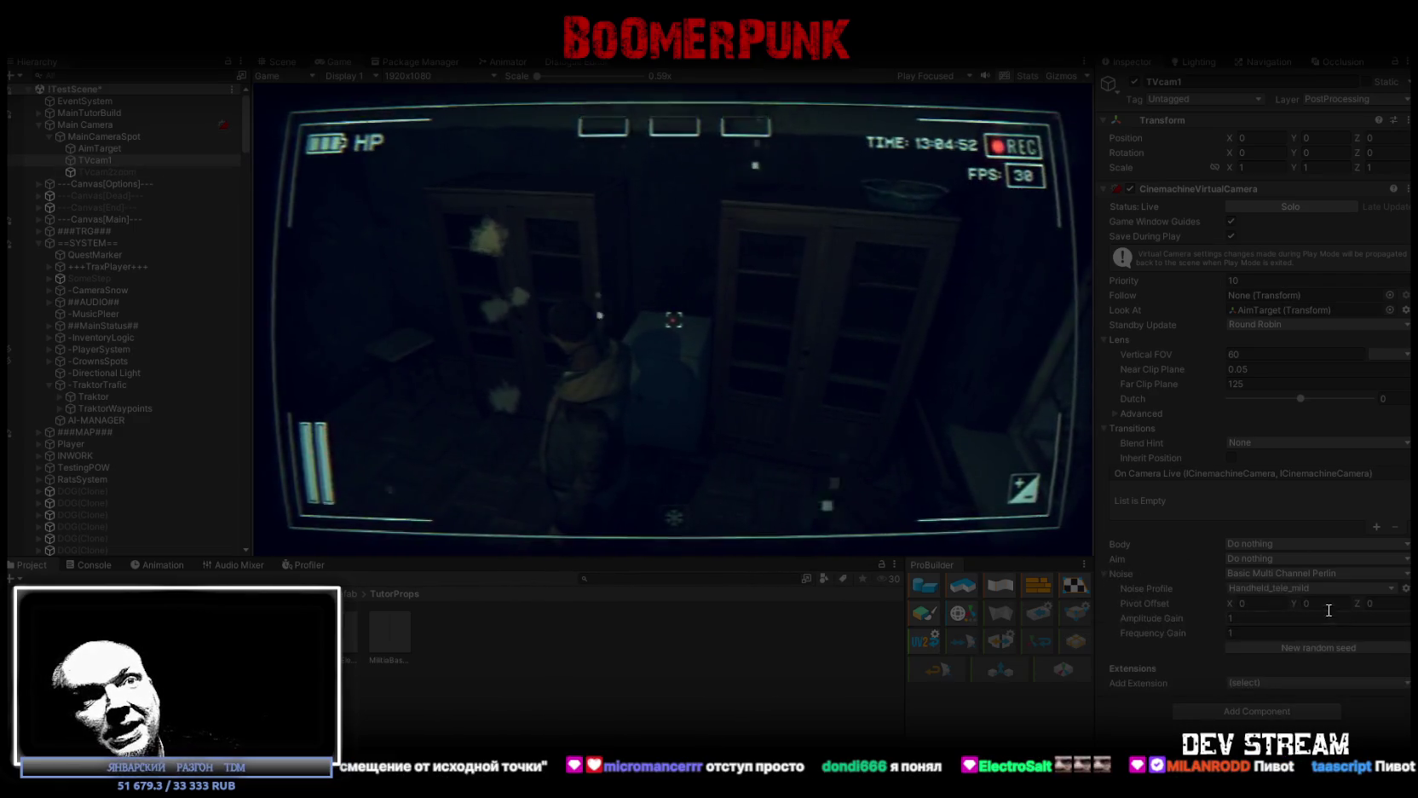
type("1")
key("Return")
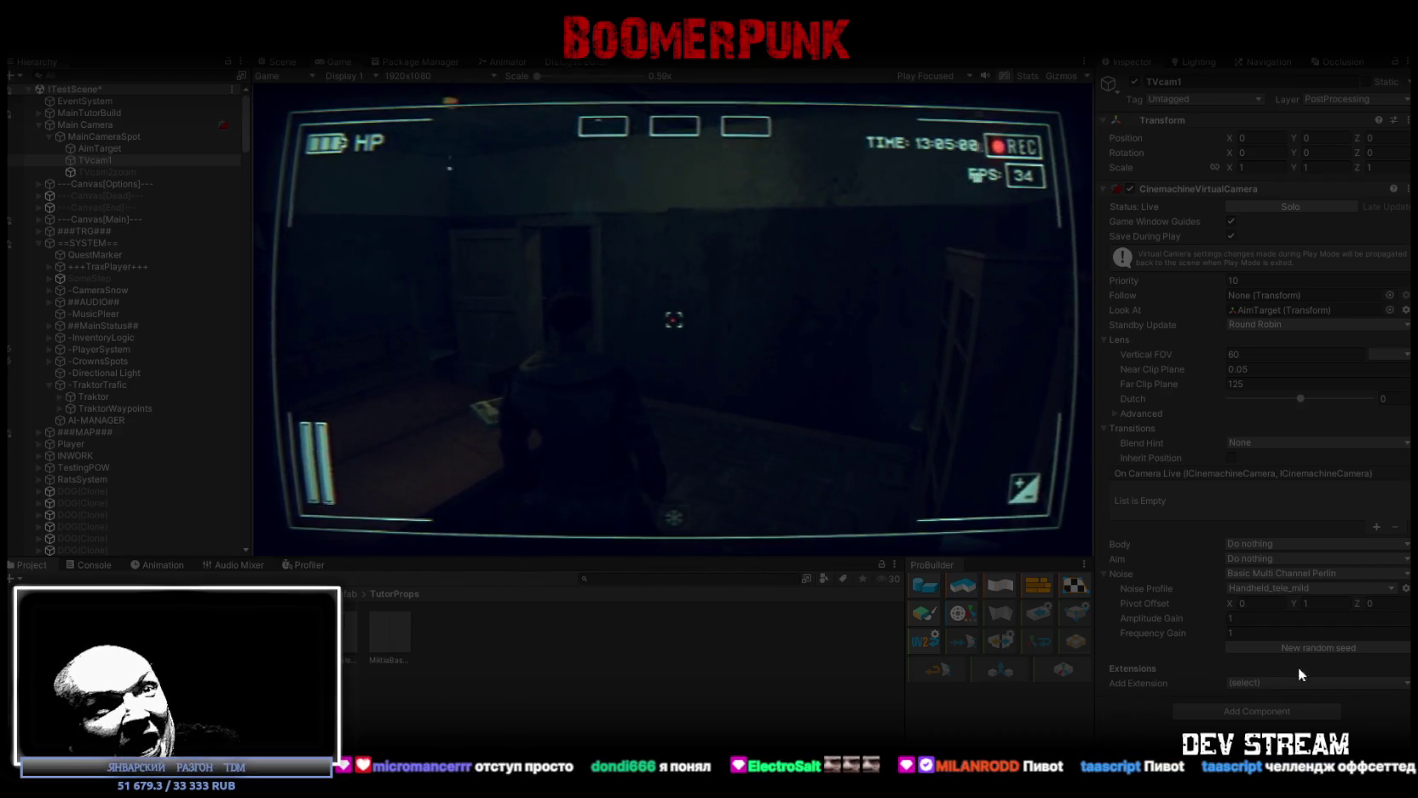
left_click(1331, 603)
type("0")
key("Return")
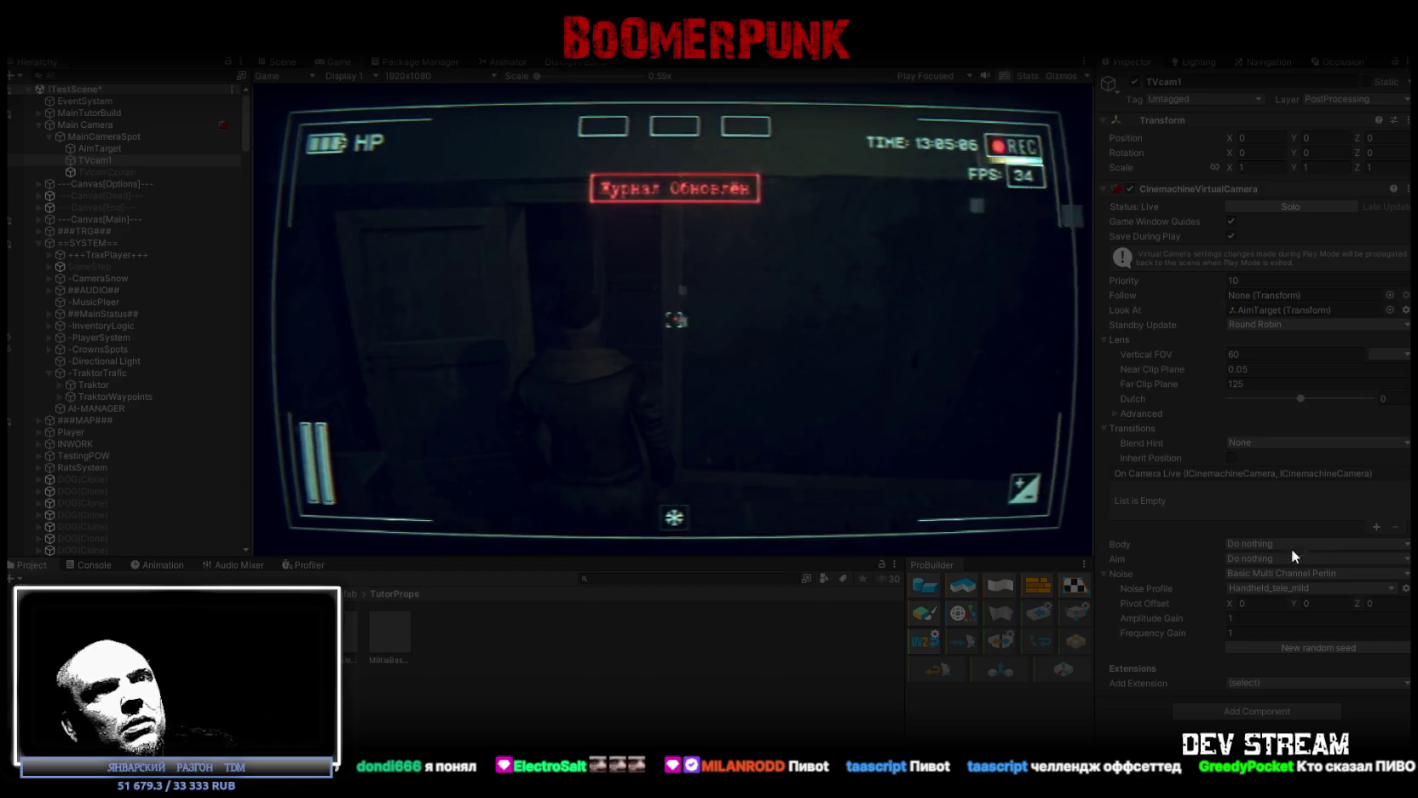
Try negative Pivot Offset X and a Z of 051.78, resetting X and Y to 0
mouse_move(1230, 602)
left_mouse_down()
mouse_move(1271, 602)
mouse_move(1174, 599)
left_mouse_up()
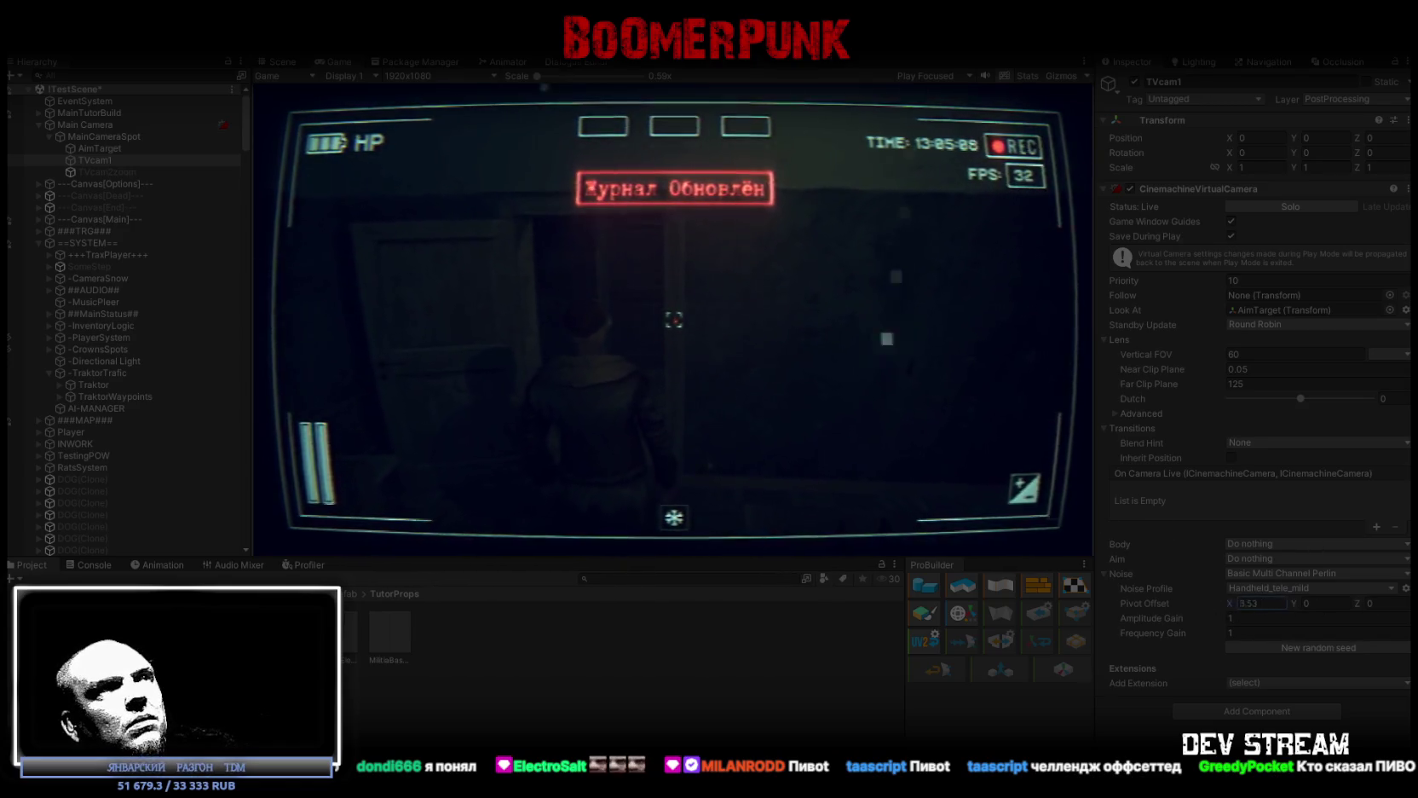
mouse_move(59, 559)
left_mouse_down()
mouse_move(965, 526)
mouse_move(1342, 627)
mouse_move(614, 506)
mouse_move(320, 535)
left_mouse_up()
type("0")
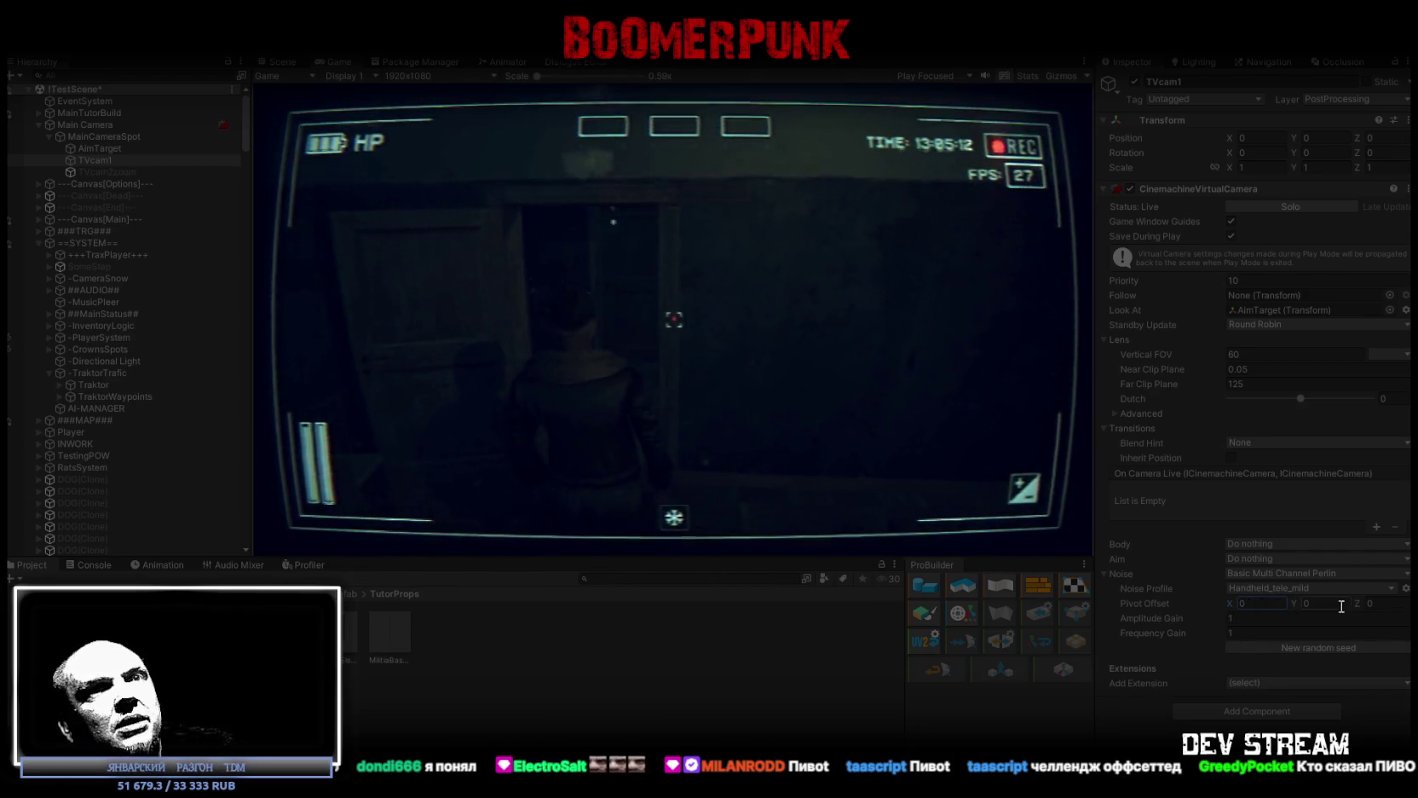
mouse_move(1356, 602)
left_mouse_down()
mouse_move(1414, 605)
mouse_move(864, 650)
mouse_move(887, 646)
left_mouse_up()
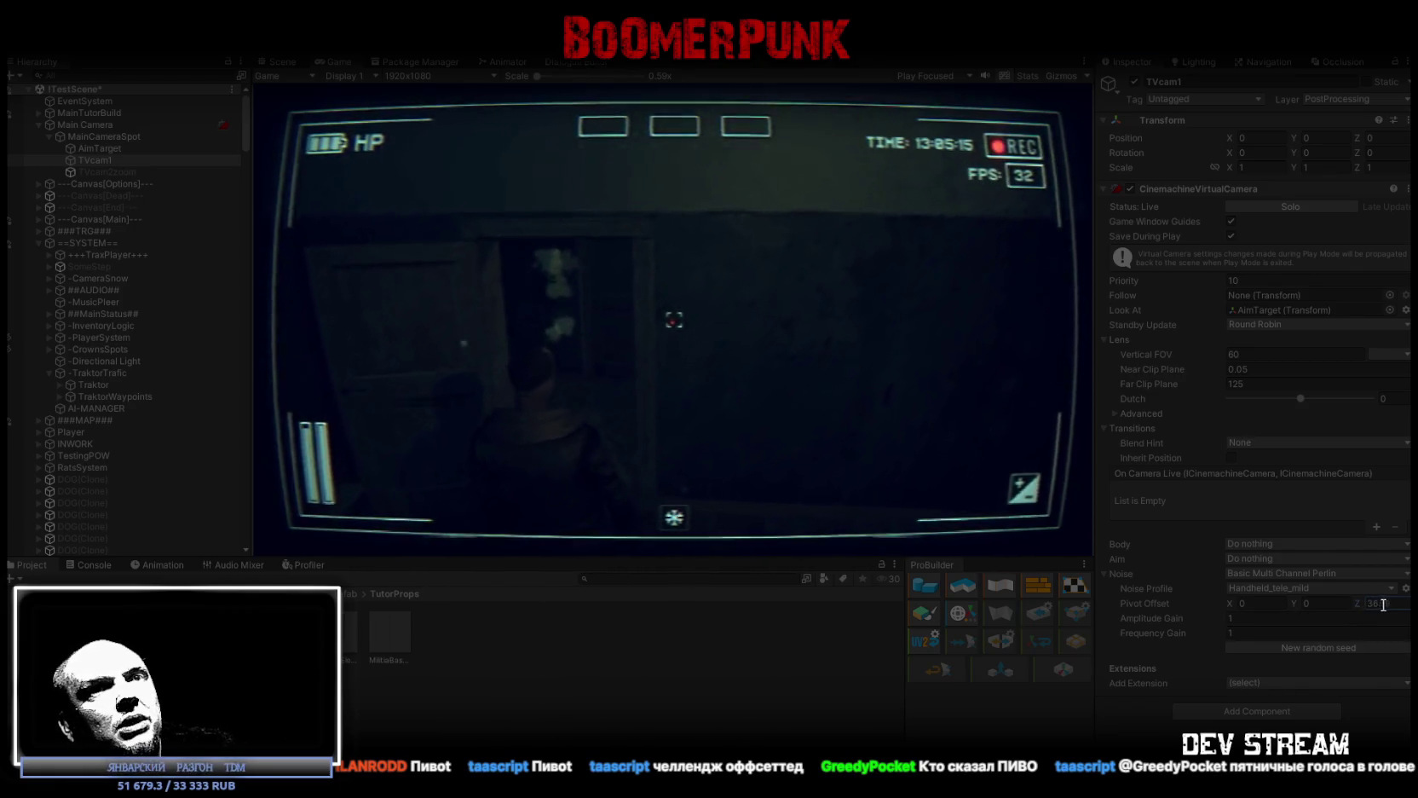
left_click(1357, 604)
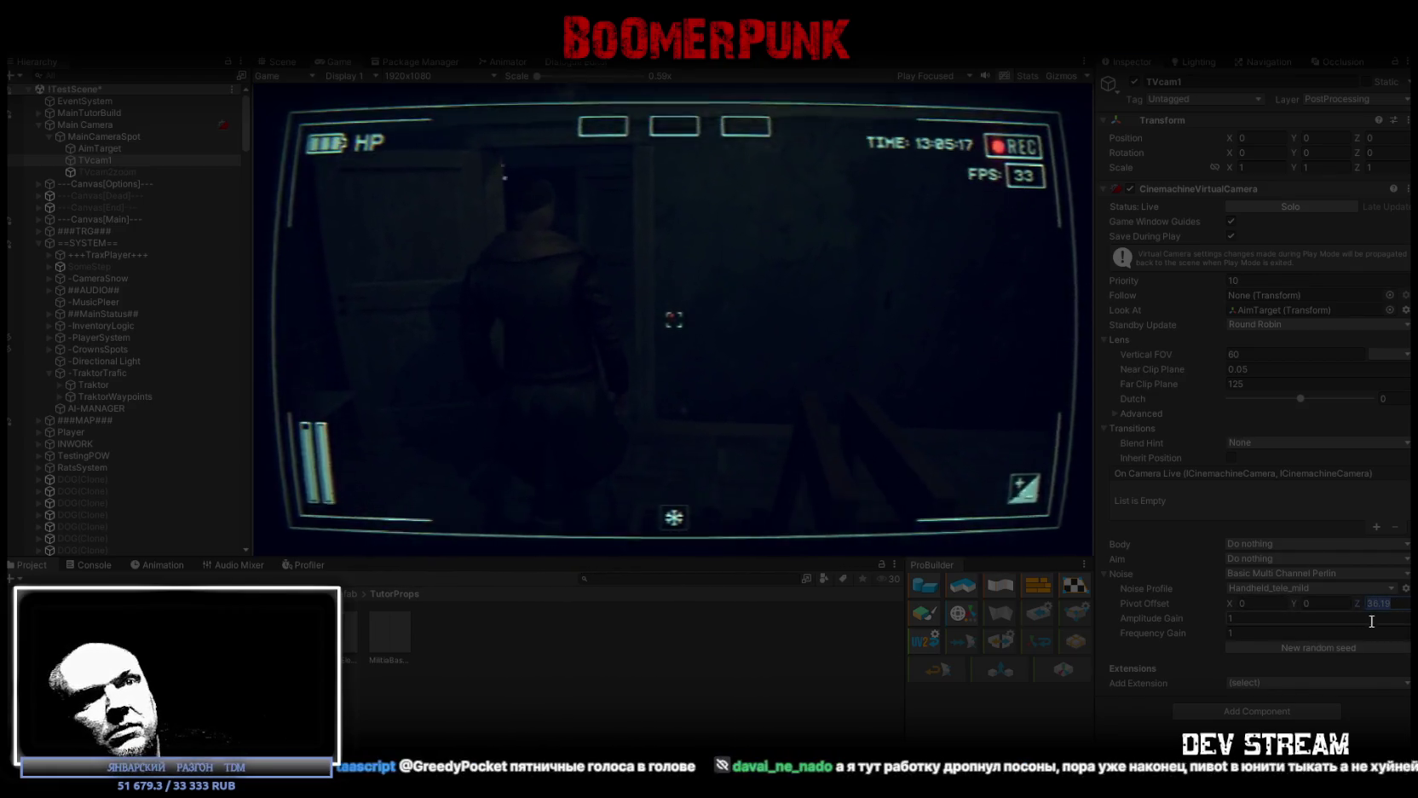
type("0")
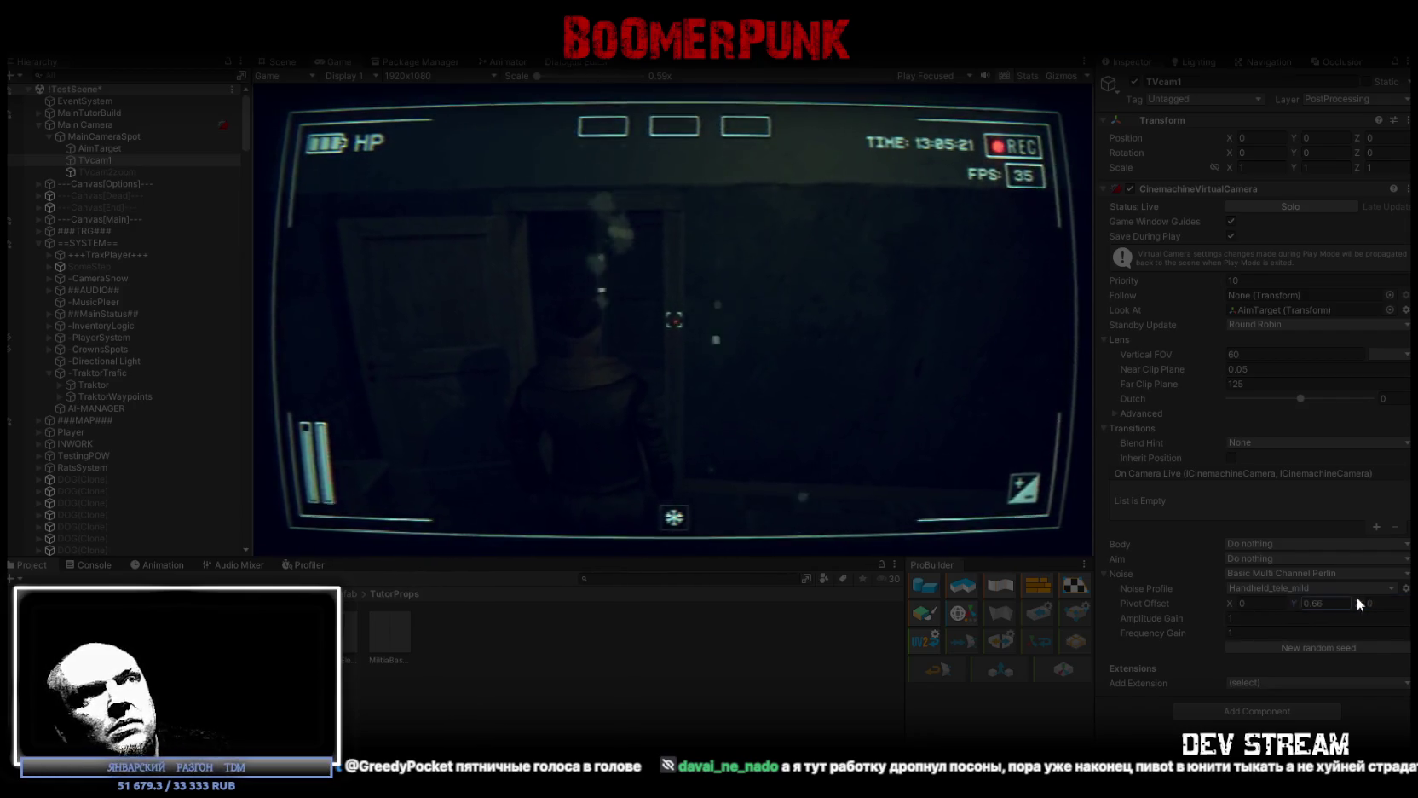
type("51.78")
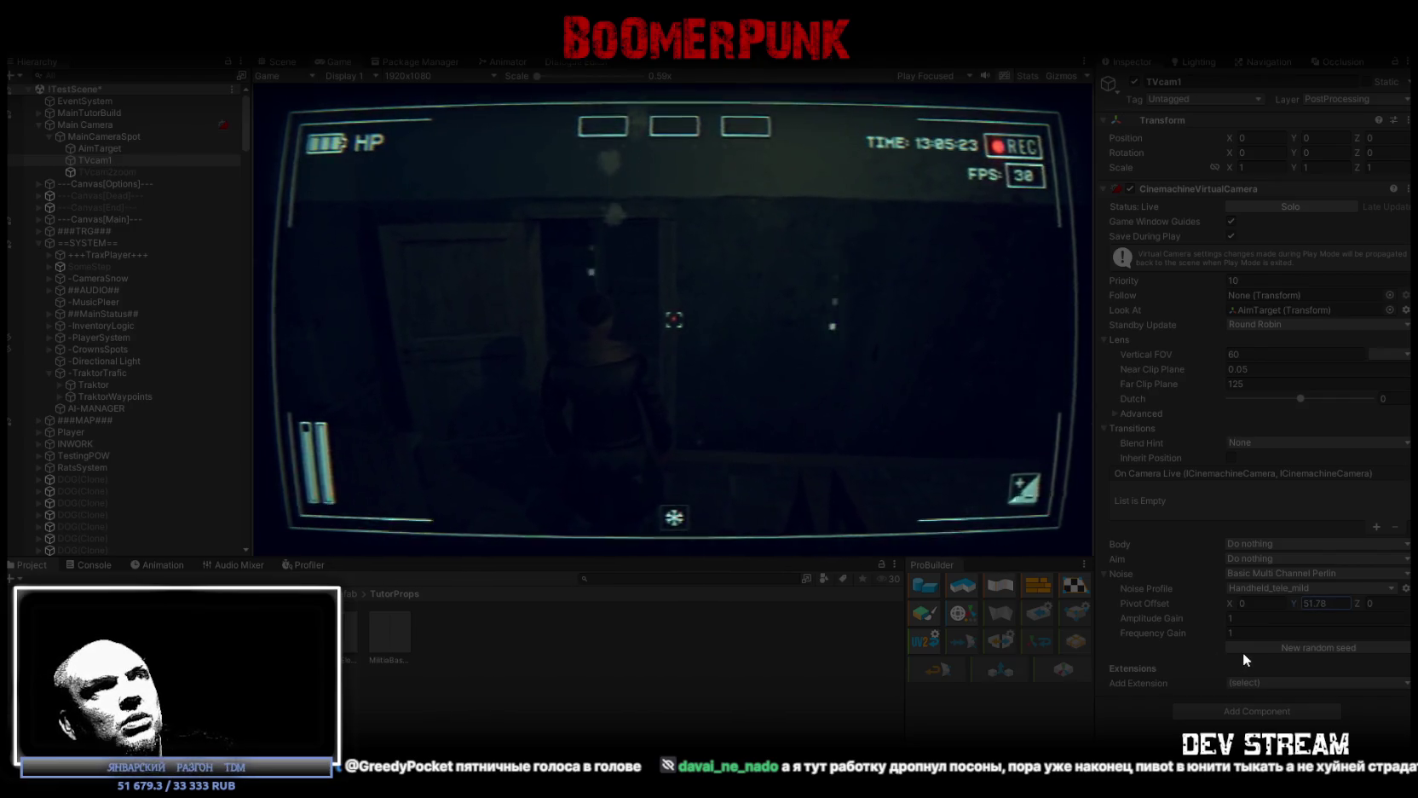
left_click(1327, 608)
type("0")
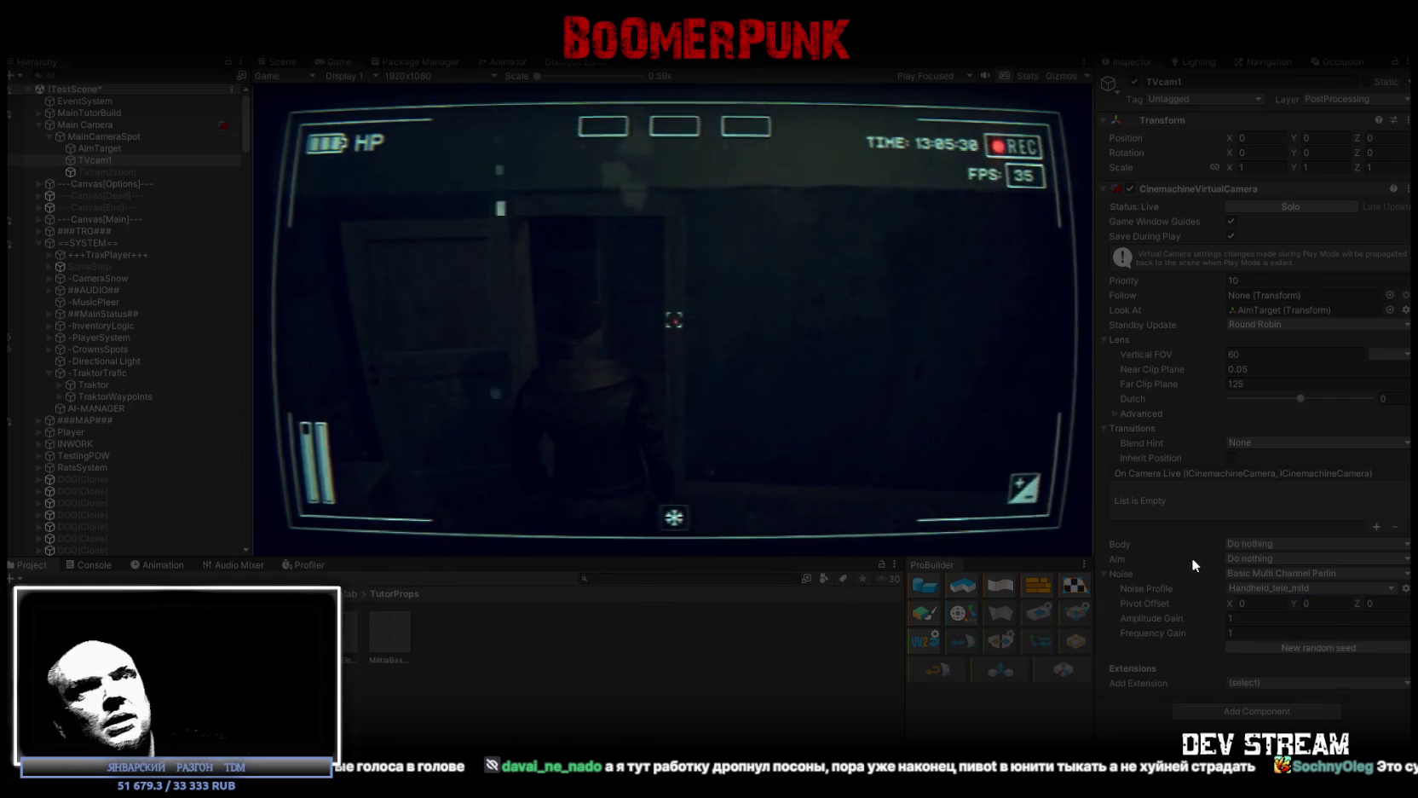
left_click(1295, 136)
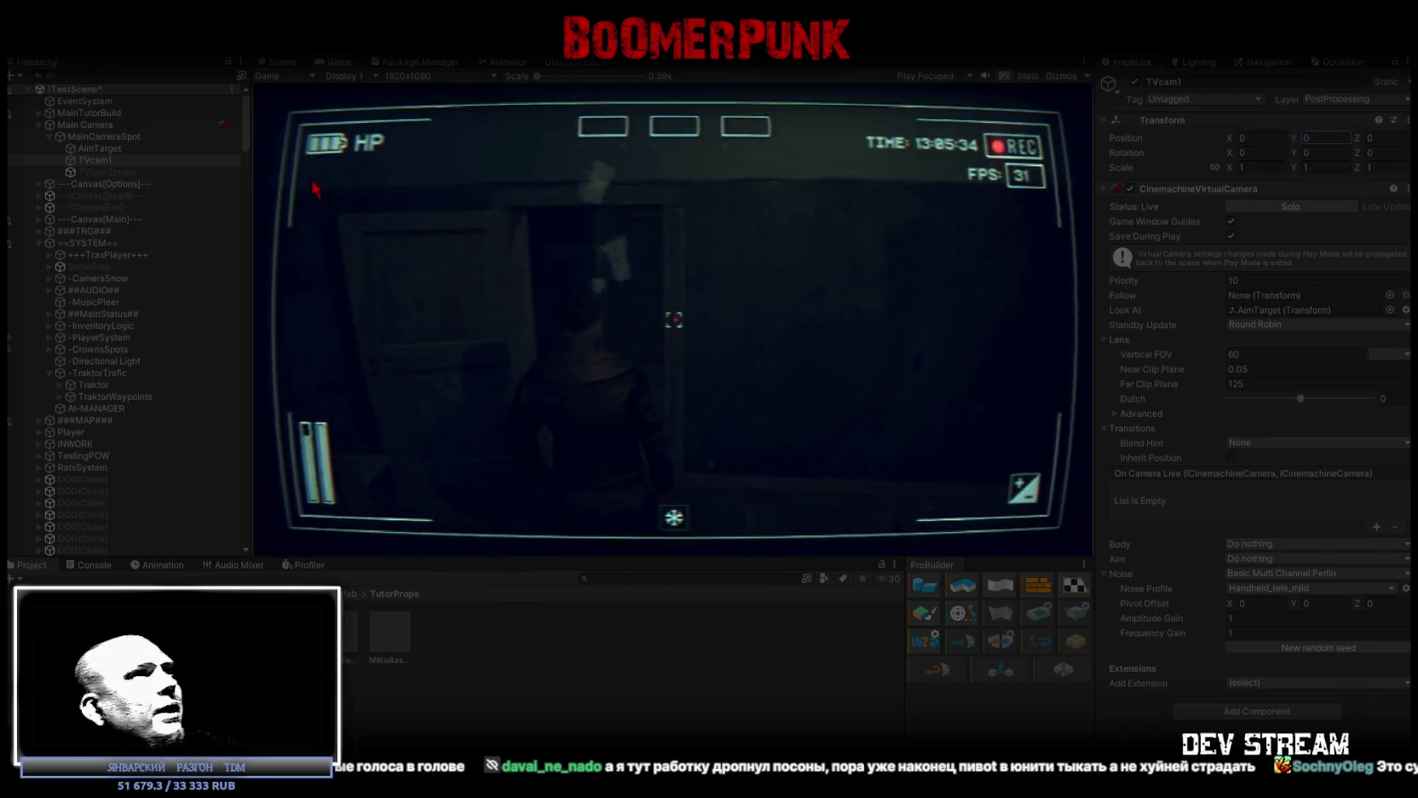
left_click(76, 124)
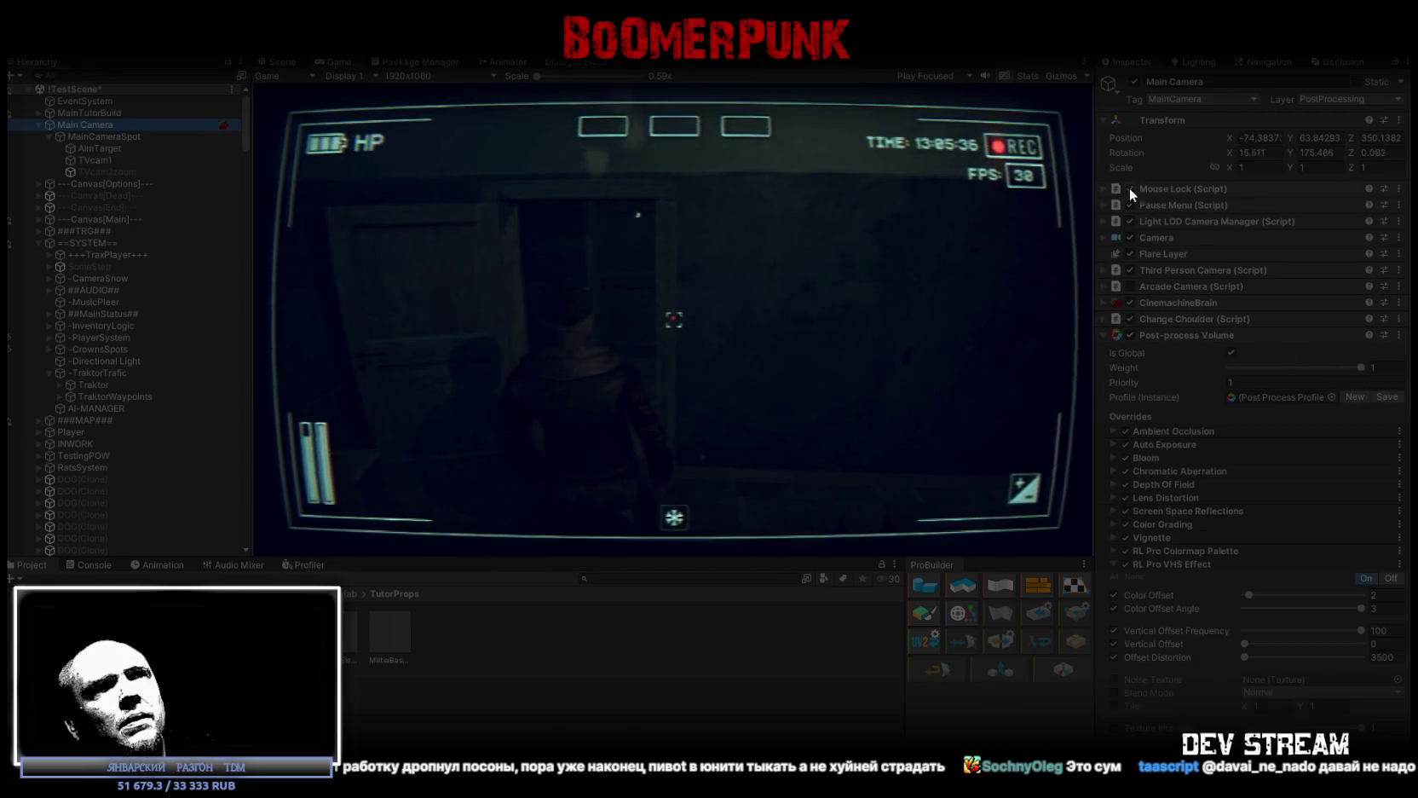
Lower the Third Person Camera's Default state Y offset, restore it to 0.5, and stop play
left_click(1103, 269)
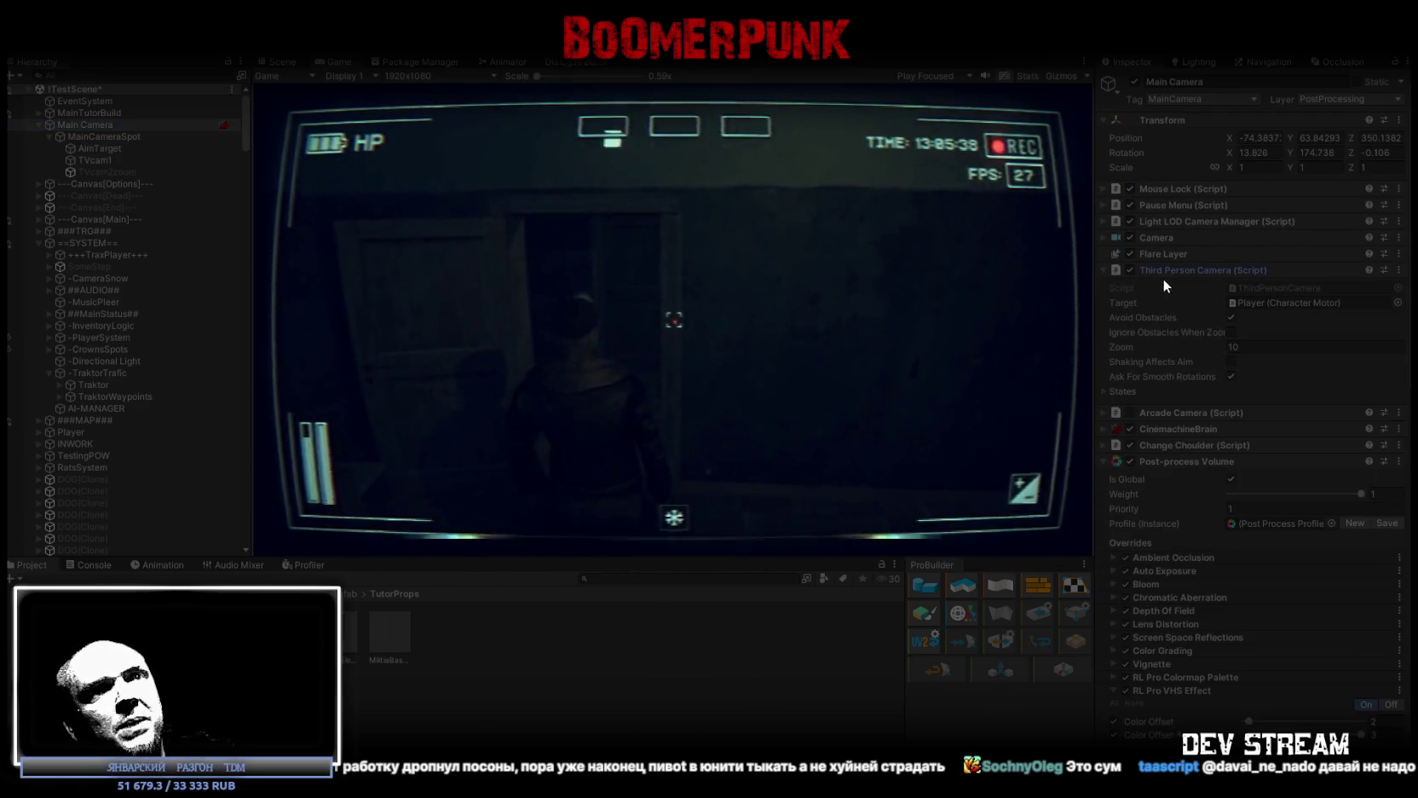
left_click(1104, 392)
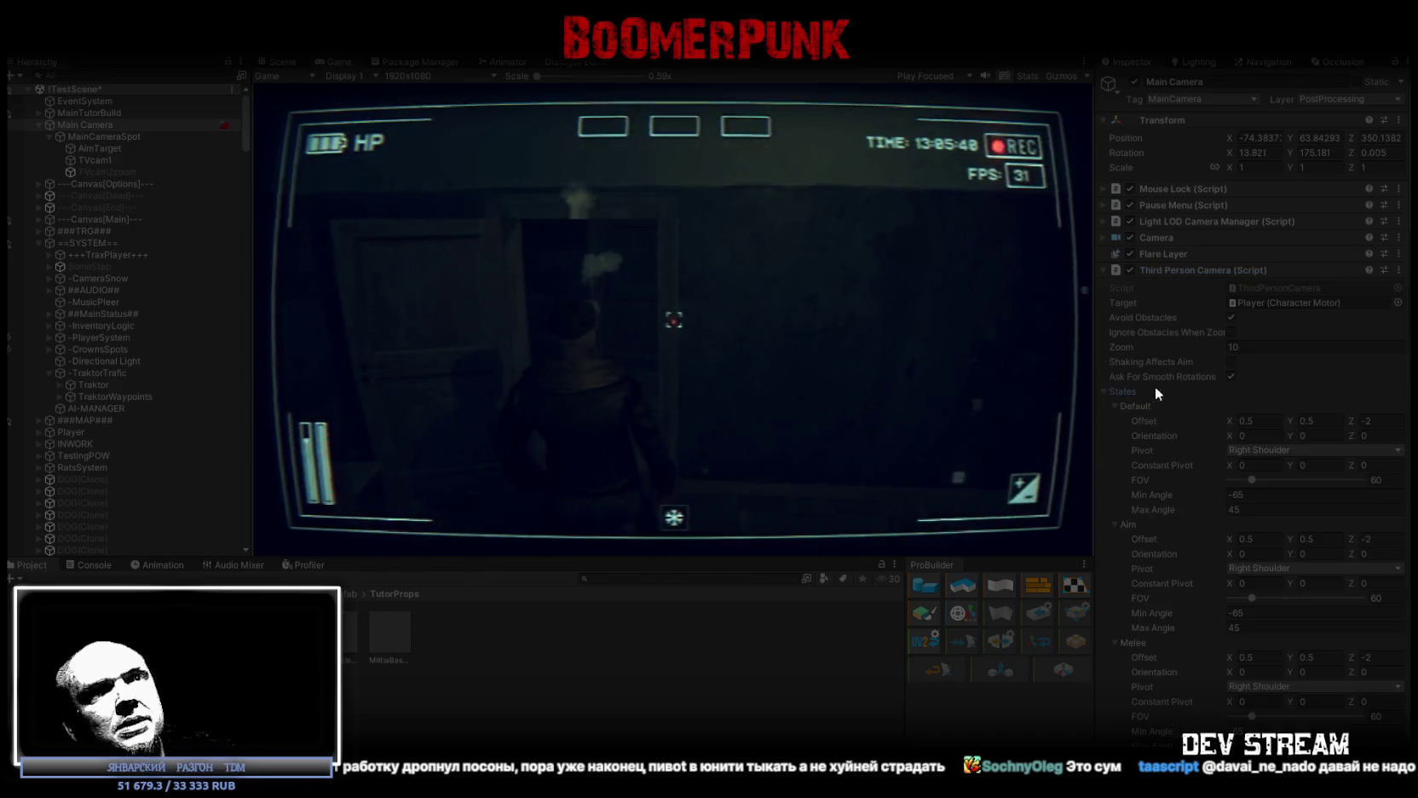
scroll(1182, 385, "down", 3)
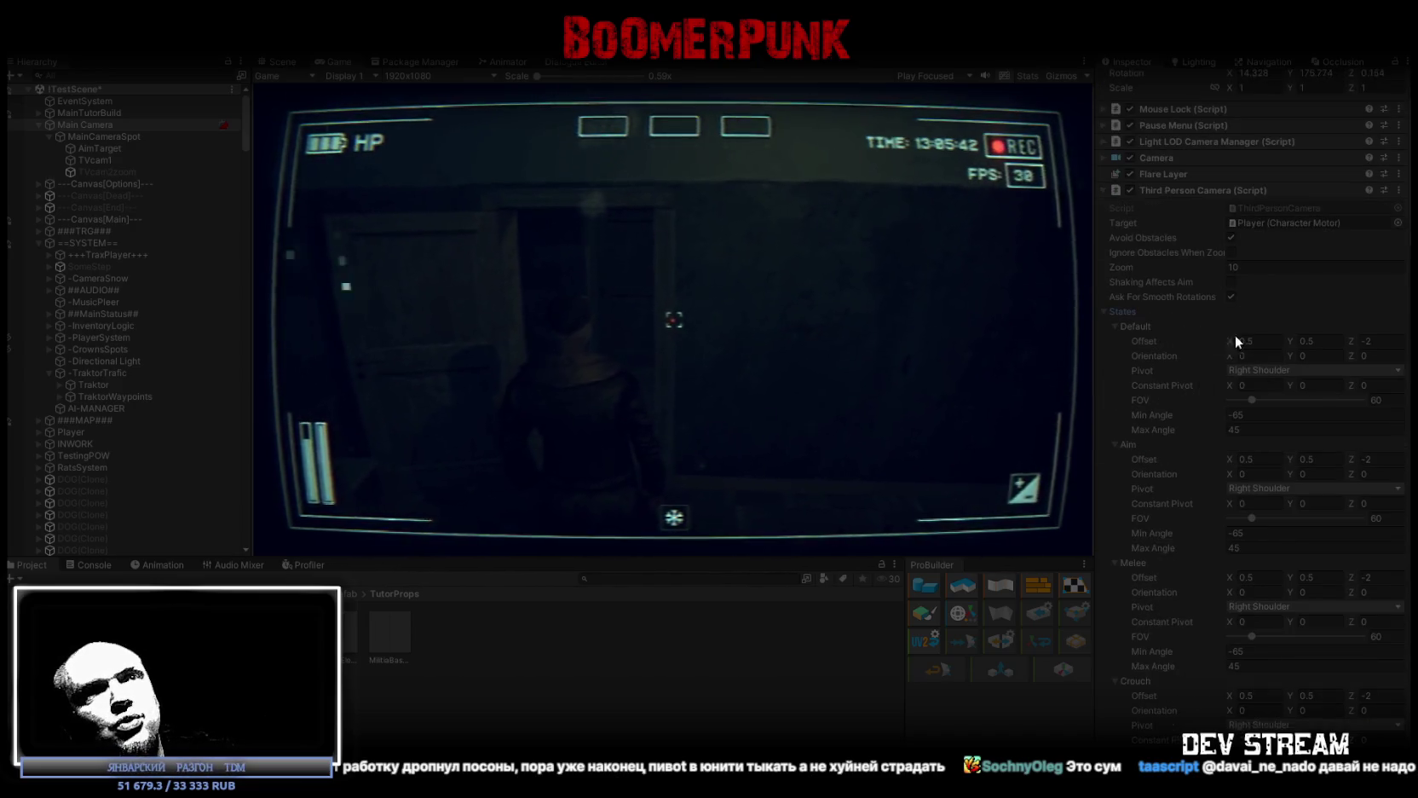
mouse_move(1290, 339)
left_mouse_down()
mouse_move(1321, 340)
mouse_move(1251, 331)
mouse_move(1291, 333)
left_mouse_up()
type("0.5")
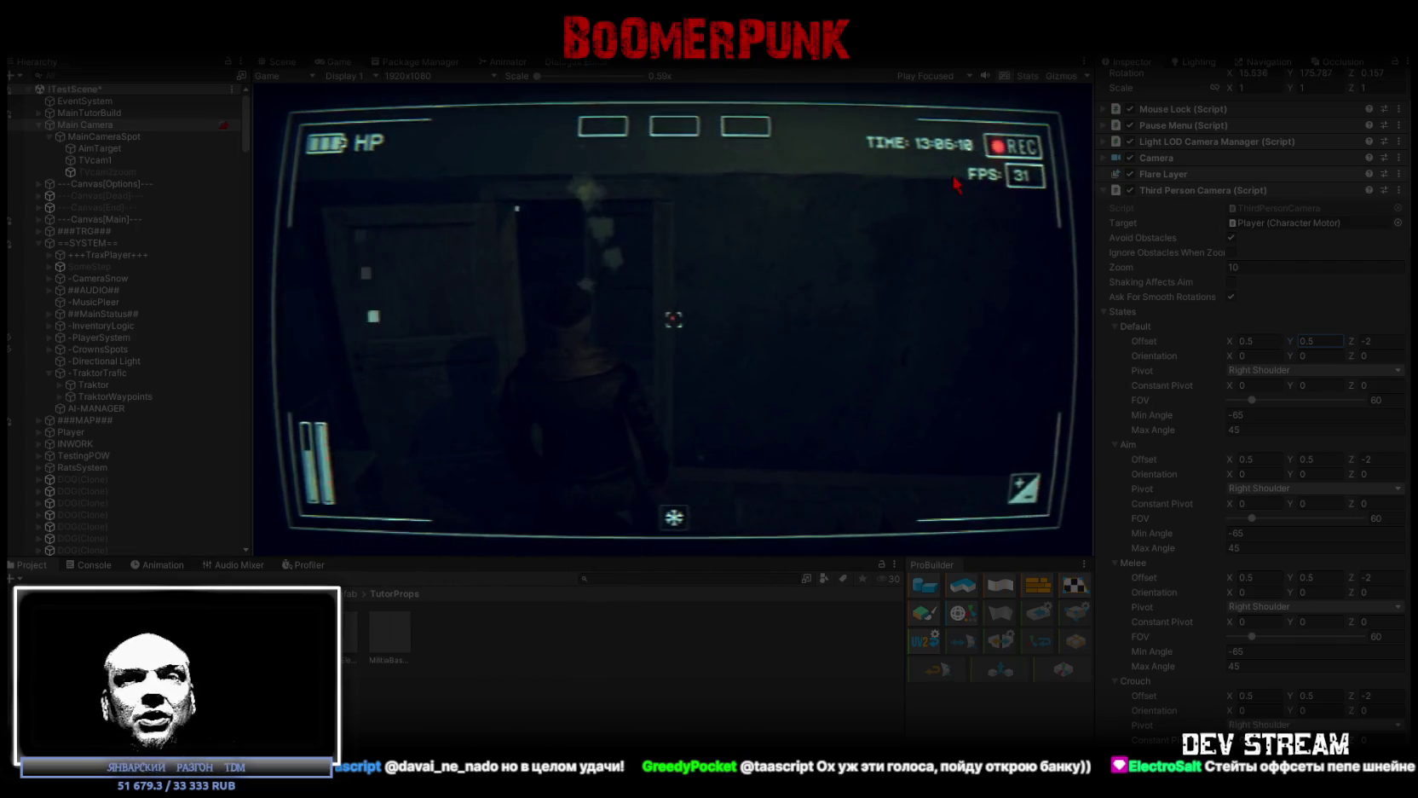
key("Escape")
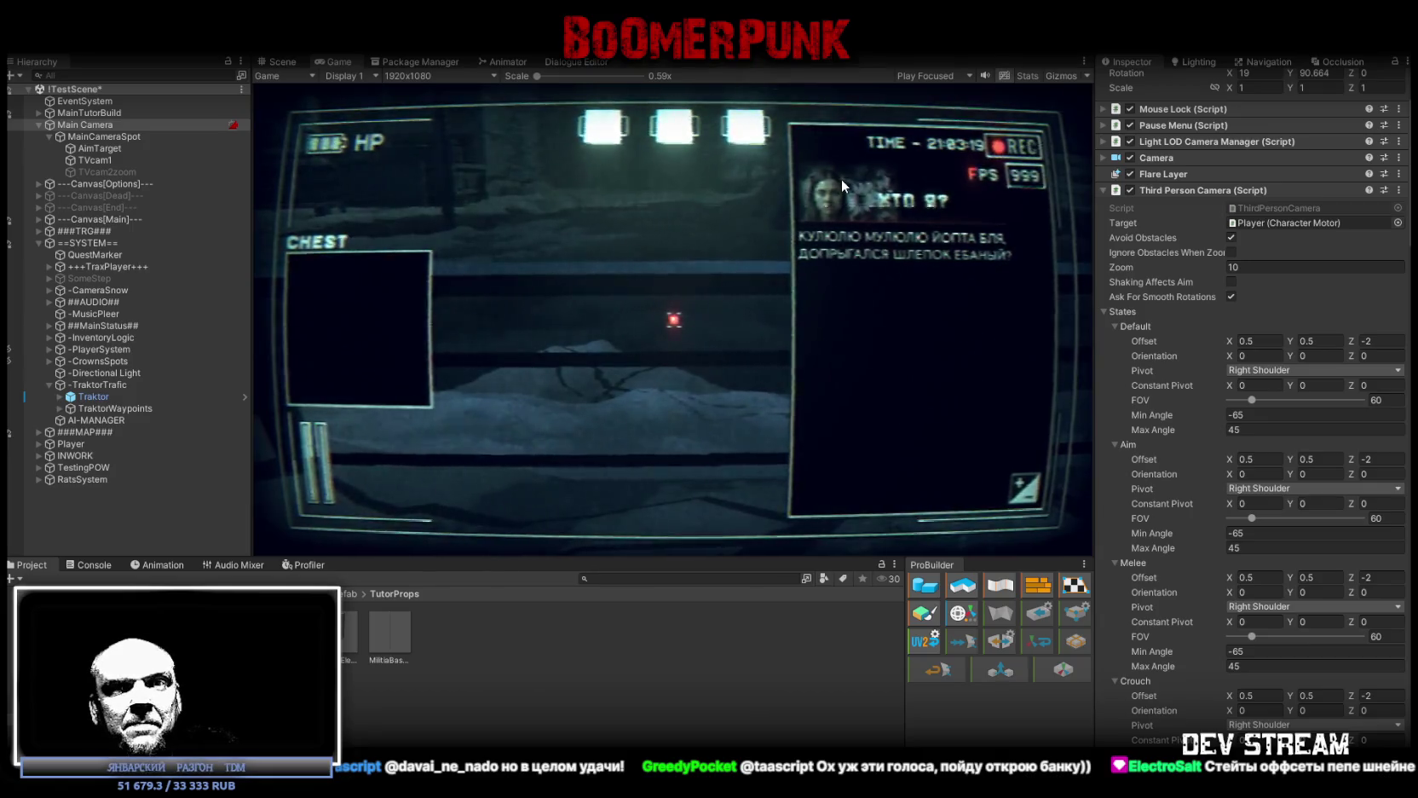
left_click(39, 124)
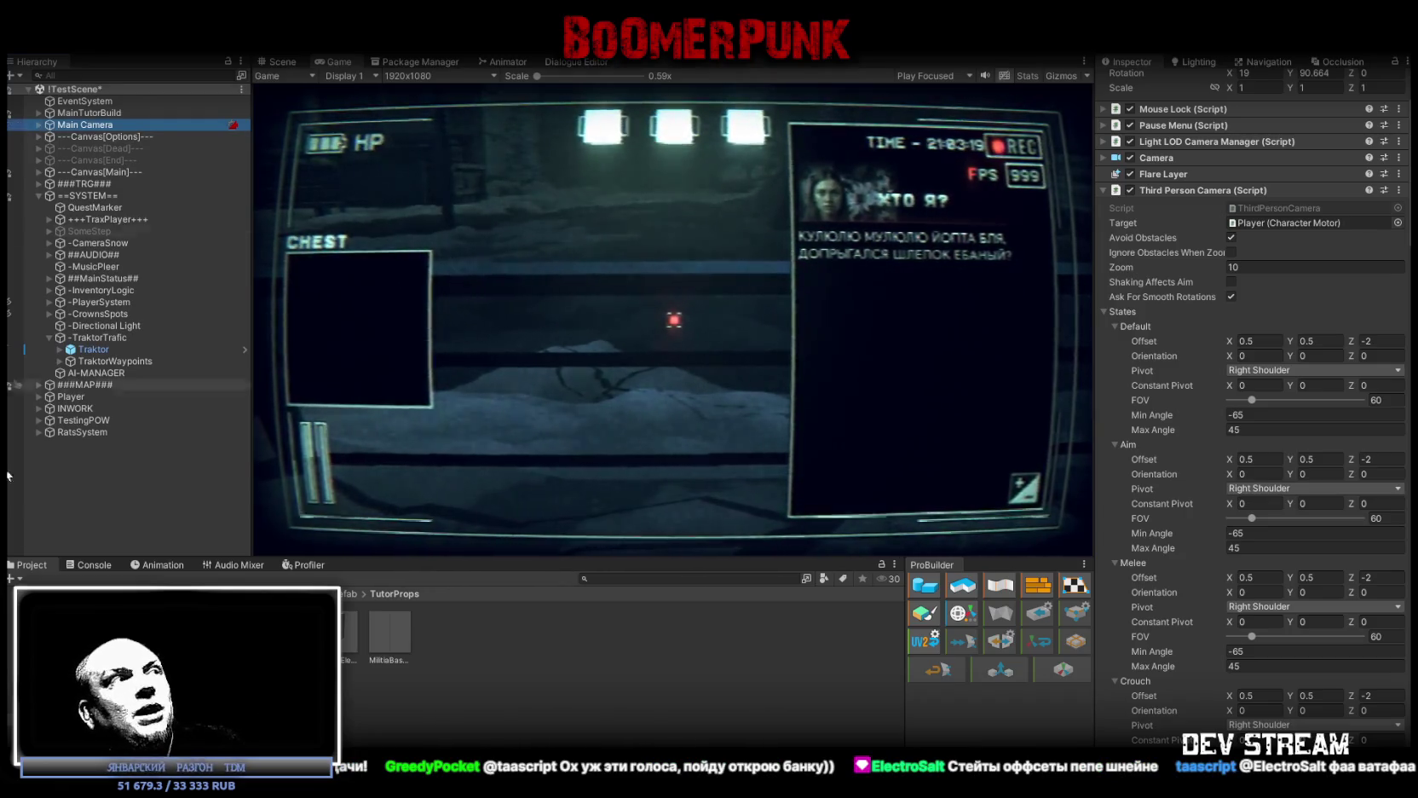
After checking the Console, select the Build0Tutor militia base at 0, 0, 0 in the Scene view
left_click(96, 567)
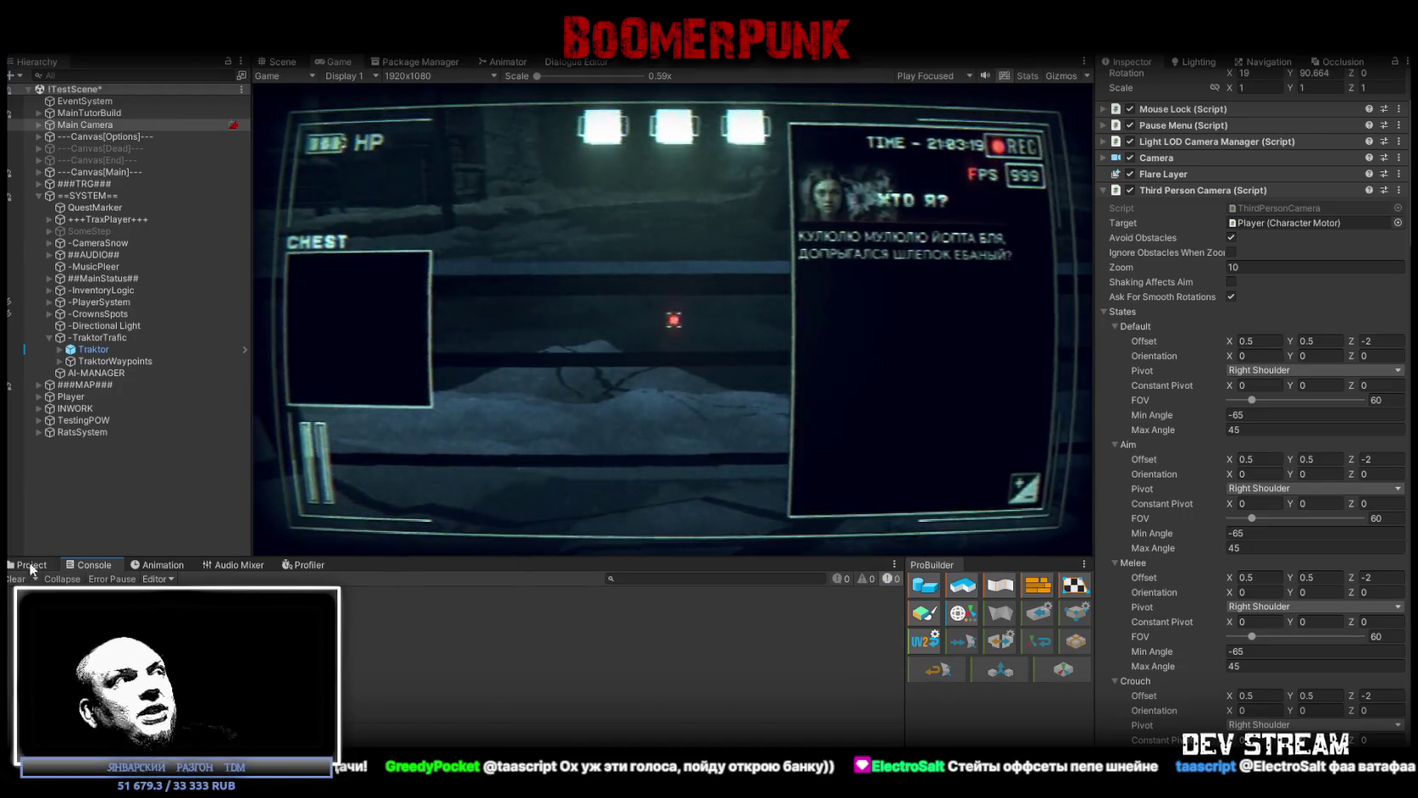
left_click(29, 566)
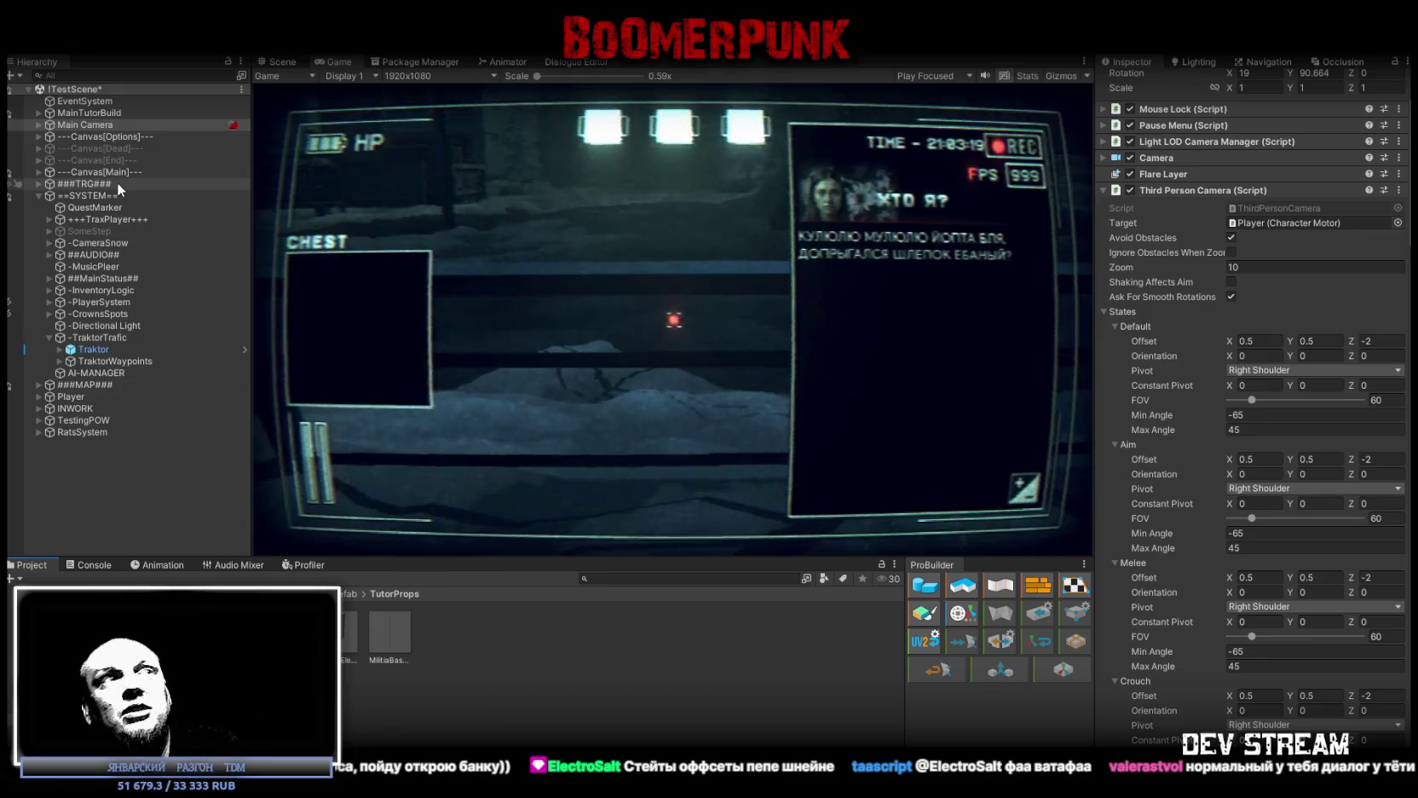
left_click(288, 62)
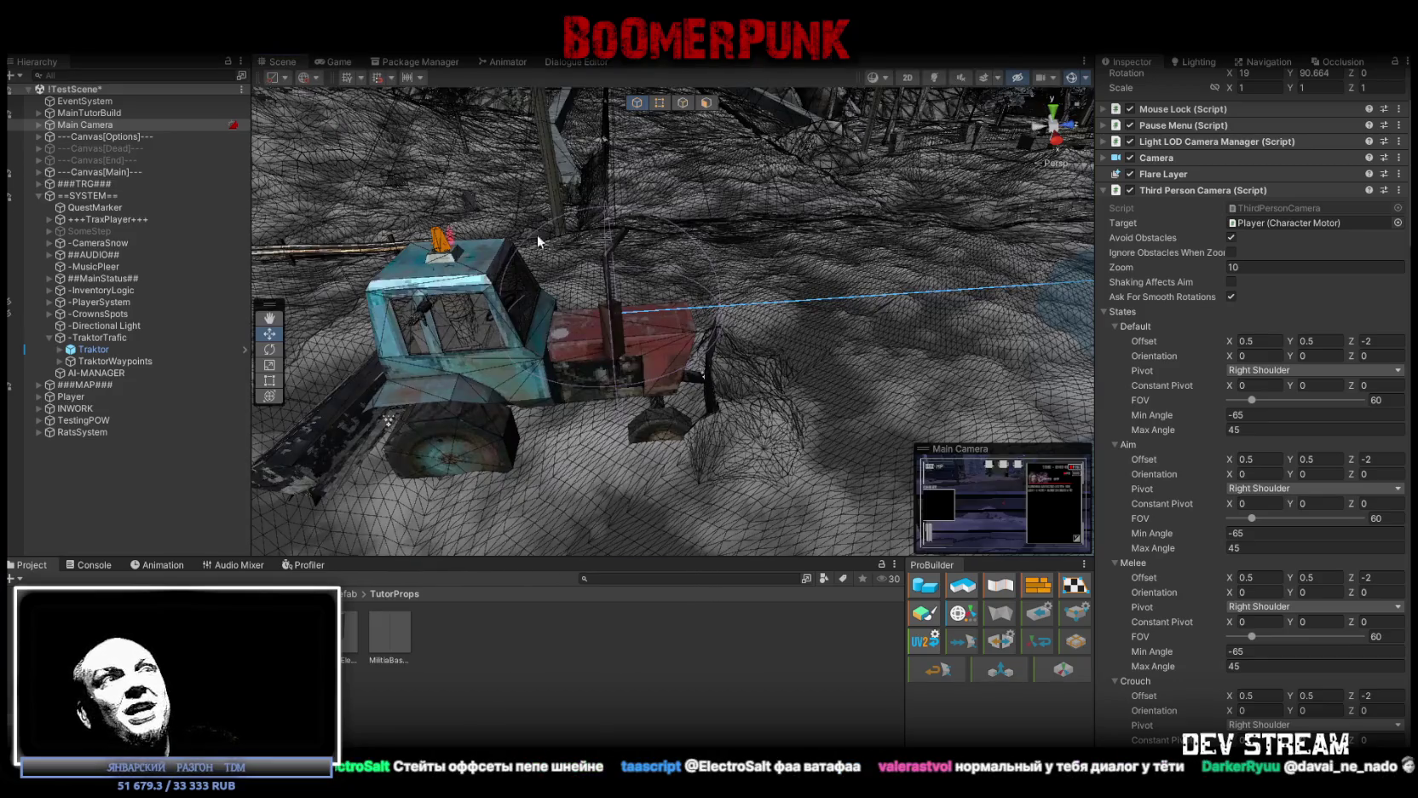
left_click_drag(610, 289, 770, 256)
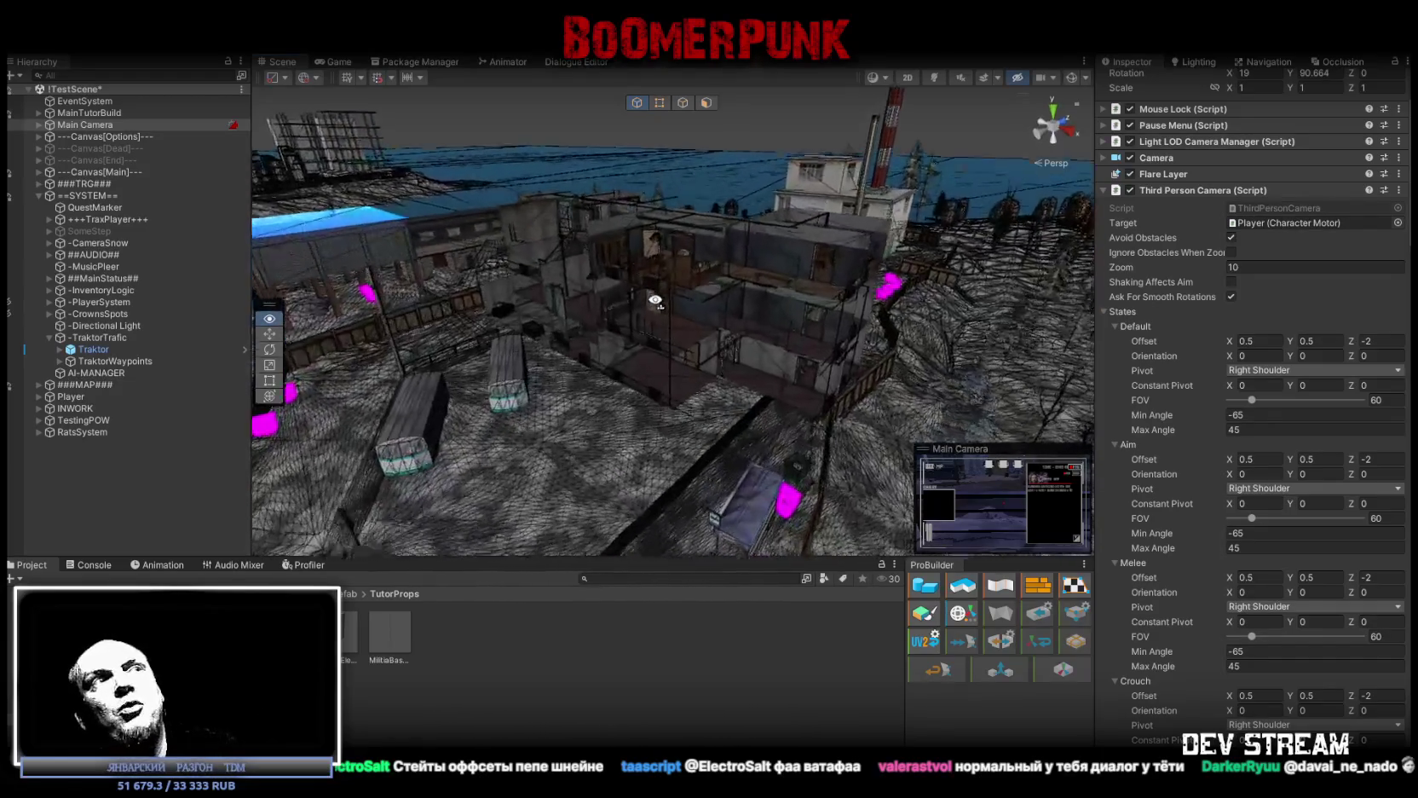
left_click(563, 329)
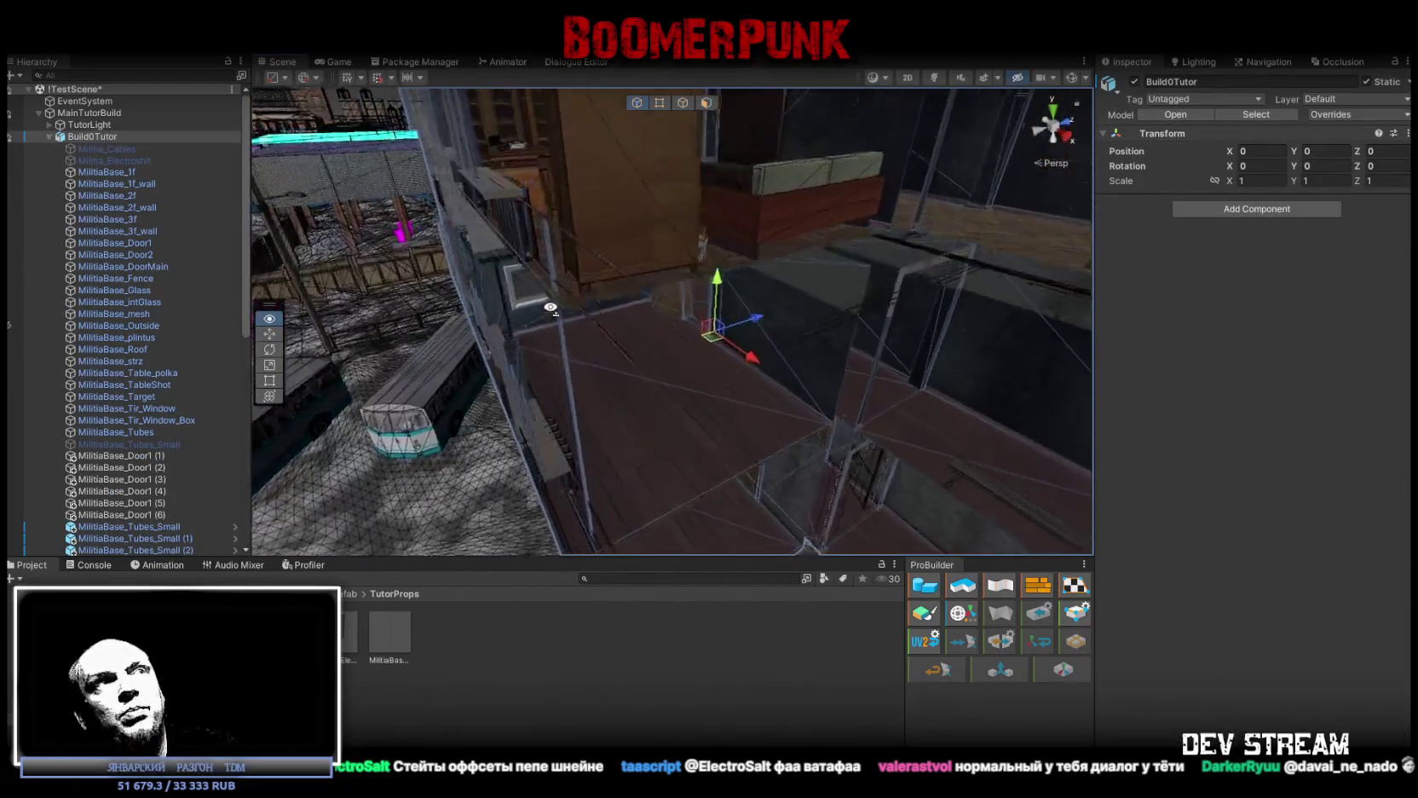